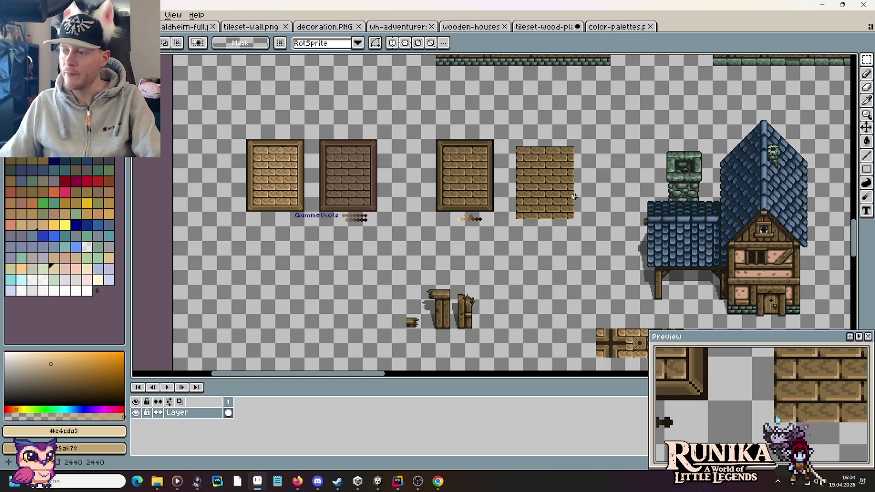
- Survey the roof, posts and house wall, measuring the area beside the post and left of the roof
{"action": "scroll", "coordinate": [674, 288], "scroll_direction": "up", "scroll_amount": 3}
{"action": "scroll", "coordinate": [670, 289], "scroll_direction": "up", "scroll_amount": 2}
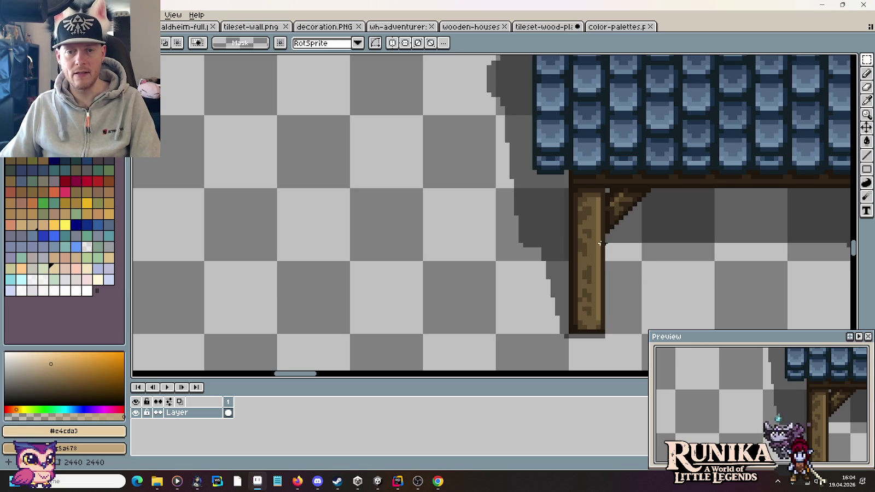
{"action": "left_click_drag", "start_coordinate": [600, 244], "coordinate": [479, 272]}
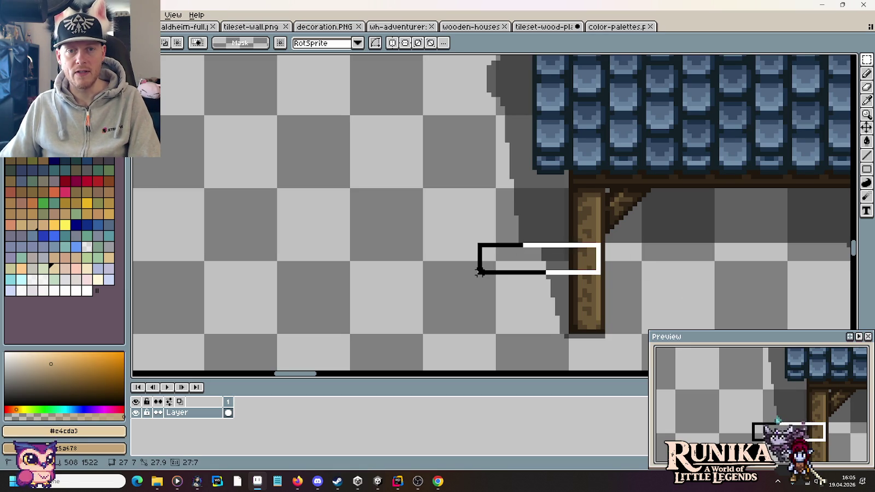
{"action": "left_click", "coordinate": [636, 236]}
{"action": "scroll", "coordinate": [676, 244], "scroll_direction": "down", "scroll_amount": 2}
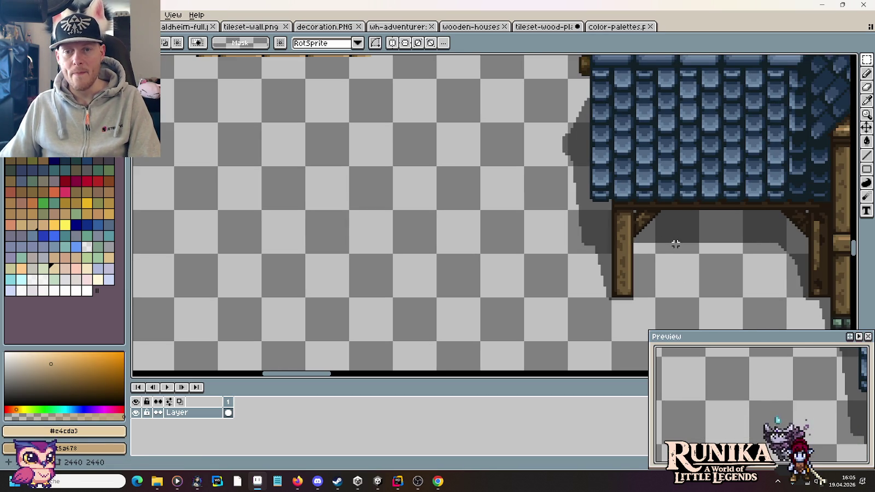
{"action": "scroll", "coordinate": [588, 261], "scroll_direction": "up", "scroll_amount": 2}
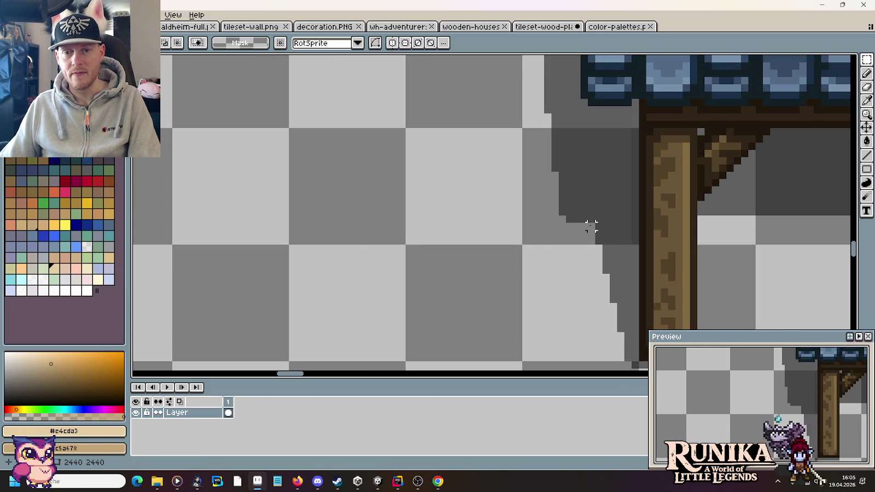
{"action": "scroll", "coordinate": [588, 237], "scroll_direction": "down", "scroll_amount": 1}
{"action": "scroll", "coordinate": [722, 246], "scroll_direction": "down", "scroll_amount": 1}
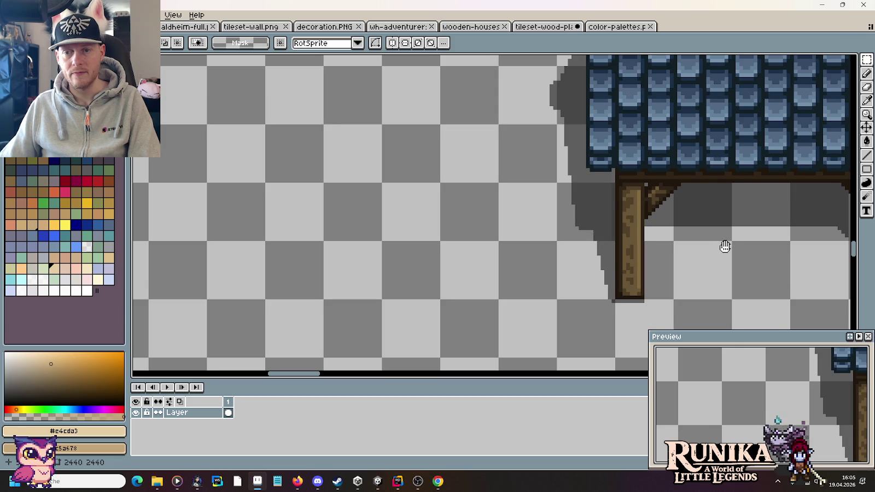
{"action": "left_click_drag", "start_coordinate": [723, 246], "coordinate": [535, 232]}
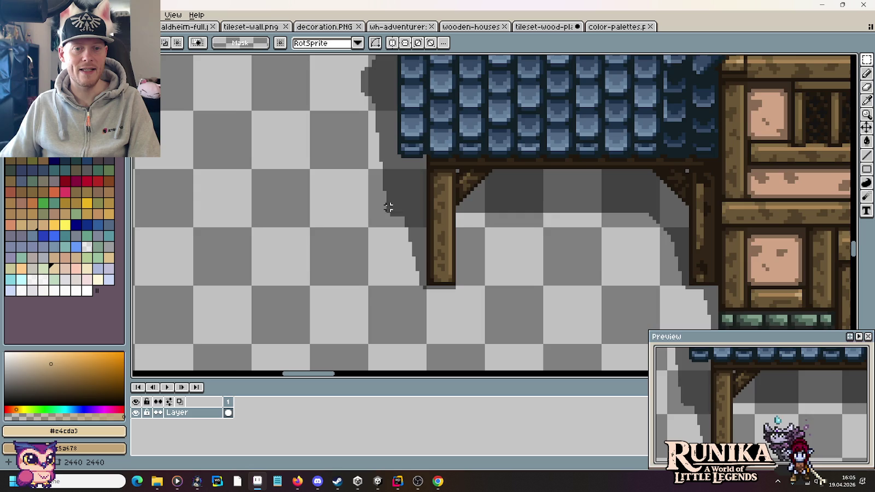
{"action": "scroll", "coordinate": [385, 207], "scroll_direction": "up", "scroll_amount": 3}
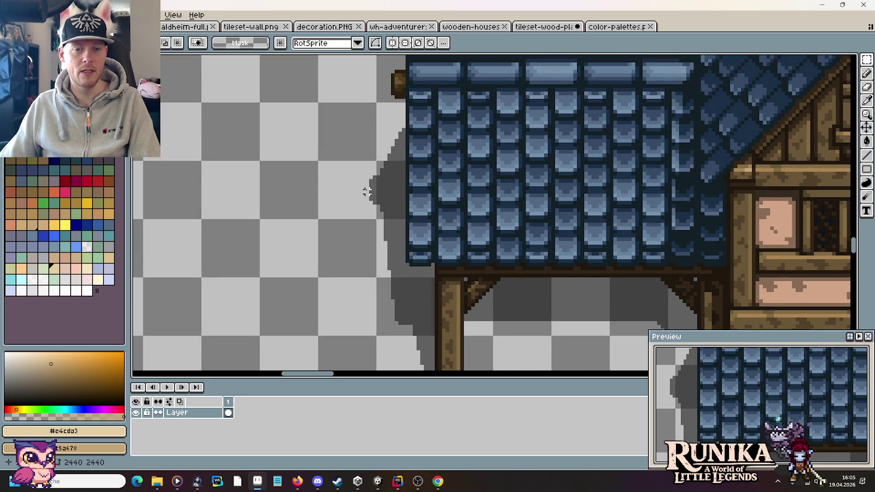
{"action": "left_click_drag", "start_coordinate": [345, 118], "coordinate": [400, 342]}
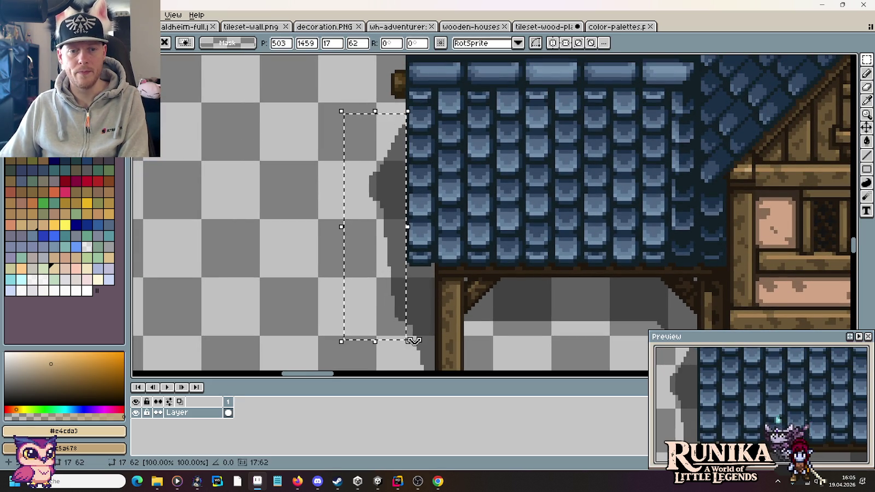
{"action": "key", "text": "ctrl+d"}
- Sample transparency as the secondary colour and measure the space under the house roof
{"action": "key", "text": "b"}
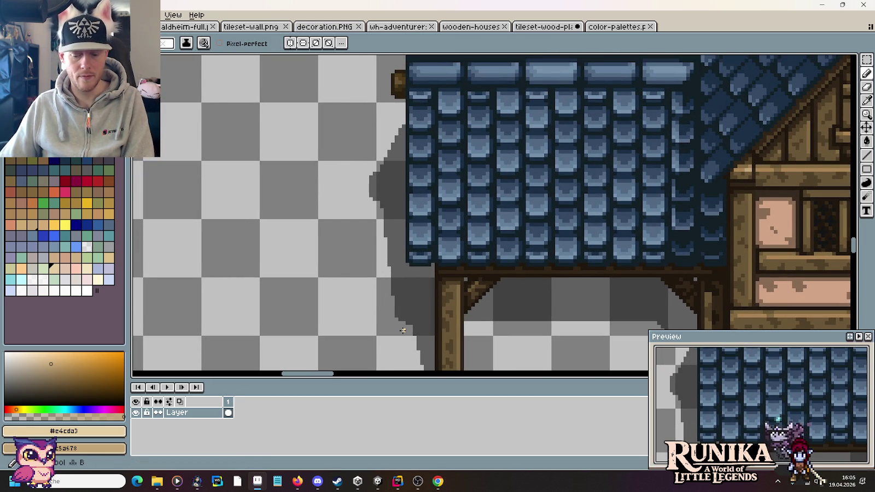
{"action": "right_click", "coordinate": [407, 326], "text": "alt"}
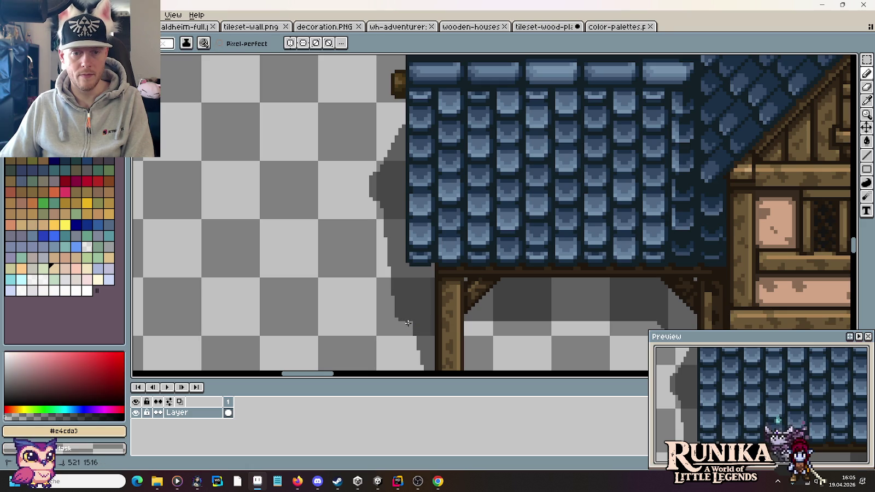
{"action": "scroll", "coordinate": [462, 327], "scroll_direction": "down", "scroll_amount": 2}
{"action": "key", "text": "m"}
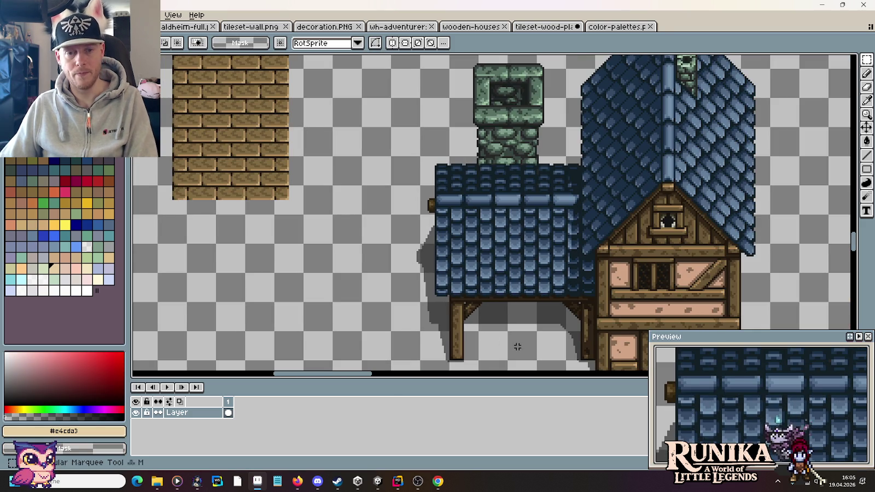
{"action": "left_click_drag", "start_coordinate": [516, 344], "coordinate": [518, 281]}
{"action": "scroll", "coordinate": [469, 283], "scroll_direction": "up", "scroll_amount": 2}
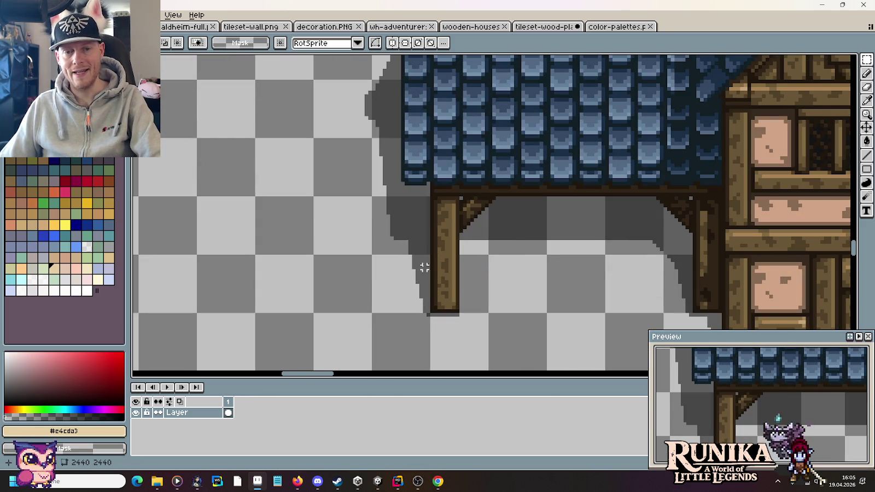
{"action": "scroll", "coordinate": [519, 270], "scroll_direction": "down", "scroll_amount": 1}
{"action": "scroll", "coordinate": [519, 270], "scroll_direction": "down", "scroll_amount": 1}
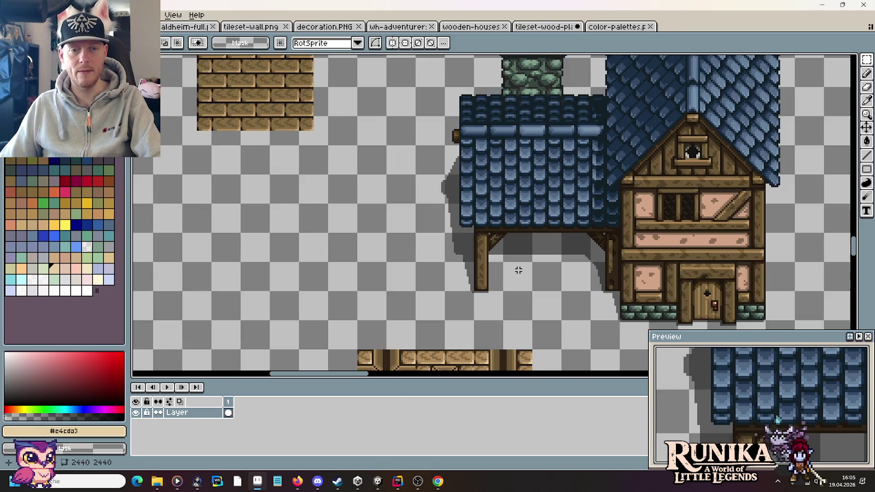
{"action": "left_click_drag", "start_coordinate": [449, 246], "coordinate": [580, 269]}
{"action": "left_click", "coordinate": [579, 271]}
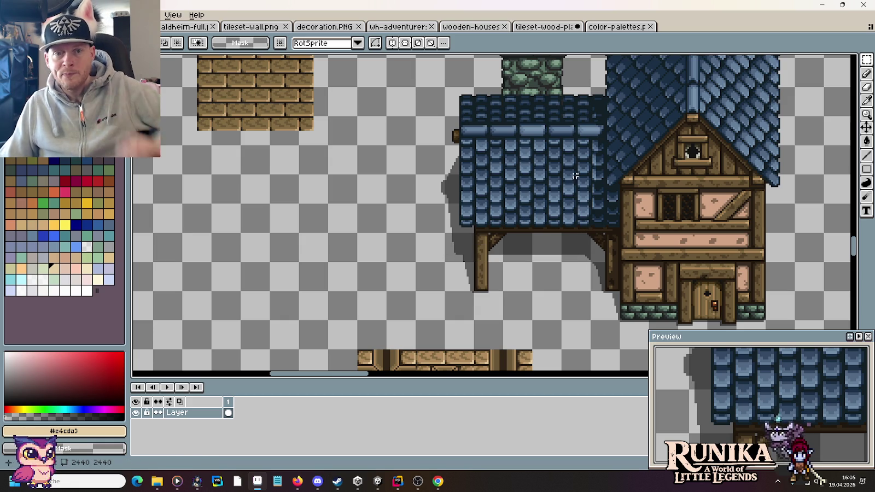
- Pan around the building sheet, then bring the Village of Outcasts map to the front in Chrome
{"action": "scroll", "coordinate": [568, 234], "scroll_direction": "down", "scroll_amount": 1}
{"action": "scroll", "coordinate": [541, 241], "scroll_direction": "down", "scroll_amount": 1}
{"action": "scroll", "coordinate": [511, 248], "scroll_direction": "down", "scroll_amount": 1}
{"action": "scroll", "coordinate": [511, 247], "scroll_direction": "left", "scroll_amount": 5}
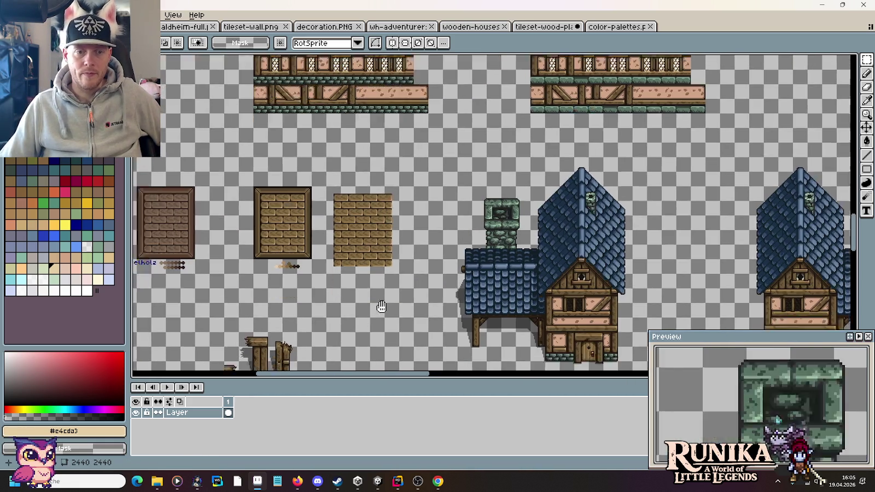
{"action": "scroll", "coordinate": [620, 170], "scroll_direction": "down", "scroll_amount": 3}
{"action": "scroll", "coordinate": [585, 227], "scroll_direction": "up", "scroll_amount": 3}
{"action": "scroll", "coordinate": [584, 227], "scroll_direction": "right", "scroll_amount": 2}
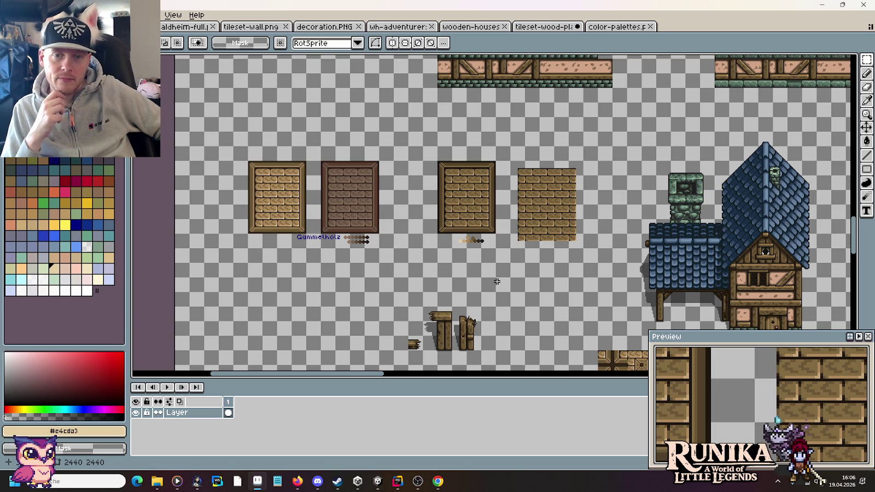
{"action": "left_click", "coordinate": [437, 483]}
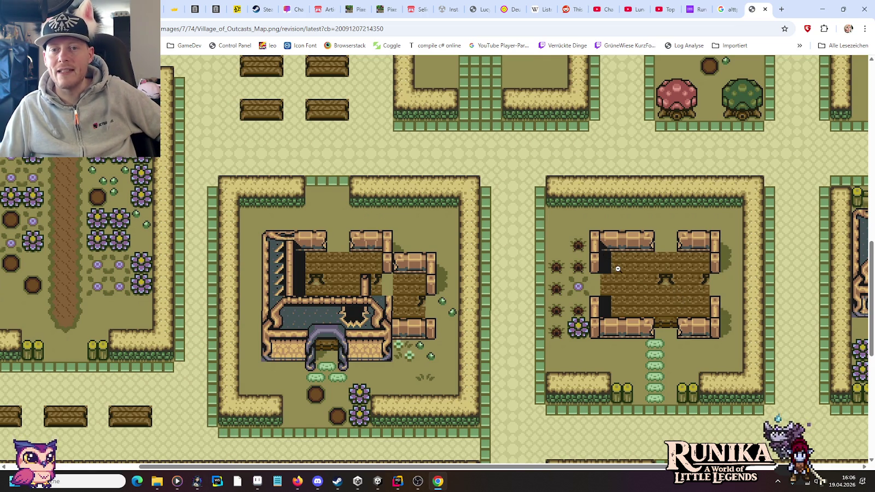
- Scroll through the village houses on the map, then select an 80×16 section of the top wall strip in Aseprite
{"action": "scroll", "coordinate": [618, 269], "scroll_direction": "up", "scroll_amount": 1}
{"action": "scroll", "coordinate": [634, 268], "scroll_direction": "up", "scroll_amount": 2}
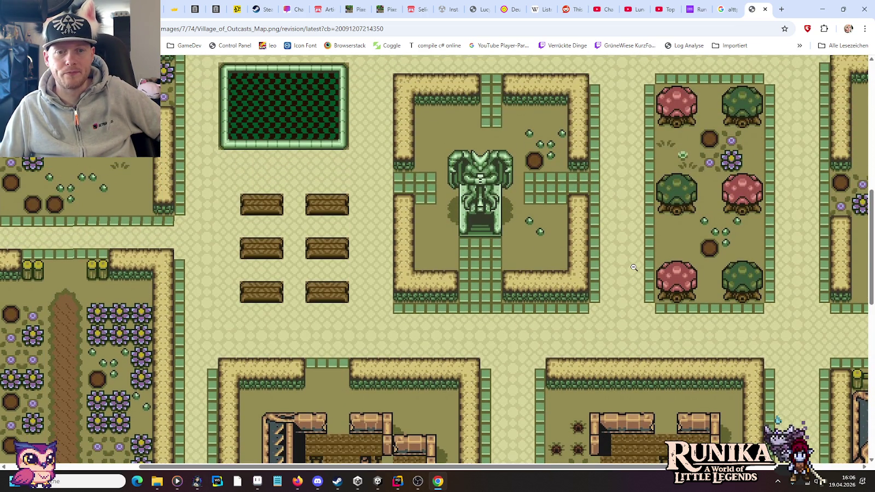
{"action": "scroll", "coordinate": [634, 267], "scroll_direction": "down", "scroll_amount": 4}
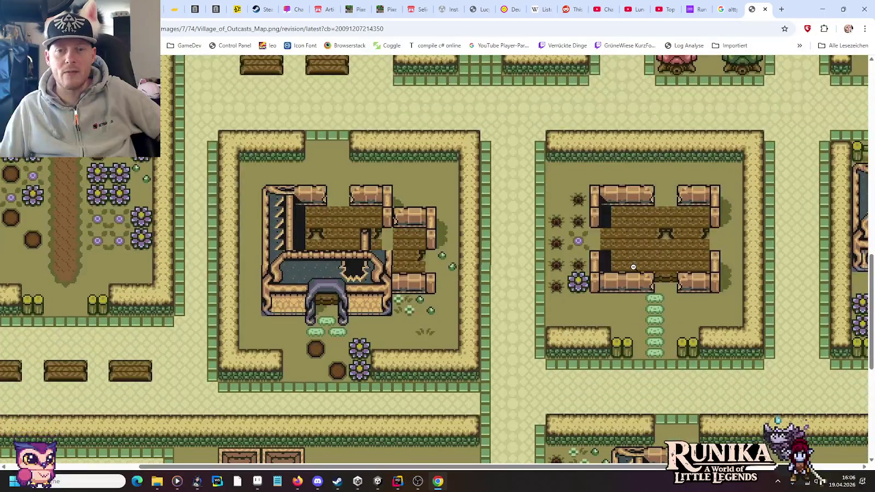
{"action": "left_click", "coordinate": [263, 480]}
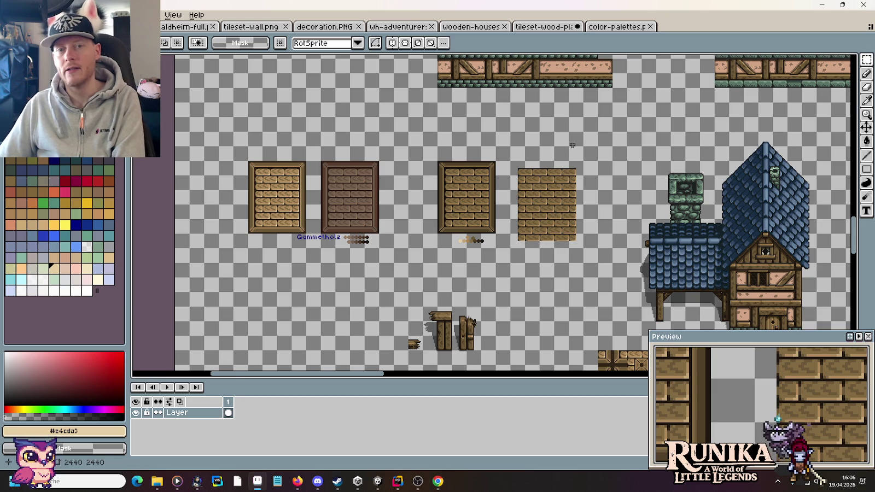
{"action": "left_click_drag", "start_coordinate": [538, 56], "coordinate": [615, 75]}
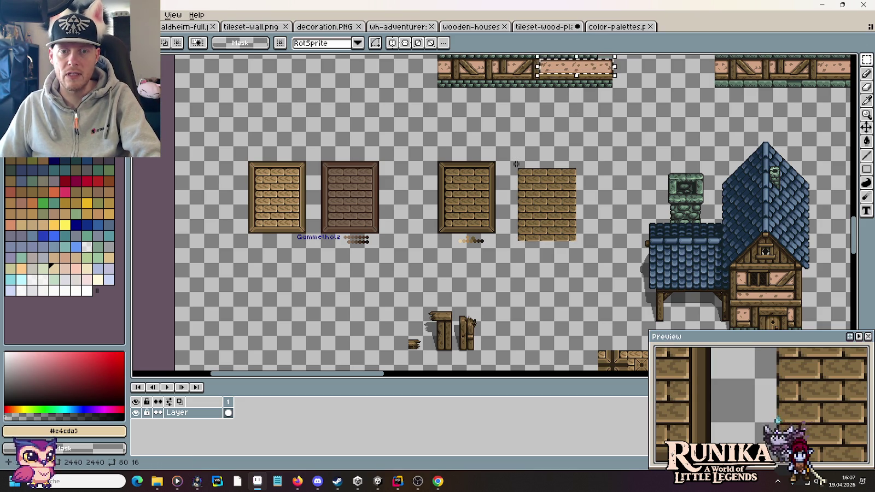
{"action": "key", "text": "alt+Tab"}
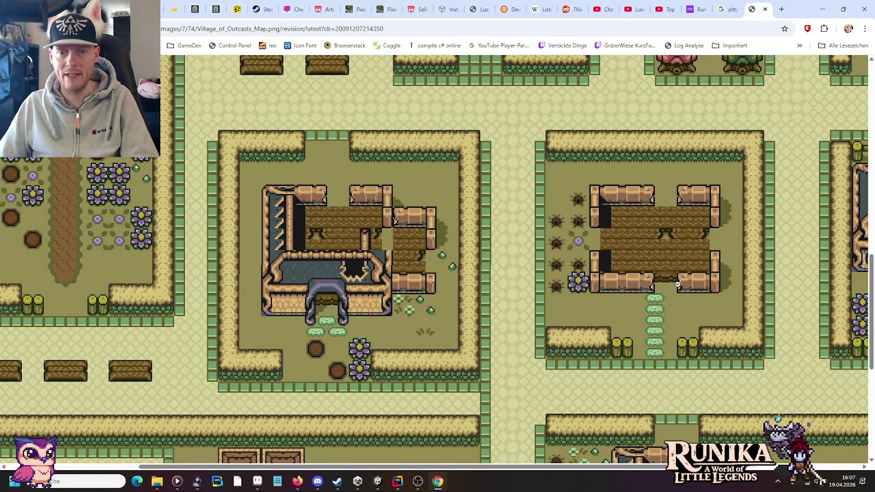
{"action": "key", "text": "alt+Tab"}
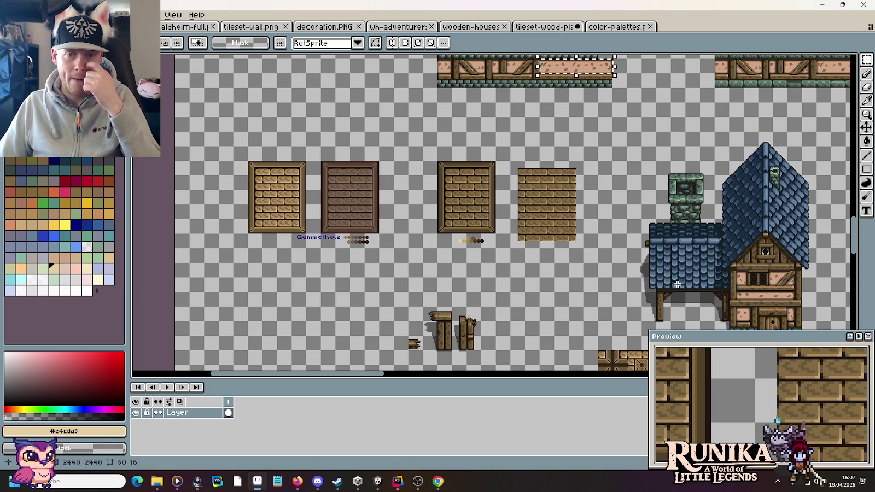
{"action": "key", "text": "alt+Tab"}
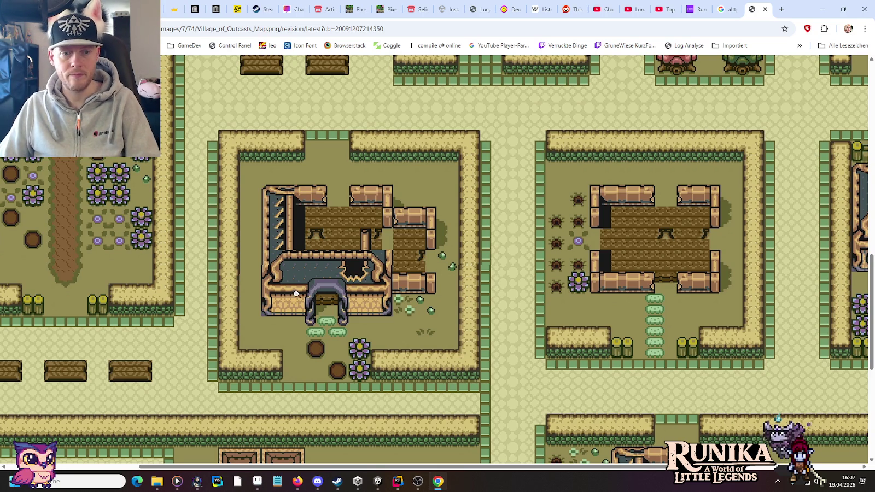
{"action": "key", "text": "alt+Tab"}
{"action": "scroll", "coordinate": [493, 213], "scroll_direction": "down", "scroll_amount": 3}
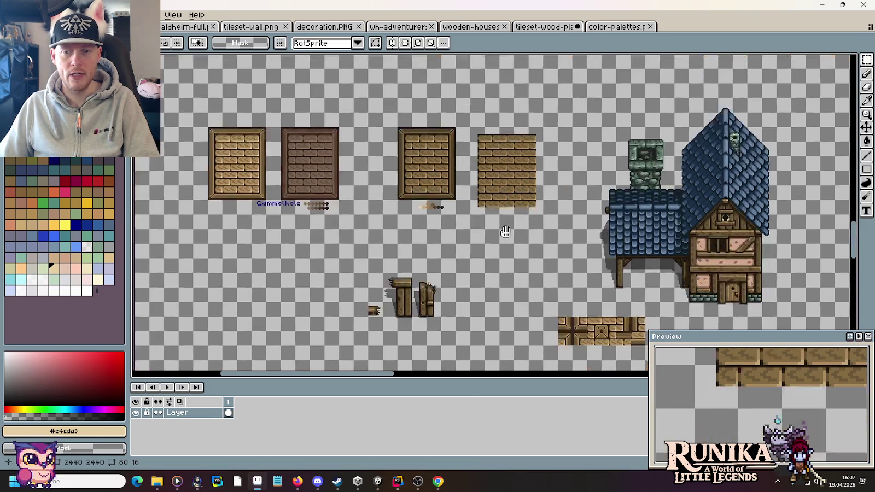
{"action": "key", "text": "alt+Tab"}
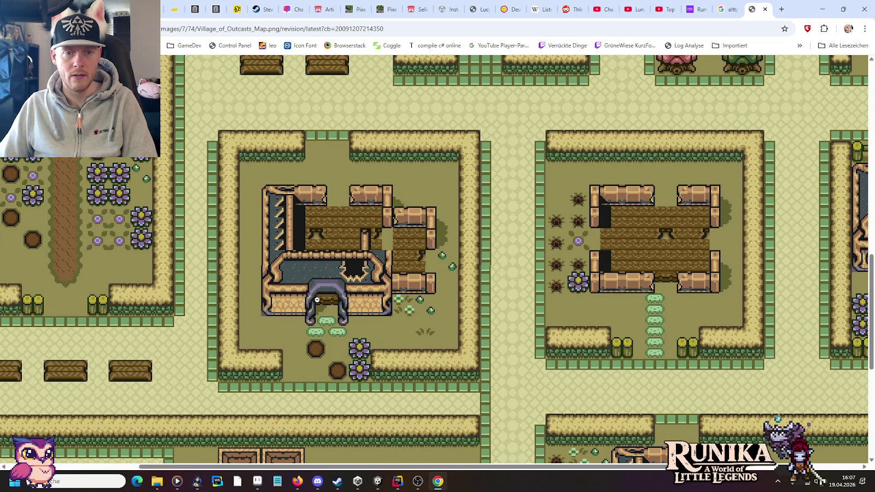
{"action": "key", "text": "alt+Tab"}
{"action": "scroll", "coordinate": [536, 159], "scroll_direction": "up", "scroll_amount": 5}
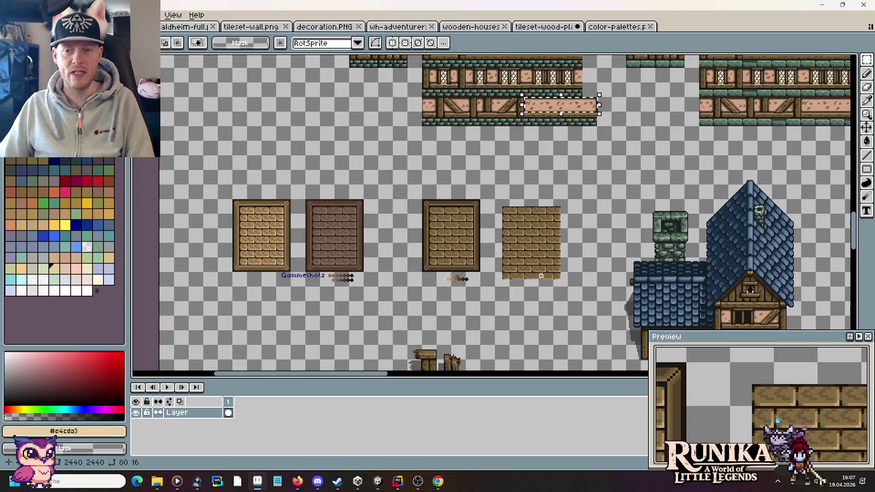
{"action": "scroll", "coordinate": [536, 159], "scroll_direction": "down", "scroll_amount": 5}
{"action": "scroll", "coordinate": [366, 166], "scroll_direction": "right", "scroll_amount": 5}
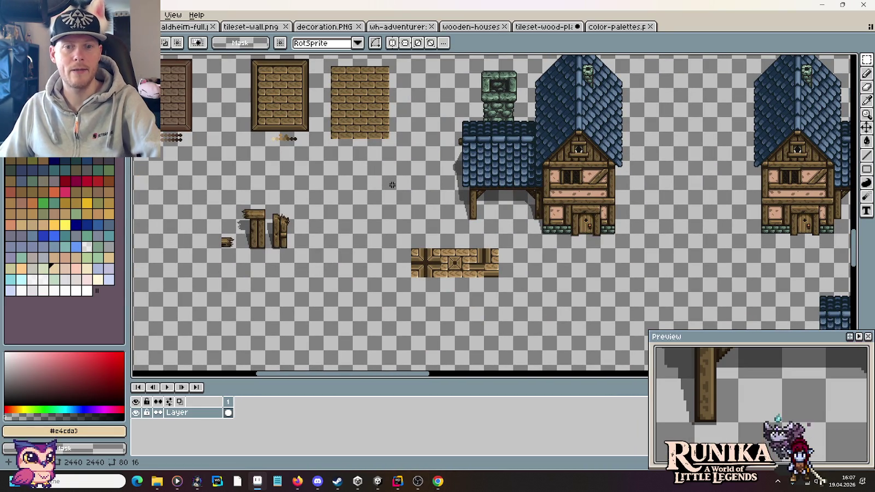
- Select the dark doorway tile among the upper wall tiles
{"action": "left_click_drag", "start_coordinate": [390, 179], "coordinate": [539, 303]}
{"action": "scroll", "coordinate": [440, 182], "scroll_direction": "down", "scroll_amount": 2}
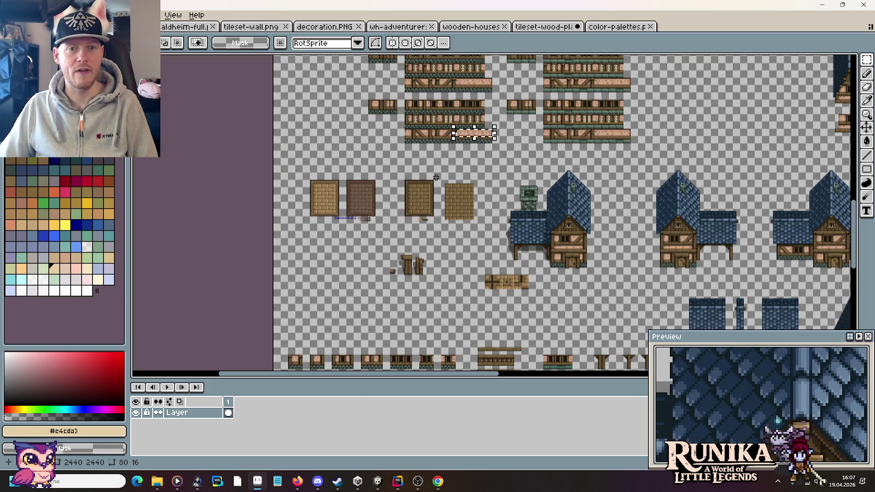
{"action": "scroll", "coordinate": [513, 200], "scroll_direction": "down", "scroll_amount": 4}
{"action": "scroll", "coordinate": [523, 251], "scroll_direction": "left", "scroll_amount": 2}
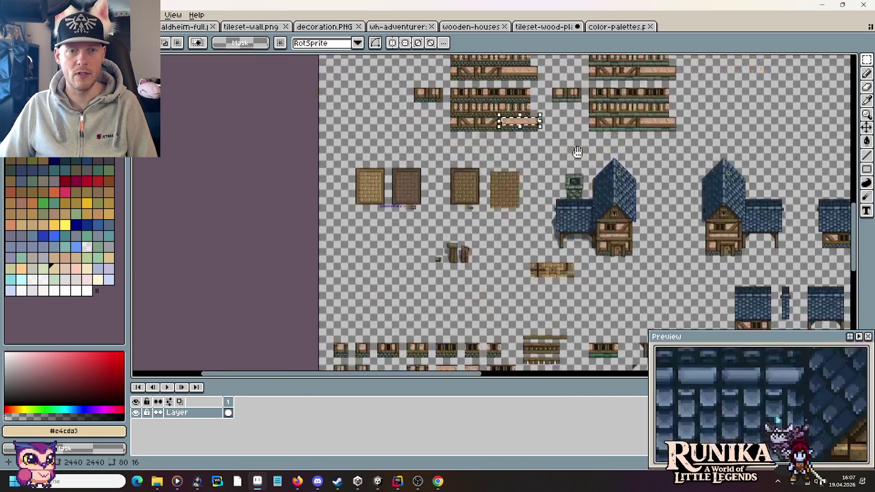
{"action": "scroll", "coordinate": [473, 322], "scroll_direction": "up", "scroll_amount": 3}
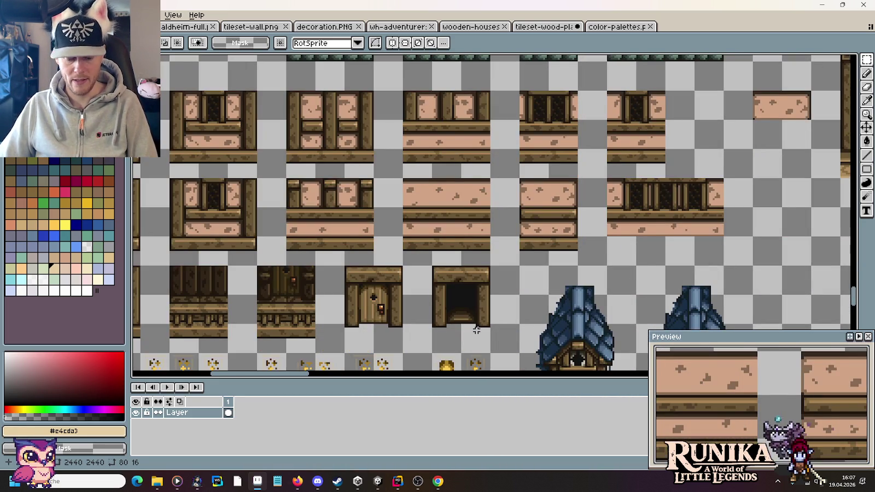
{"action": "left_click", "coordinate": [477, 330]}
- Paste a copy of the doorway tile into empty canvas and select its dark interior
{"action": "scroll", "coordinate": [454, 279], "scroll_direction": "down", "scroll_amount": 3}
{"action": "scroll", "coordinate": [490, 158], "scroll_direction": "up", "scroll_amount": 1}
{"action": "scroll", "coordinate": [508, 208], "scroll_direction": "up", "scroll_amount": 1}
{"action": "scroll", "coordinate": [535, 250], "scroll_direction": "up", "scroll_amount": 1}
{"action": "key", "text": "ctrl+v"}
{"action": "key", "text": "Return"}
{"action": "key", "text": "ctrl+d"}
{"action": "left_click_drag", "start_coordinate": [502, 277], "coordinate": [462, 215]}
- Clear the copied doorway's dark interior to transparency
{"action": "key", "text": "Delete"}
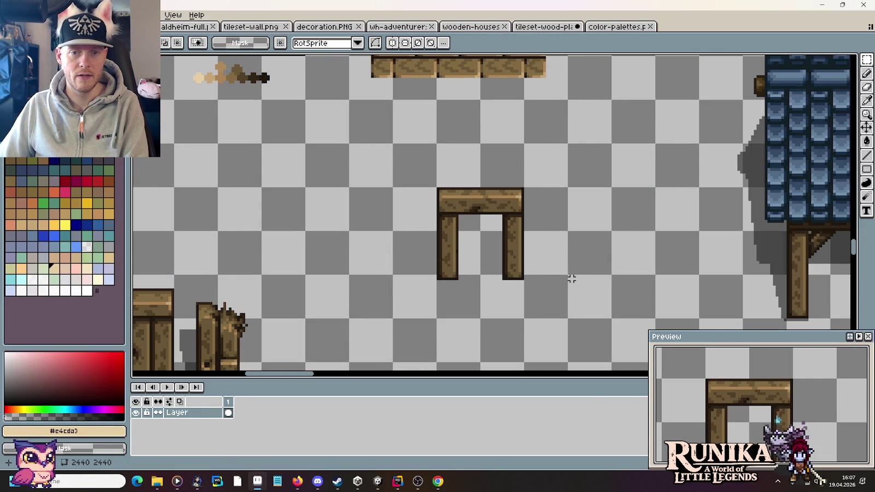
{"action": "scroll", "coordinate": [570, 279], "scroll_direction": "down", "scroll_amount": 3}
{"action": "scroll", "coordinate": [570, 278], "scroll_direction": "up", "scroll_amount": 1}
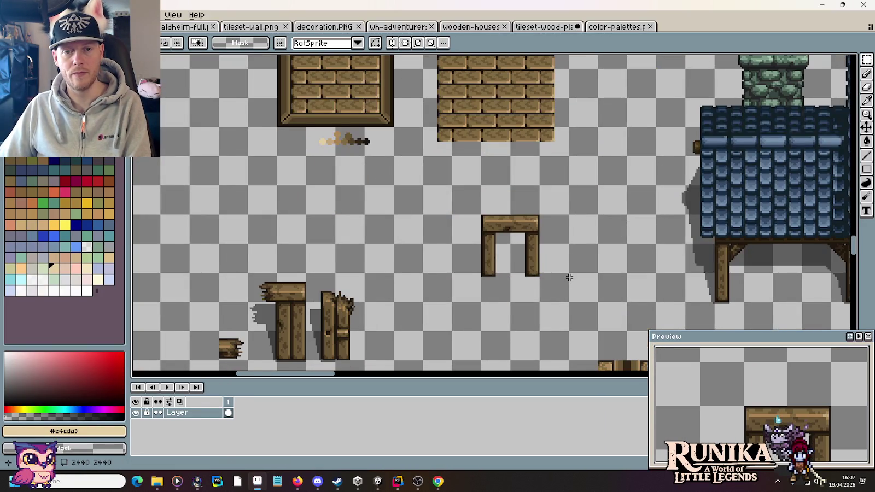
{"action": "scroll", "coordinate": [570, 278], "scroll_direction": "down", "scroll_amount": 1}
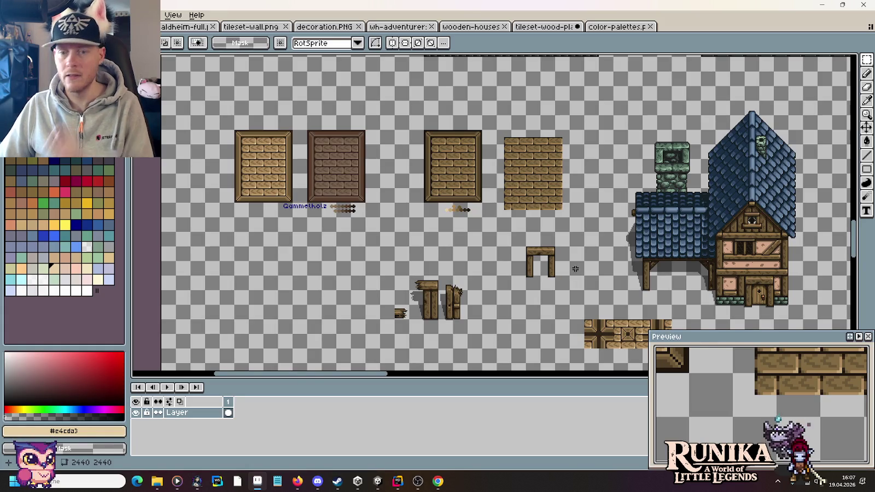
{"action": "scroll", "coordinate": [771, 312], "scroll_direction": "up", "scroll_amount": 1}
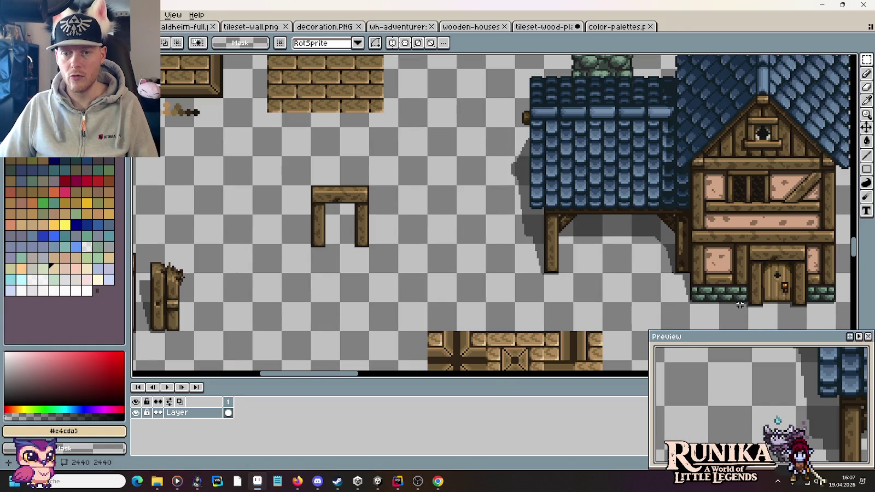
- Place a copy of the stone-based window tile left of the doorway and a 16x32 narrow window strip right
{"action": "left_click_drag", "start_coordinate": [739, 297], "coordinate": [689, 243]}
{"action": "key", "text": "ctrl+c"}
{"action": "key", "text": "ctrl+v"}
{"action": "left_click_drag", "start_coordinate": [365, 218], "coordinate": [283, 219]}
{"action": "left_click_drag", "start_coordinate": [801, 241], "coordinate": [831, 304]}
{"action": "key", "text": "ctrl+c"}
{"action": "key", "text": "ctrl+v"}
{"action": "left_click_drag", "start_coordinate": [590, 253], "coordinate": [325, 197]}
{"action": "left_click", "coordinate": [456, 224]}
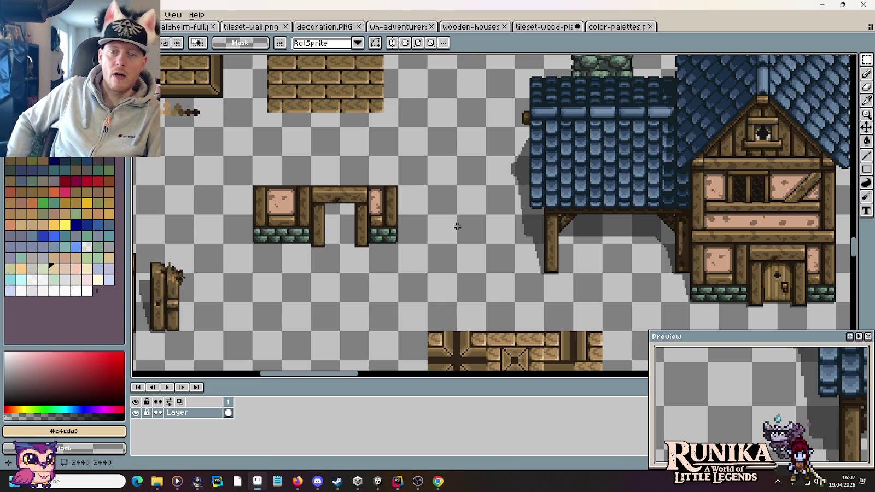
- Recentre on the new wall piece and switch to the wood tileset document
{"action": "left_click_drag", "start_coordinate": [463, 226], "coordinate": [650, 234]}
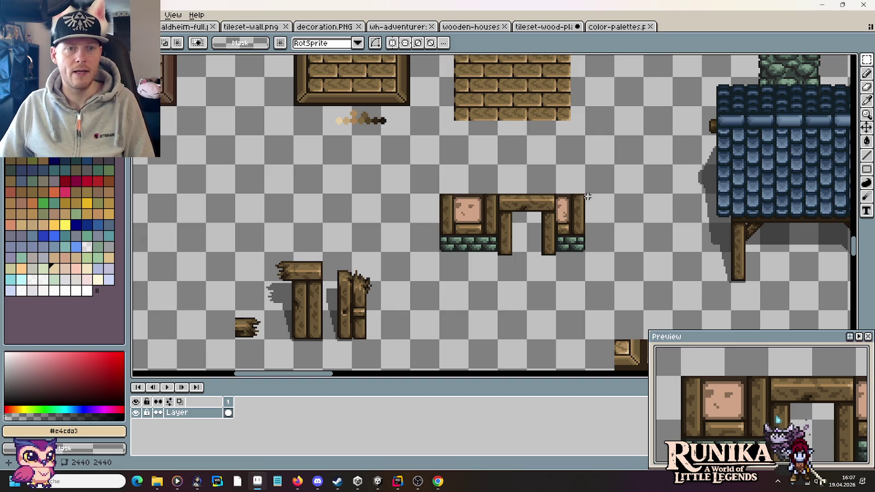
{"action": "left_click", "coordinate": [617, 26]}
{"action": "left_click", "coordinate": [544, 26]}
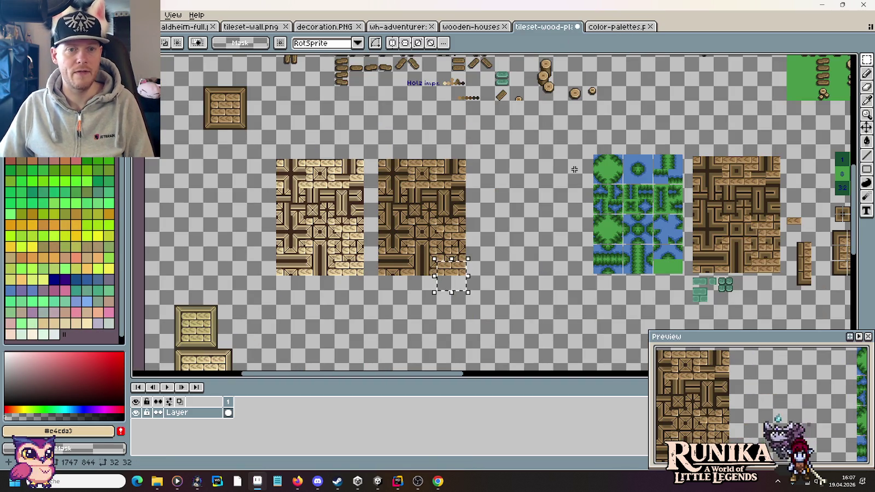
- Select the Erdwand row on the color-palettes sheet and return to the wooden-houses document
{"action": "left_click", "coordinate": [625, 26]}
{"action": "scroll", "coordinate": [697, 168], "scroll_direction": "down", "scroll_amount": 3}
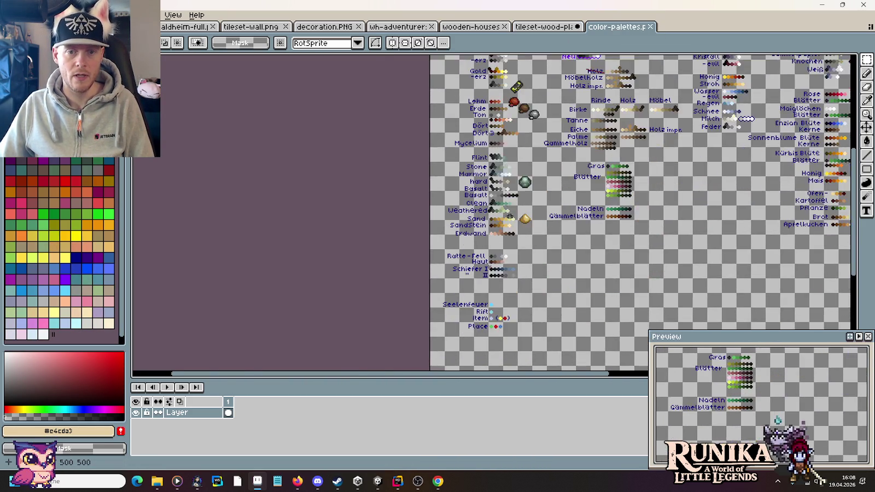
{"action": "scroll", "coordinate": [510, 218], "scroll_direction": "up", "scroll_amount": 3}
{"action": "mouse_move", "coordinate": [495, 175]}
{"action": "left_mouse_down"}
{"action": "mouse_move", "coordinate": [534, 354]}
{"action": "mouse_move", "coordinate": [538, 60]}
{"action": "left_mouse_up"}
{"action": "scroll", "coordinate": [537, 261], "scroll_direction": "up", "scroll_amount": 2}
{"action": "left_click_drag", "start_coordinate": [582, 221], "coordinate": [316, 189]}
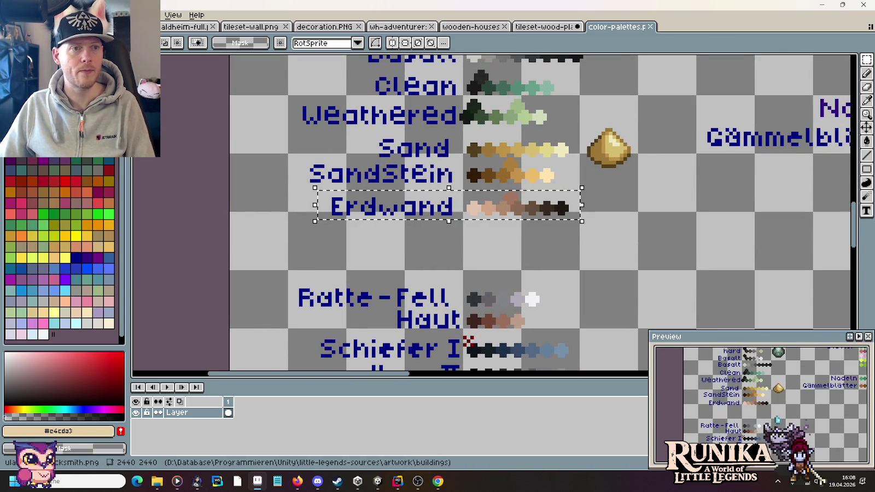
{"action": "key", "text": "ctrl+shift+Tab"}
{"action": "scroll", "coordinate": [496, 266], "scroll_direction": "up", "scroll_amount": 1}
{"action": "scroll", "coordinate": [497, 266], "scroll_direction": "up", "scroll_amount": 1}
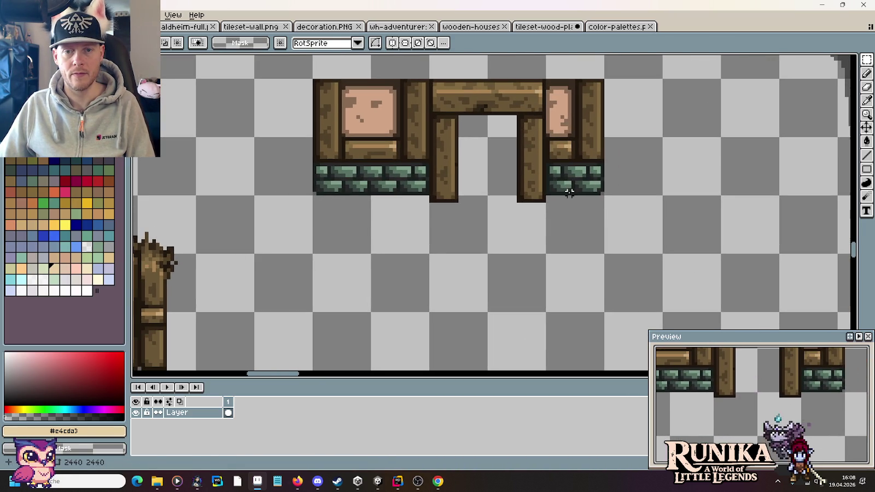
- Paste the Erdwand colour row and place it just below the doorway piece
{"action": "key", "text": "ctrl+v"}
{"action": "mouse_move", "coordinate": [582, 224]}
{"action": "left_mouse_down"}
{"action": "mouse_move", "coordinate": [544, 252]}
{"action": "mouse_move", "coordinate": [557, 241]}
{"action": "left_mouse_up"}
{"action": "key", "text": "Return"}
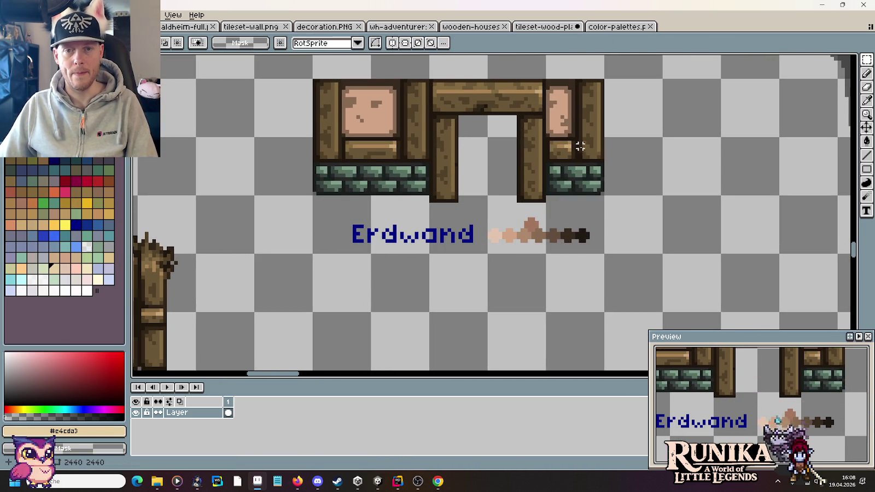
- Pan to the broken plank pieces and select the splintered plank top
{"action": "scroll", "coordinate": [578, 144], "scroll_direction": "up", "scroll_amount": 1}
{"action": "scroll", "coordinate": [624, 227], "scroll_direction": "up", "scroll_amount": 1}
{"action": "scroll", "coordinate": [586, 180], "scroll_direction": "down", "scroll_amount": 1}
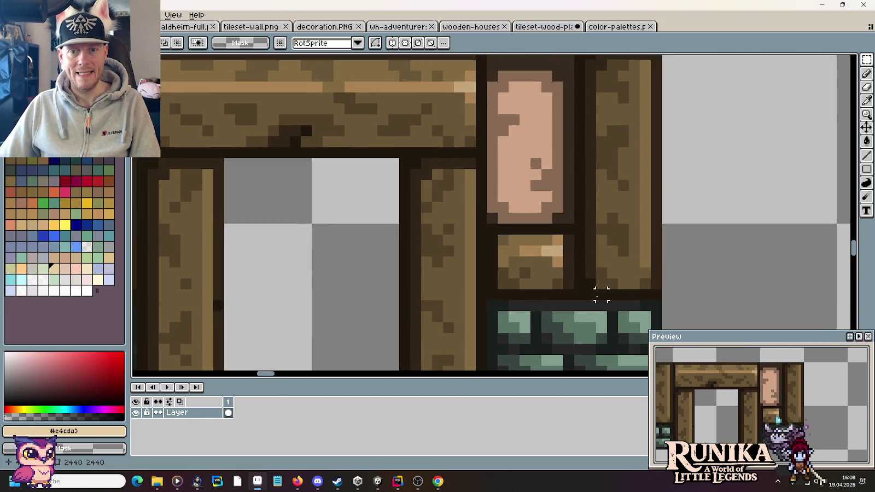
{"action": "scroll", "coordinate": [585, 180], "scroll_direction": "down", "scroll_amount": 1}
{"action": "left_click_drag", "start_coordinate": [592, 297], "coordinate": [607, 171]}
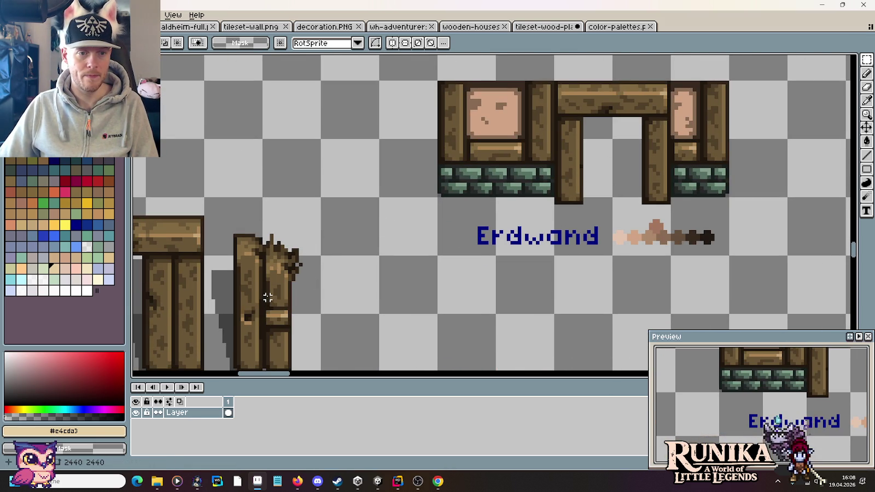
{"action": "left_click_drag", "start_coordinate": [264, 297], "coordinate": [342, 205]}
- Place a copy of the splintered plank top onto the doorway piece's right-hand post
{"action": "left_click_drag", "start_coordinate": [328, 238], "coordinate": [826, 60]}
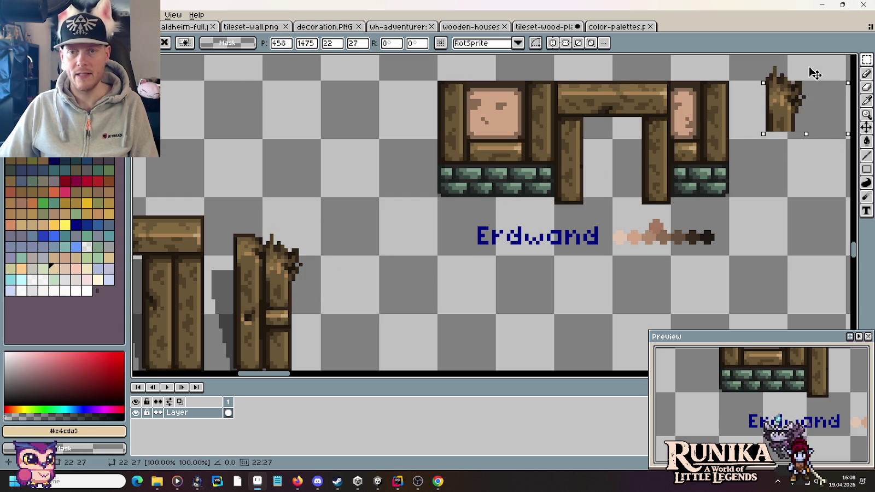
{"action": "left_click_drag", "start_coordinate": [791, 193], "coordinate": [645, 254]}
{"action": "scroll", "coordinate": [645, 254], "scroll_direction": "up", "scroll_amount": 1}
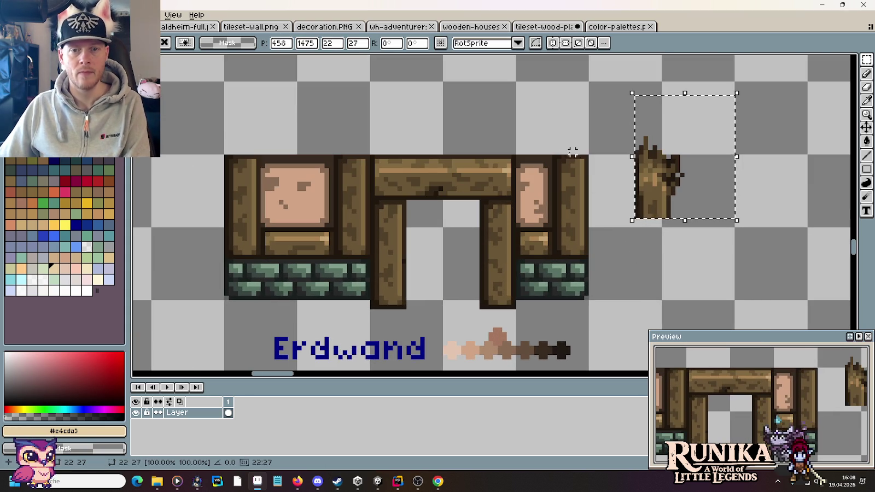
{"action": "mouse_move", "coordinate": [554, 152]}
{"action": "left_mouse_down"}
{"action": "mouse_move", "coordinate": [590, 199]}
{"action": "mouse_move", "coordinate": [655, 184]}
{"action": "mouse_move", "coordinate": [602, 186]}
{"action": "left_mouse_up"}
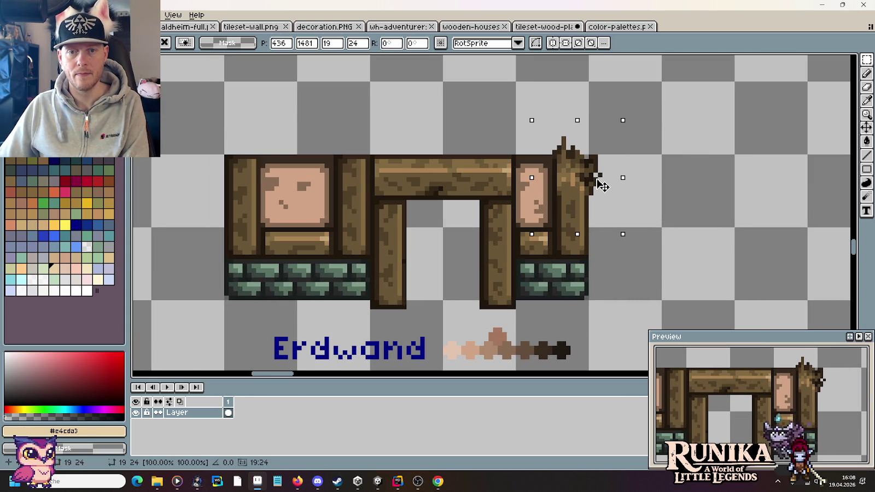
{"action": "left_click", "coordinate": [682, 212]}
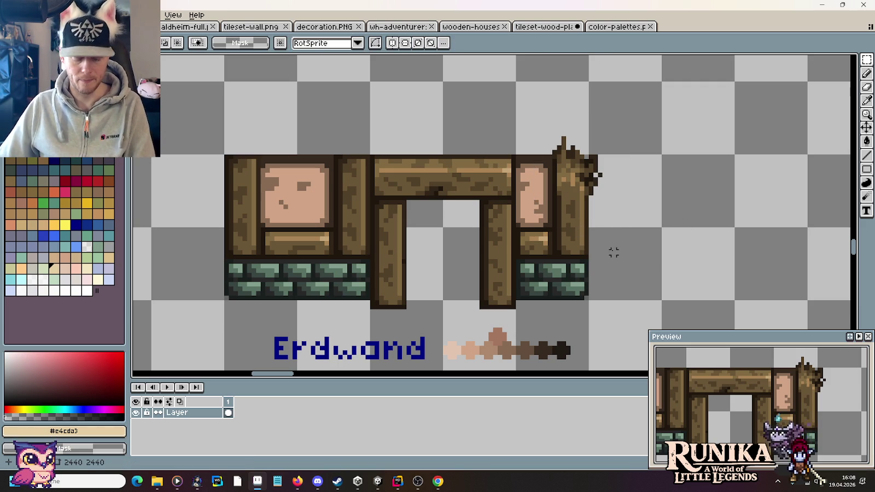
{"action": "scroll", "coordinate": [573, 210], "scroll_direction": "up", "scroll_amount": 1}
{"action": "scroll", "coordinate": [553, 192], "scroll_direction": "up", "scroll_amount": 1}
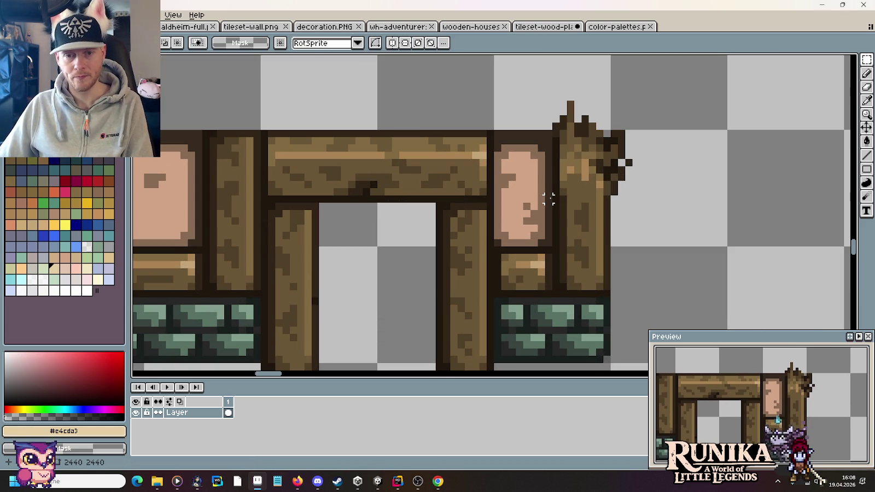
- Erase the top part of the right pink panel below the beam
{"action": "key", "text": "b"}
{"action": "key", "text": "m"}
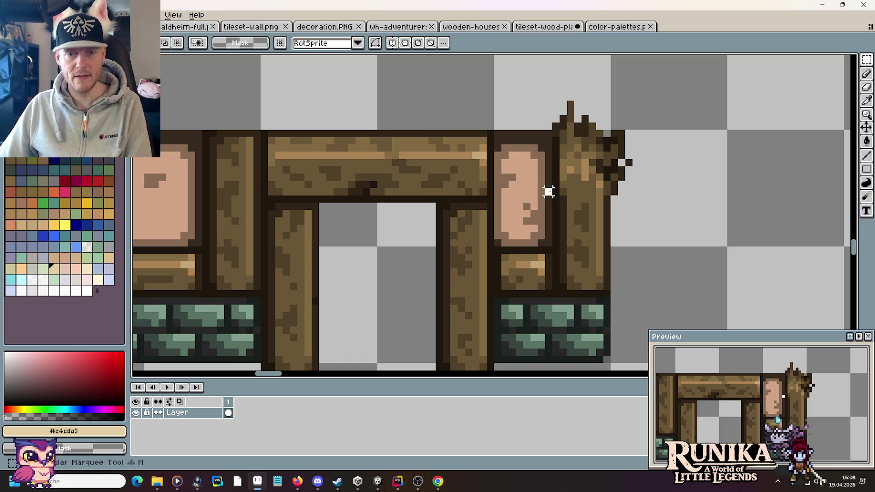
{"action": "left_click_drag", "start_coordinate": [553, 197], "coordinate": [492, 128]}
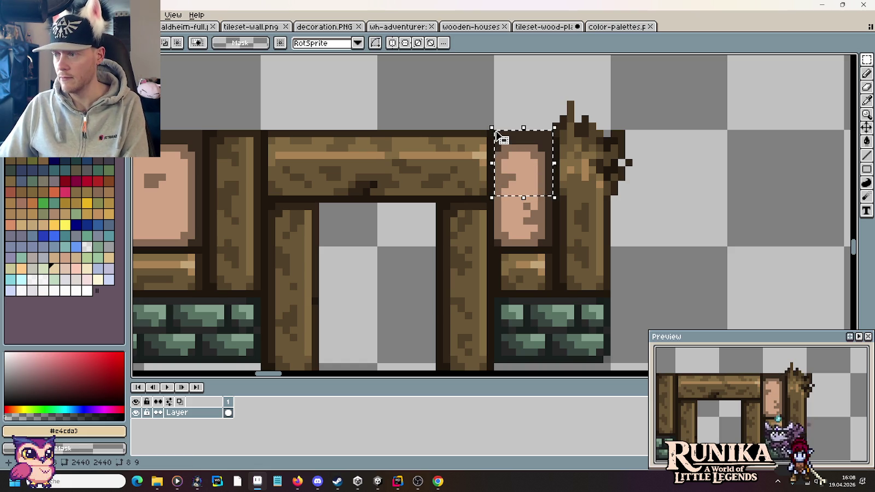
{"action": "key", "text": "Delete"}
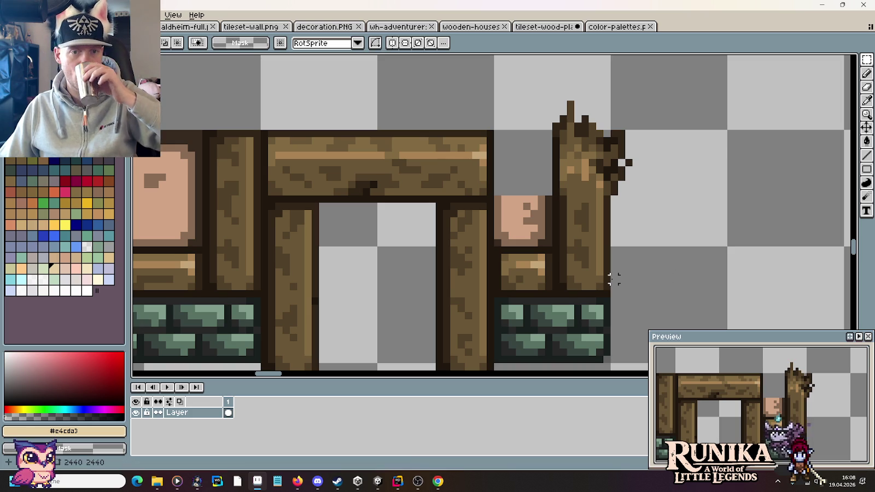
- Sample a dark brown from the artwork near the Erdwand colour row
{"action": "scroll", "coordinate": [656, 246], "scroll_direction": "down", "scroll_amount": 2}
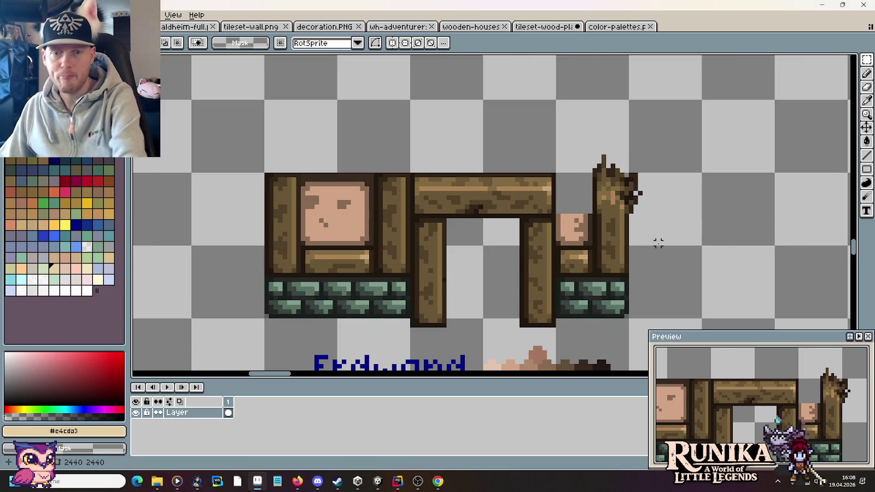
{"action": "left_click_drag", "start_coordinate": [664, 263], "coordinate": [670, 209]}
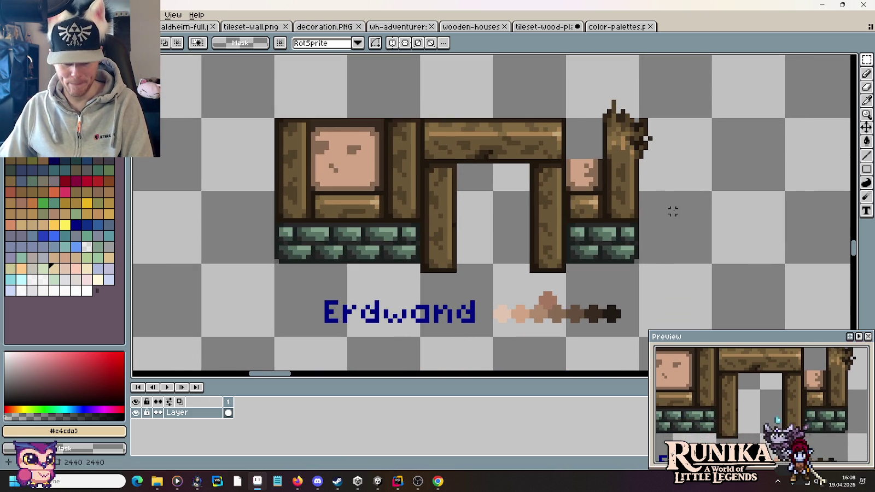
{"action": "scroll", "coordinate": [670, 208], "scroll_direction": "up", "scroll_amount": 1}
{"action": "key", "text": "i"}
{"action": "left_click", "coordinate": [597, 328]}
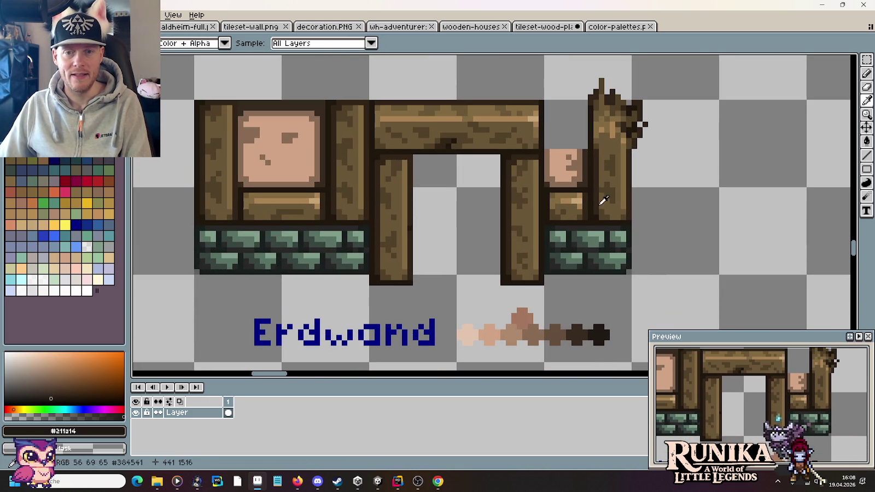
- Draw a dark brown Erdwand bar across the gap and nudge it up one pixel
{"action": "left_click", "coordinate": [571, 324]}
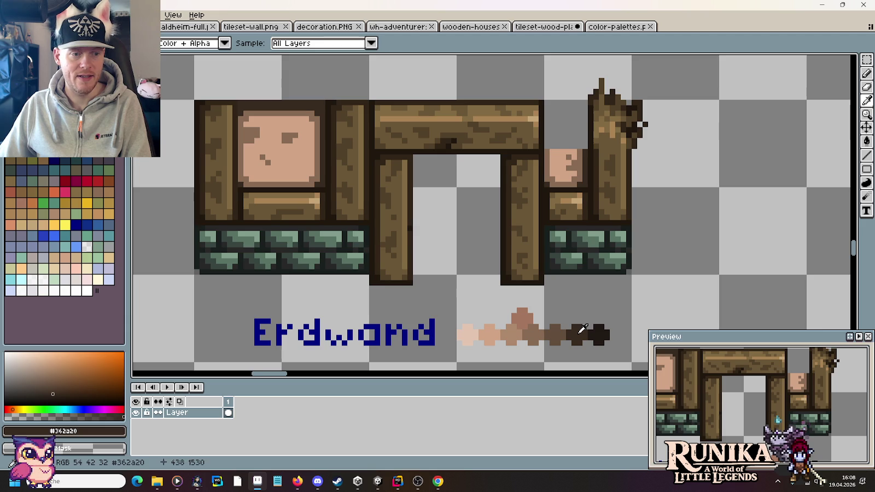
{"action": "key", "text": "b"}
{"action": "scroll", "coordinate": [583, 150], "scroll_direction": "up", "scroll_amount": 1}
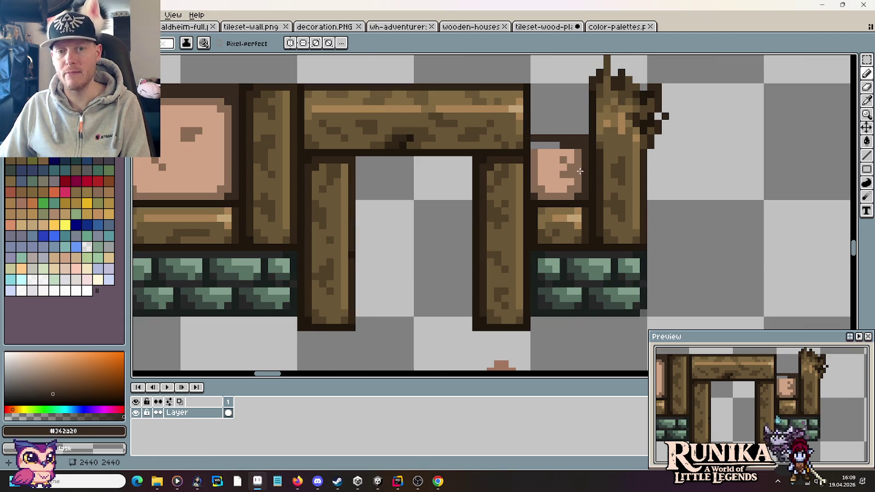
{"action": "mouse_move", "coordinate": [533, 131]}
{"action": "left_mouse_down"}
{"action": "mouse_move", "coordinate": [585, 132]}
{"action": "mouse_move", "coordinate": [555, 174]}
{"action": "left_mouse_up"}
{"action": "key", "text": "m"}
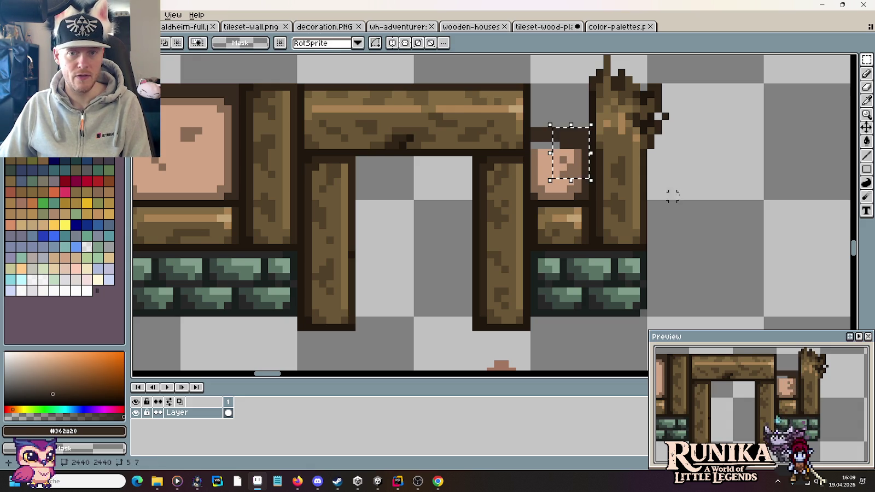
{"action": "mouse_move", "coordinate": [584, 143]}
{"action": "left_mouse_down"}
{"action": "mouse_move", "coordinate": [530, 127]}
{"action": "mouse_move", "coordinate": [557, 127]}
{"action": "left_mouse_up"}
{"action": "left_click", "coordinate": [611, 196]}
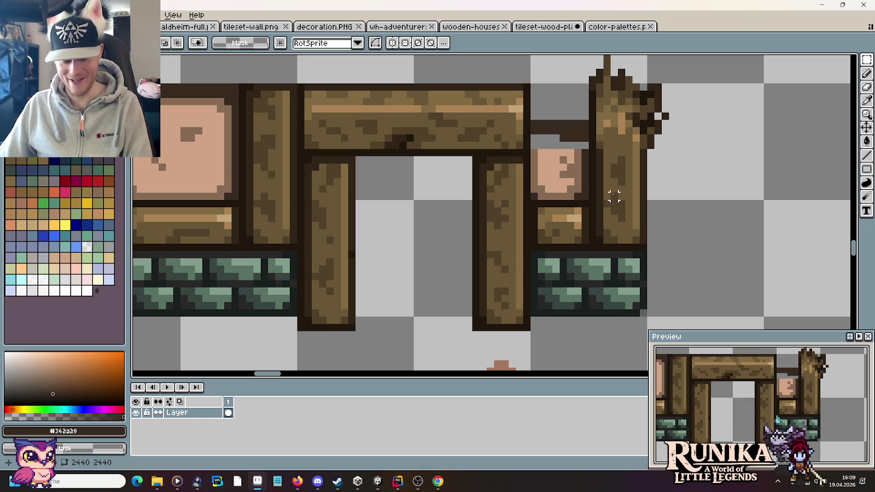
- Sample a mid brown and then the lighter skin colour from the canvas
{"action": "key", "text": "b"}
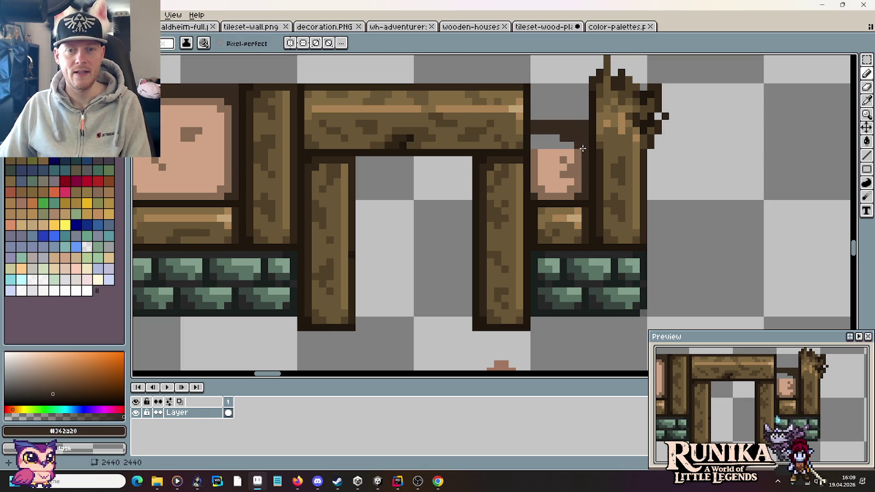
{"action": "left_click", "coordinate": [579, 144], "text": "alt"}
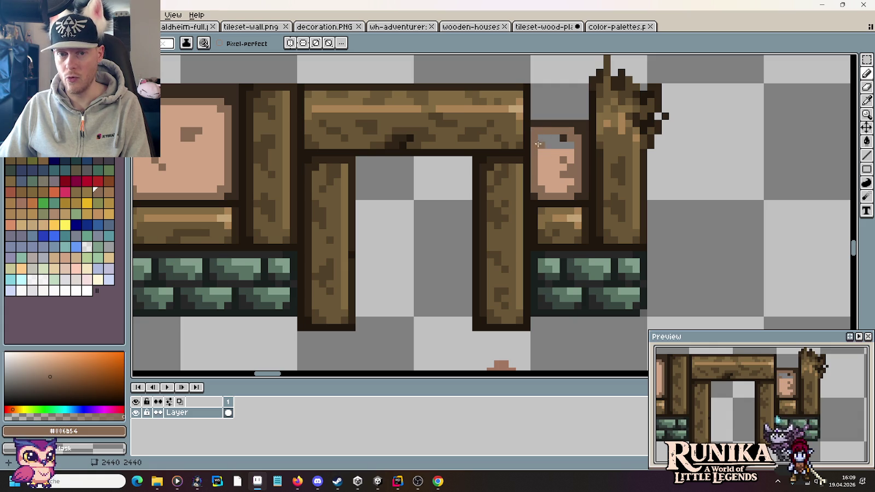
{"action": "key", "text": "i"}
{"action": "left_click", "coordinate": [569, 159]}
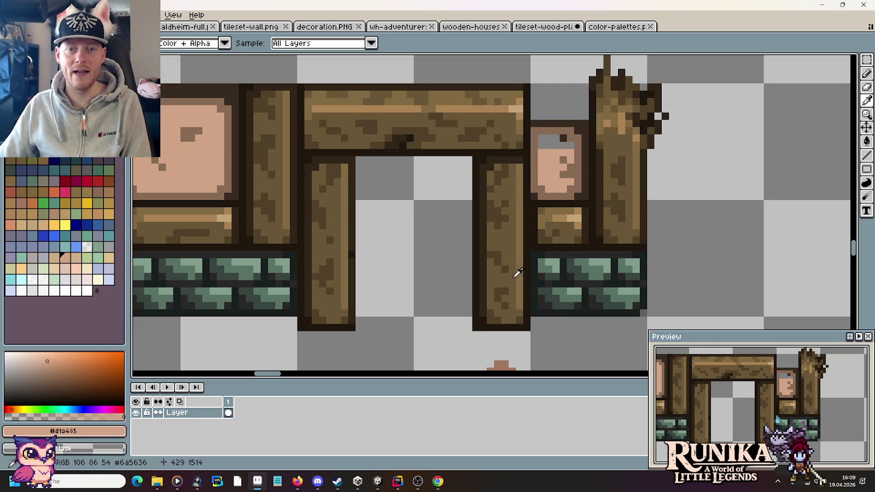
- Sample the panel's peach colour and paint over the grey pixels at its top
{"action": "scroll", "coordinate": [518, 273], "scroll_direction": "down", "scroll_amount": 4}
{"action": "key", "text": "b"}
{"action": "key", "text": "i"}
{"action": "left_click", "coordinate": [457, 295]}
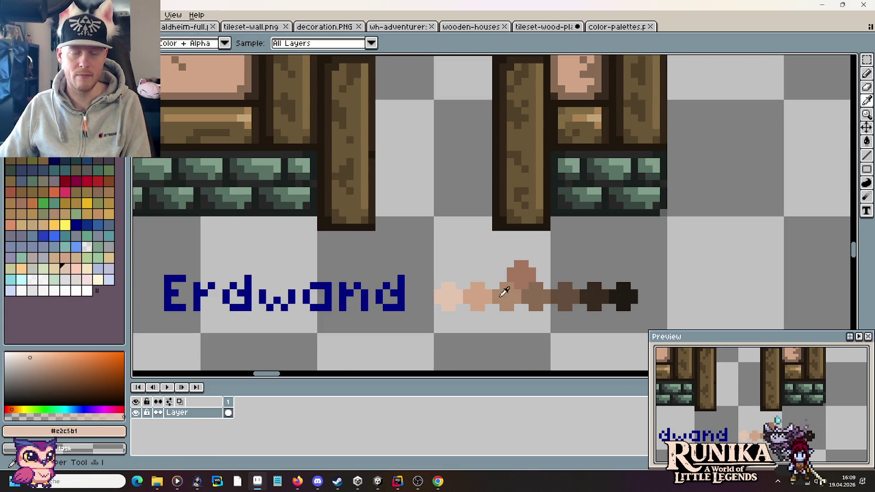
{"action": "scroll", "coordinate": [631, 135], "scroll_direction": "up", "scroll_amount": 3}
{"action": "key", "text": "b"}
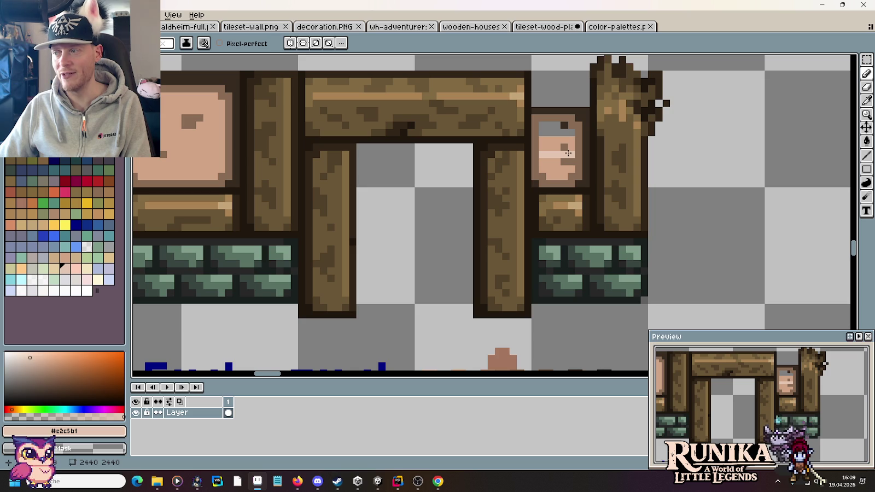
{"action": "left_click", "coordinate": [564, 144], "text": "alt"}
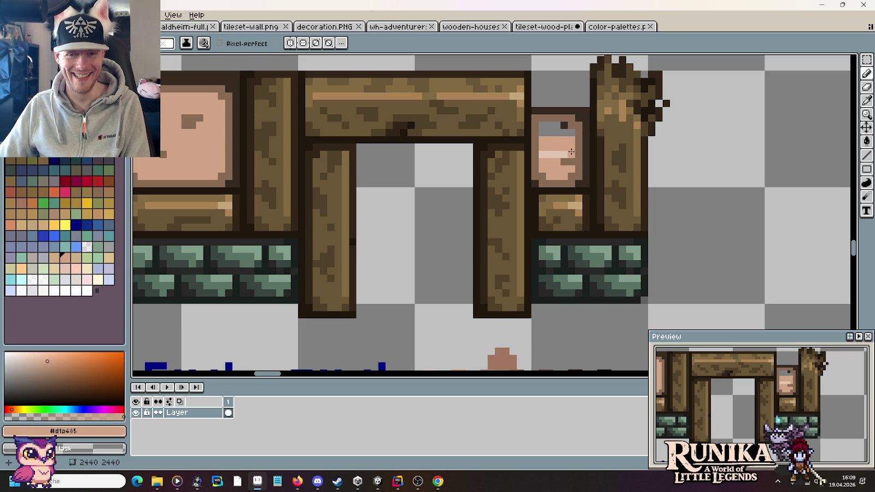
{"action": "left_click_drag", "start_coordinate": [568, 135], "coordinate": [555, 128]}
{"action": "left_click", "coordinate": [551, 132]}
{"action": "left_click", "coordinate": [543, 124]}
- Sample the dark outline brown, mid-brown wood and peach colours around the panel
{"action": "left_click", "coordinate": [551, 116], "text": "alt"}
{"action": "left_click", "coordinate": [543, 120], "text": "alt"}
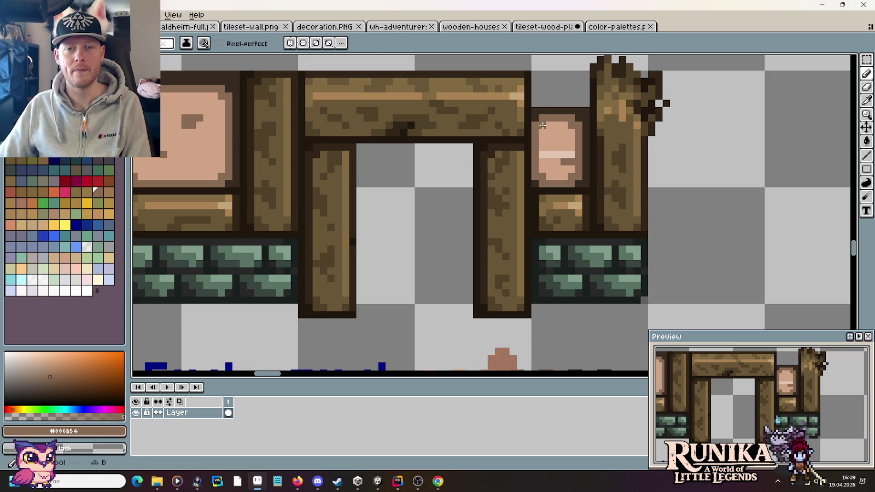
{"action": "scroll", "coordinate": [593, 173], "scroll_direction": "down", "scroll_amount": 3}
{"action": "scroll", "coordinate": [593, 173], "scroll_direction": "up", "scroll_amount": 3}
{"action": "left_click", "coordinate": [550, 128], "text": "alt"}
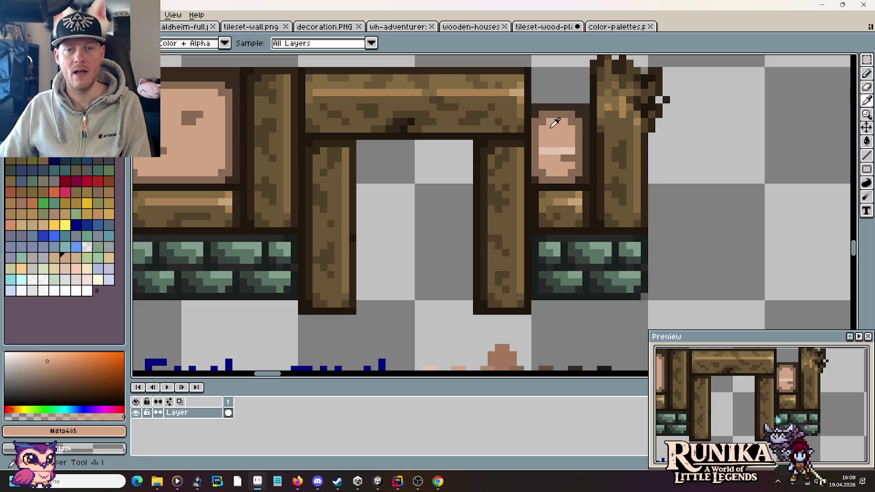
{"action": "left_click", "coordinate": [539, 116], "text": "alt"}
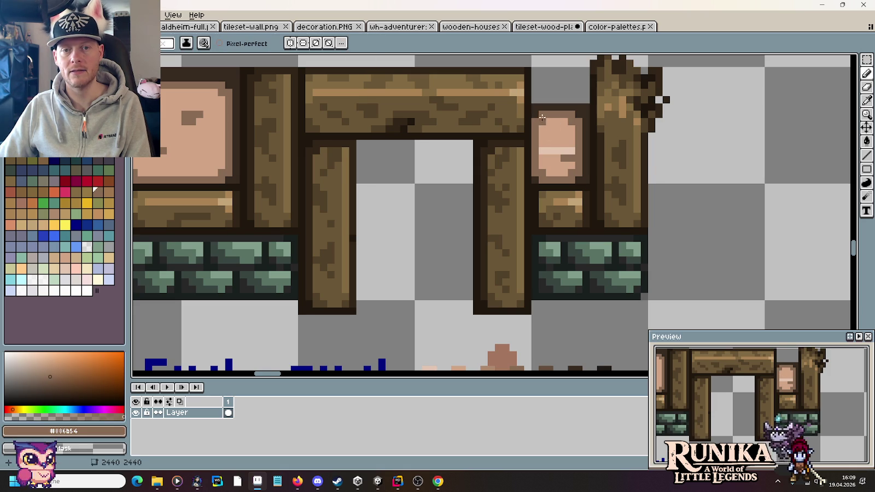
{"action": "scroll", "coordinate": [564, 151], "scroll_direction": "down", "scroll_amount": 2}
{"action": "scroll", "coordinate": [579, 164], "scroll_direction": "down", "scroll_amount": 1}
{"action": "scroll", "coordinate": [592, 180], "scroll_direction": "down", "scroll_amount": 1}
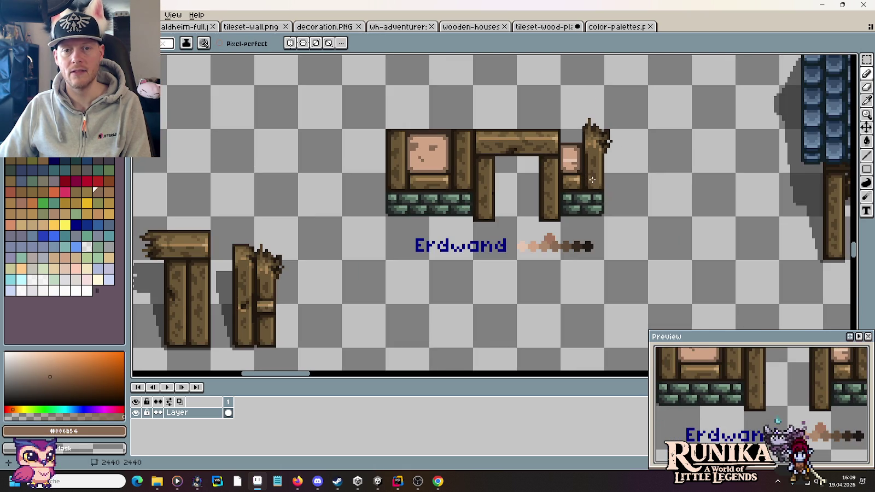
- Alt-sample the small panel's peach and lighter highlight colours to start rounding it
{"action": "scroll", "coordinate": [593, 180], "scroll_direction": "up", "scroll_amount": 1}
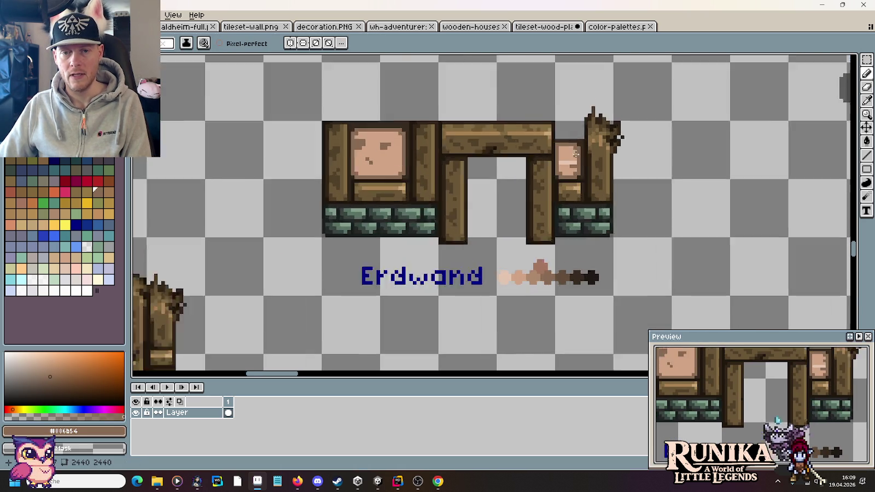
{"action": "scroll", "coordinate": [569, 169], "scroll_direction": "up", "scroll_amount": 2}
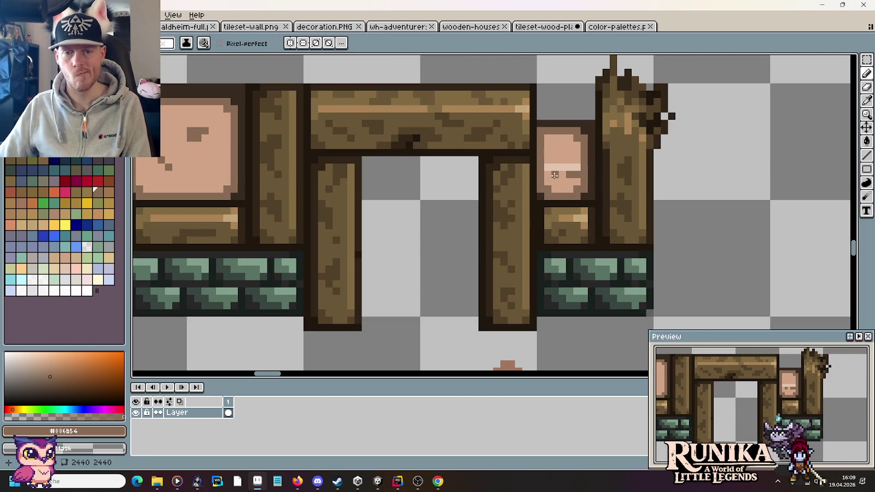
{"action": "key", "text": "alt"}
{"action": "left_click", "coordinate": [552, 159], "text": "alt"}
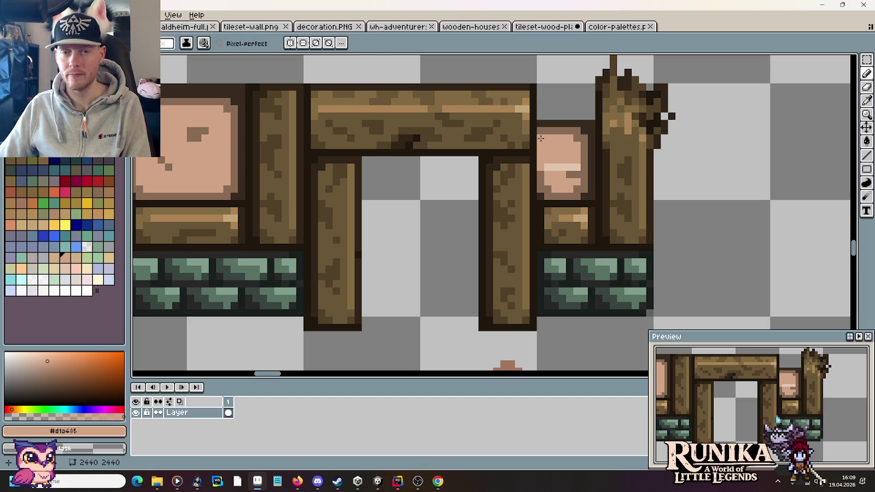
{"action": "scroll", "coordinate": [551, 163], "scroll_direction": "down", "scroll_amount": 2}
{"action": "scroll", "coordinate": [551, 163], "scroll_direction": "down", "scroll_amount": 1}
{"action": "scroll", "coordinate": [569, 159], "scroll_direction": "up", "scroll_amount": 3}
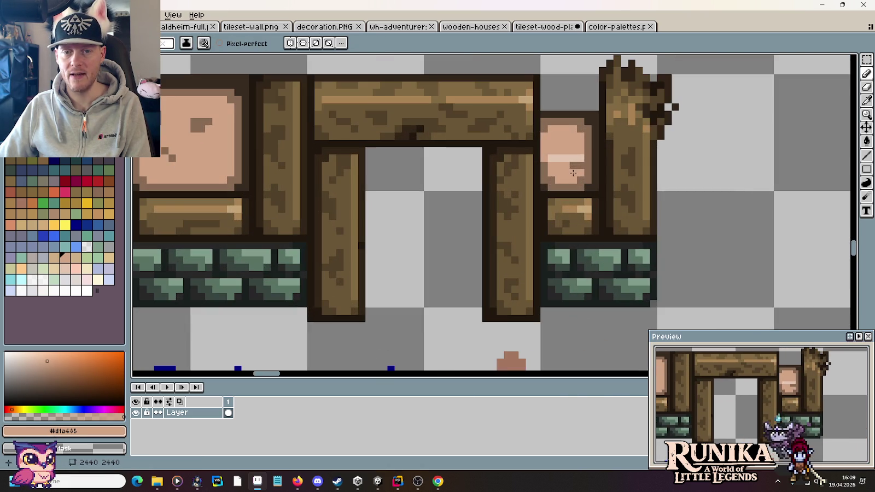
{"action": "left_click", "coordinate": [573, 158], "text": "alt"}
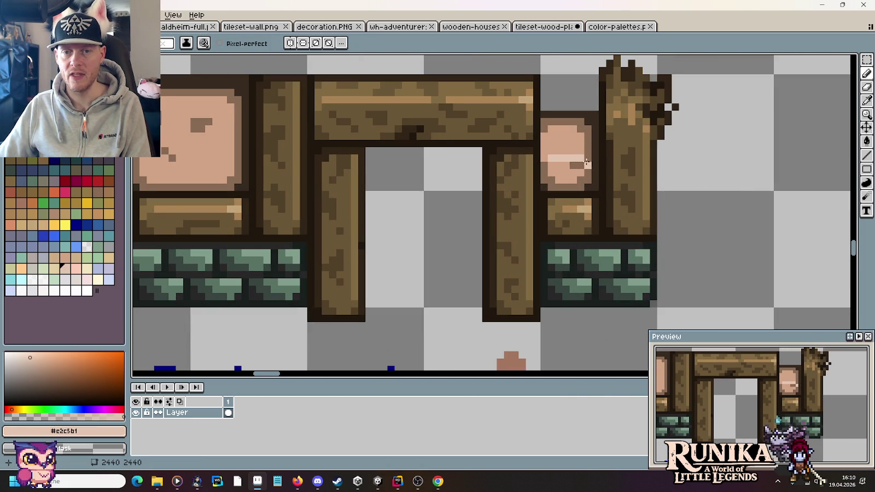
- Sample the dark outline brown, mid-brown wood and peach stone colours for the rounded redraw
{"action": "left_click", "coordinate": [594, 131], "text": "alt"}
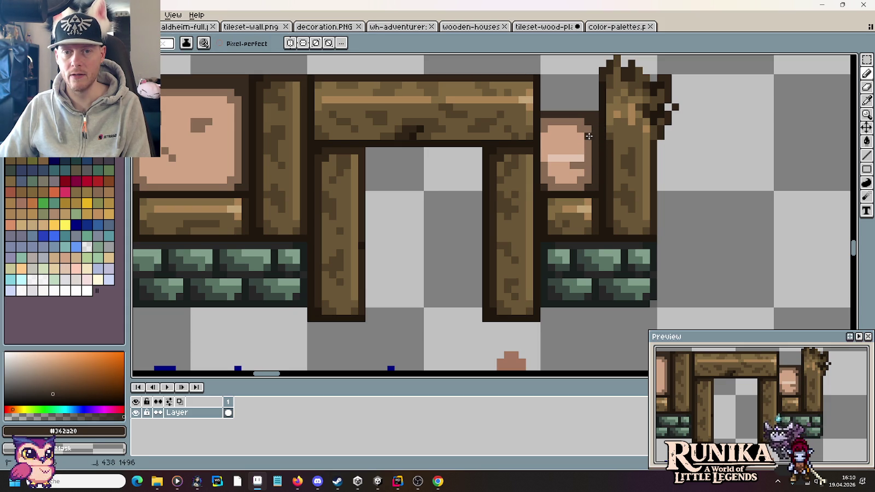
{"action": "left_click", "coordinate": [585, 137], "text": "alt"}
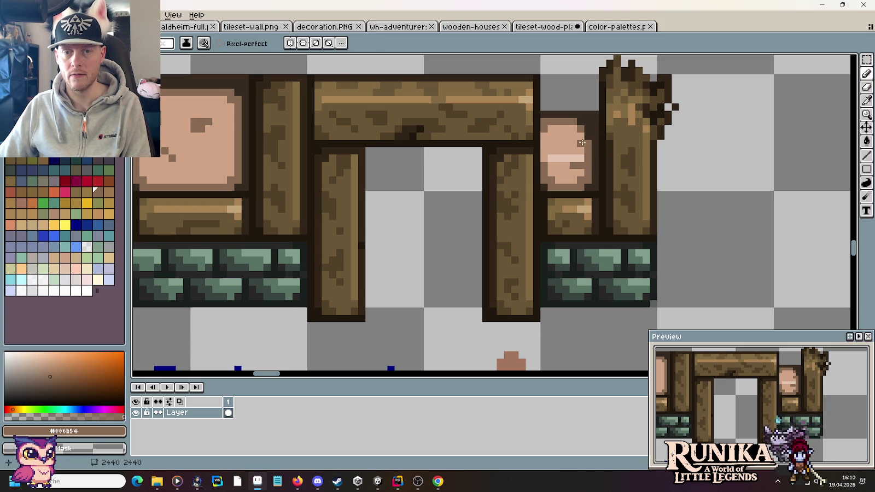
{"action": "scroll", "coordinate": [572, 127], "scroll_direction": "down", "scroll_amount": 1}
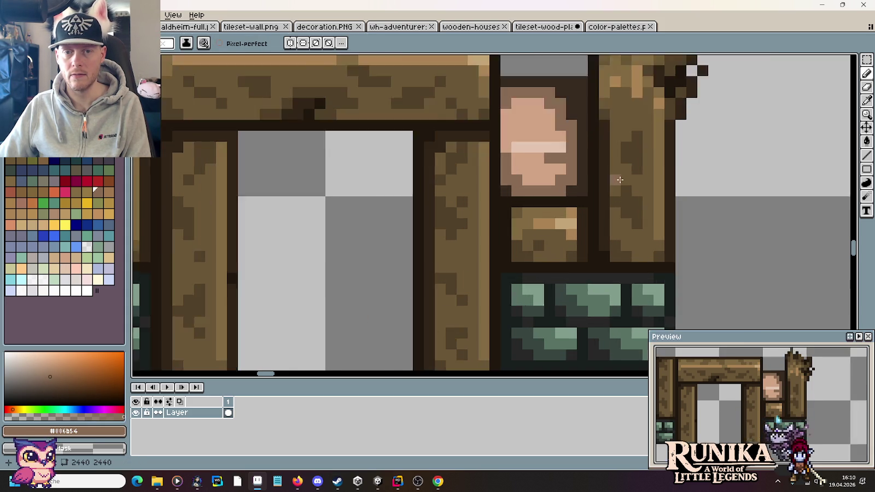
{"action": "scroll", "coordinate": [619, 179], "scroll_direction": "down", "scroll_amount": 3}
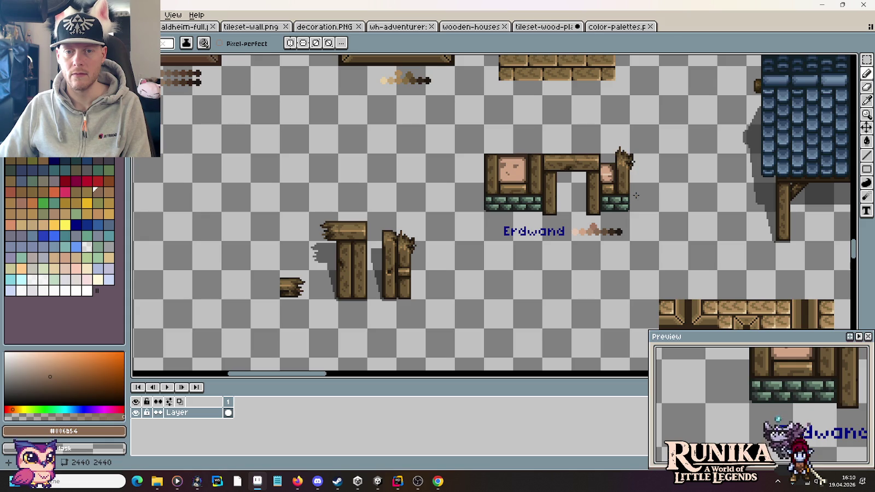
{"action": "scroll", "coordinate": [636, 196], "scroll_direction": "up", "scroll_amount": 2}
{"action": "scroll", "coordinate": [602, 193], "scroll_direction": "up", "scroll_amount": 2}
{"action": "left_click", "coordinate": [603, 192], "text": "alt"}
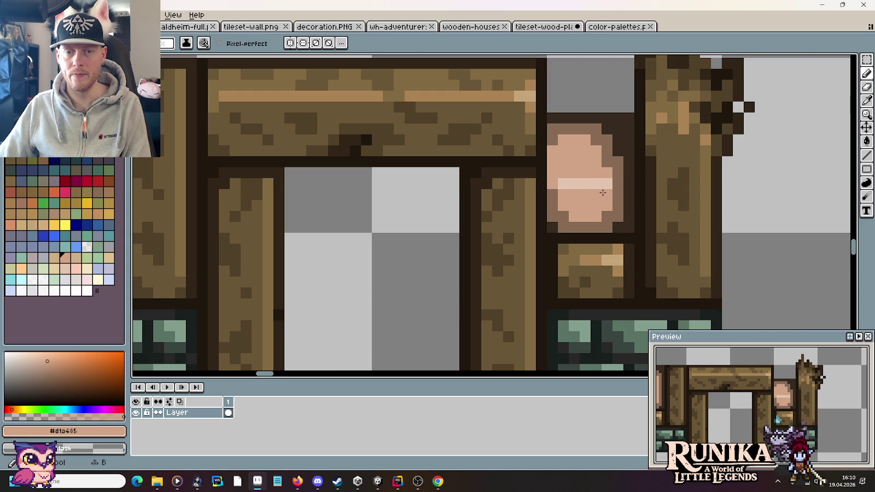
- Resample highlight, peach, dark outline and mid-brown colours while reworking the stone's edges
{"action": "left_click", "coordinate": [606, 181], "text": "alt"}
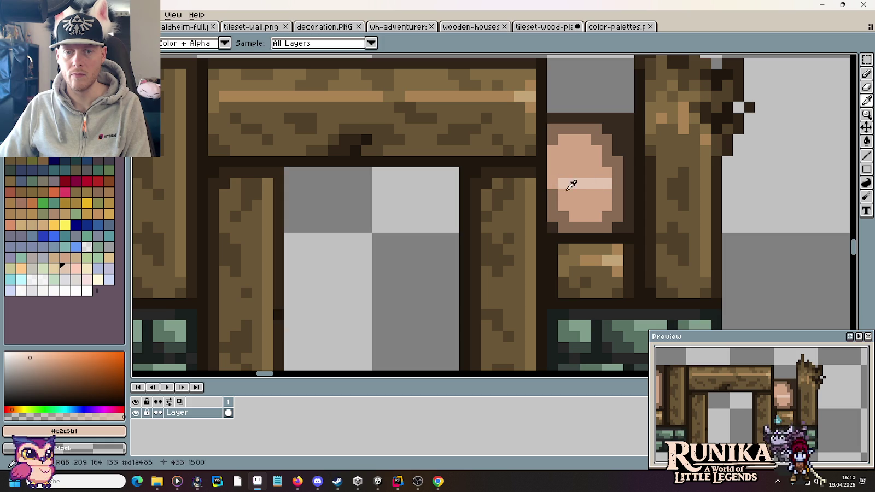
{"action": "left_click", "coordinate": [560, 183], "text": "alt"}
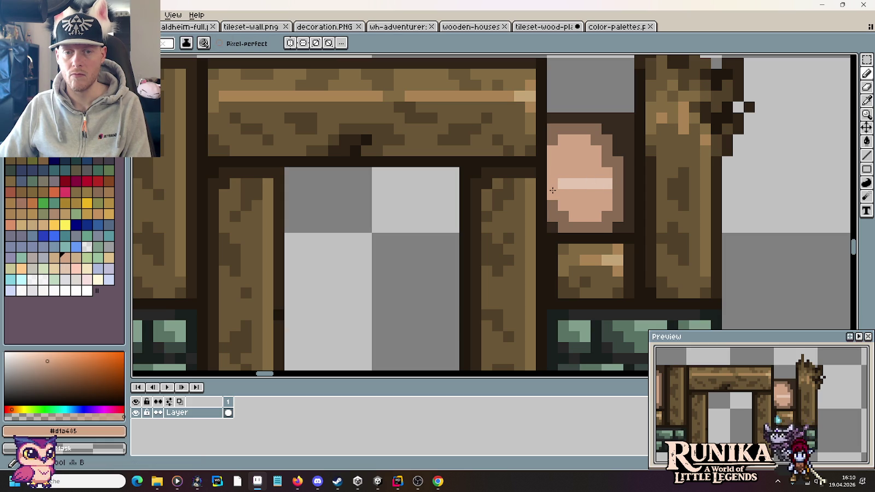
{"action": "scroll", "coordinate": [629, 215], "scroll_direction": "down", "scroll_amount": 3}
{"action": "scroll", "coordinate": [629, 215], "scroll_direction": "down", "scroll_amount": 3}
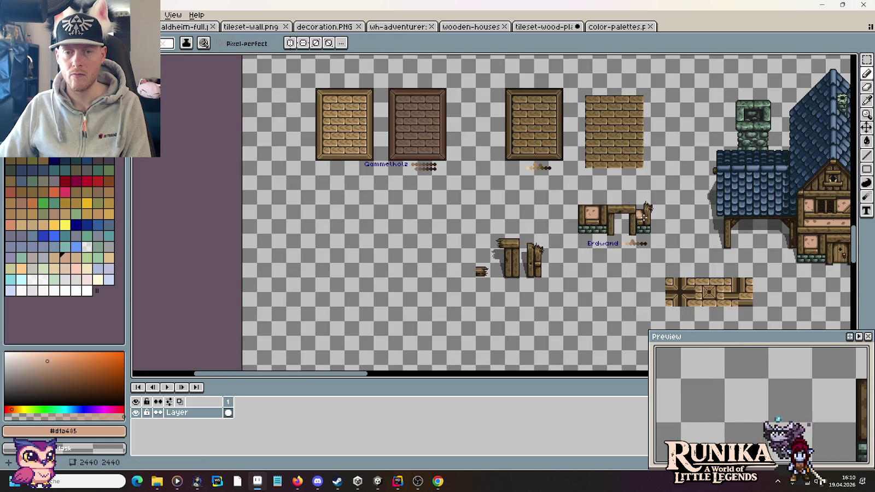
{"action": "scroll", "coordinate": [691, 255], "scroll_direction": "up", "scroll_amount": 2}
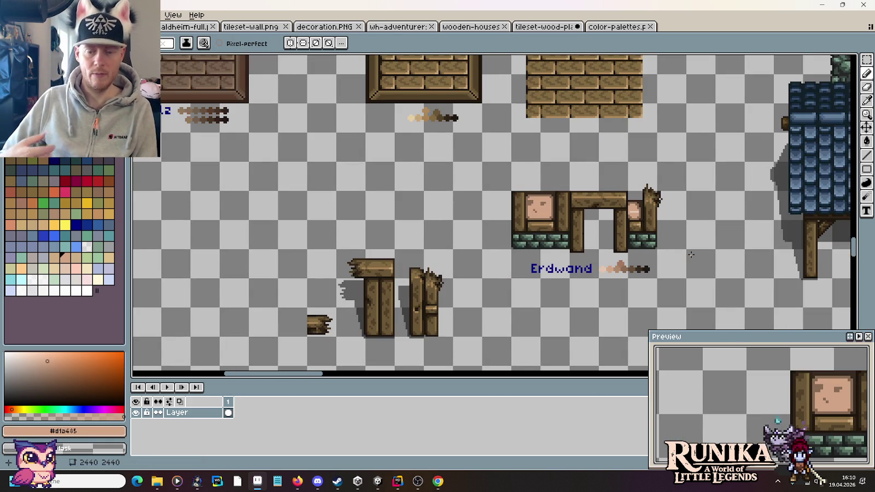
{"action": "scroll", "coordinate": [654, 219], "scroll_direction": "up", "scroll_amount": 3}
{"action": "scroll", "coordinate": [654, 219], "scroll_direction": "up", "scroll_amount": 1}
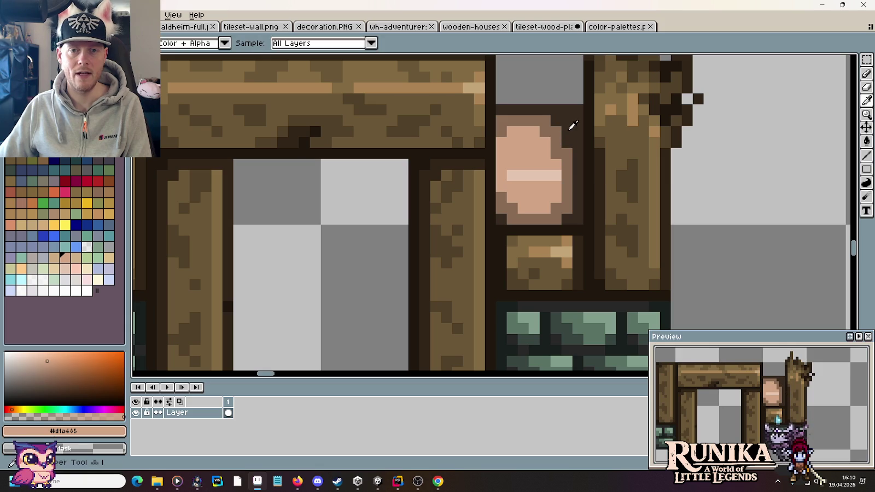
{"action": "left_click", "coordinate": [572, 123], "text": "alt"}
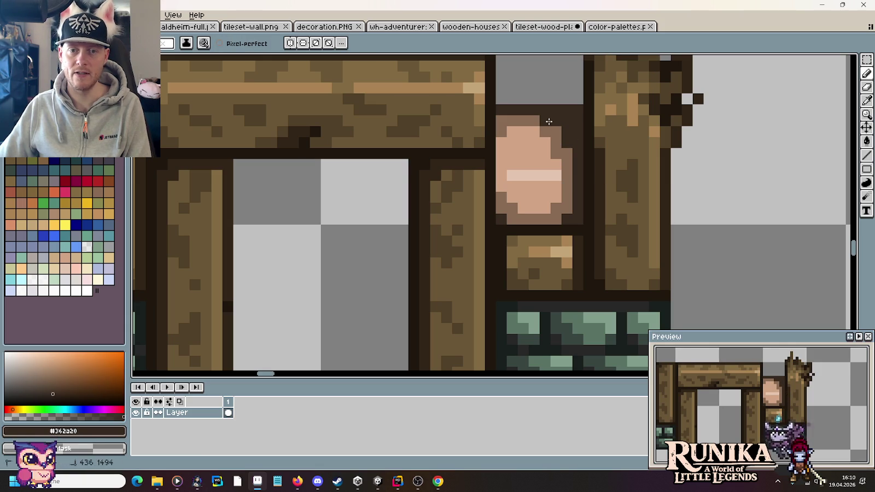
{"action": "left_click", "coordinate": [557, 133], "text": "alt"}
- Use dark outline and mid-brown to make the stone smaller, irregular and slightly tilted
{"action": "scroll", "coordinate": [643, 173], "scroll_direction": "down", "scroll_amount": 2}
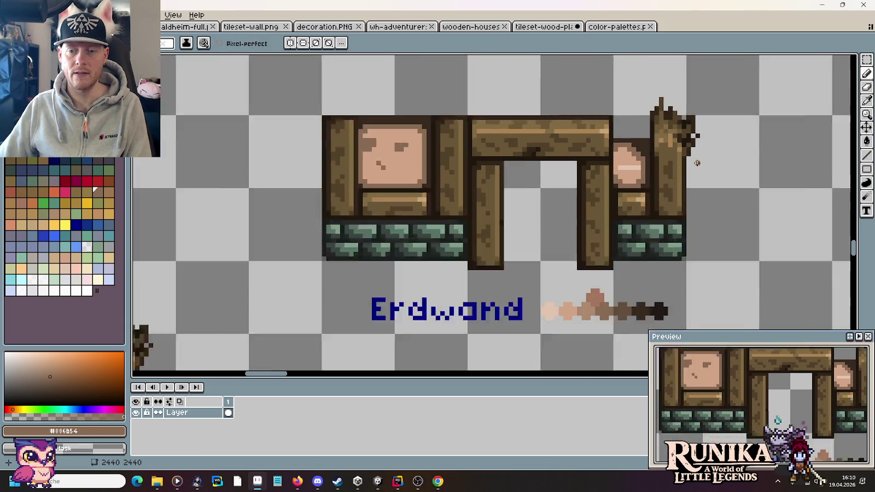
{"action": "scroll", "coordinate": [700, 164], "scroll_direction": "down", "scroll_amount": 2}
{"action": "scroll", "coordinate": [724, 167], "scroll_direction": "up", "scroll_amount": 2}
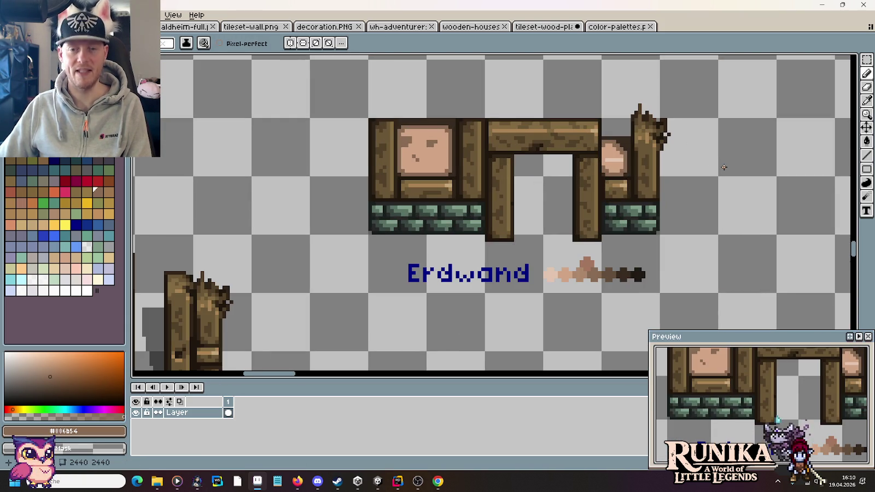
{"action": "scroll", "coordinate": [654, 186], "scroll_direction": "up", "scroll_amount": 3}
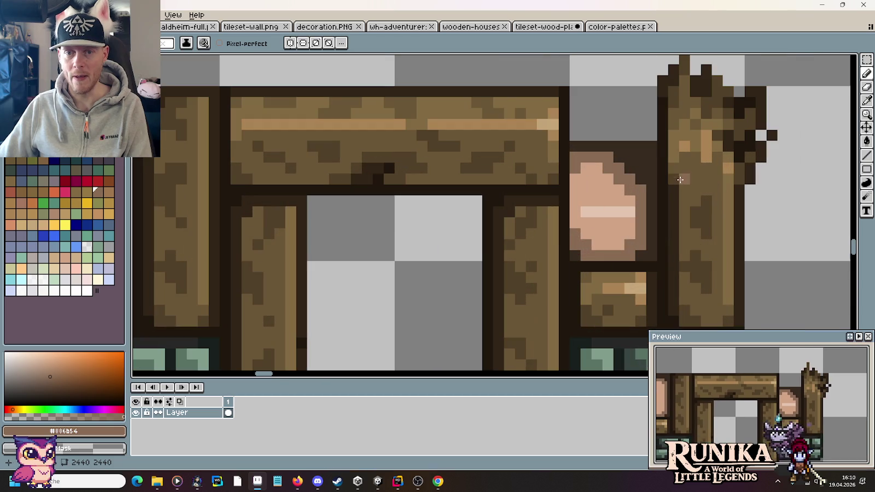
{"action": "left_click", "coordinate": [653, 181], "text": "alt"}
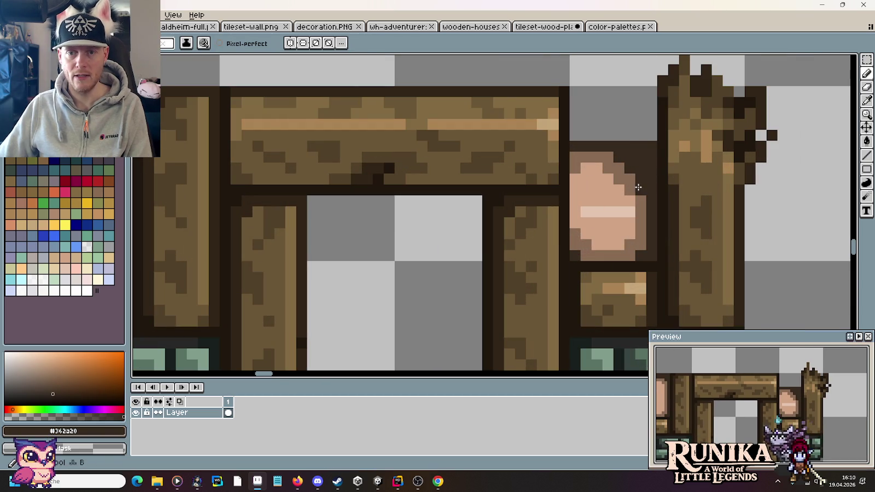
{"action": "left_click", "coordinate": [602, 164], "text": "alt"}
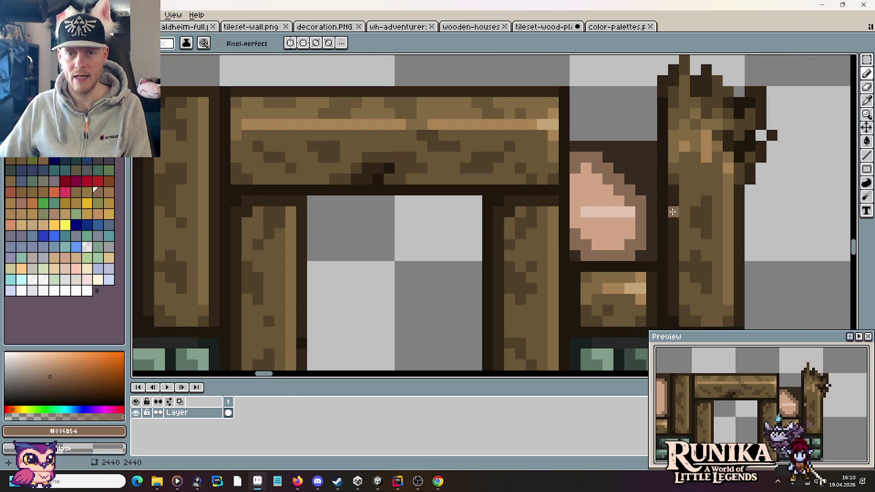
{"action": "scroll", "coordinate": [672, 211], "scroll_direction": "down", "scroll_amount": 3}
{"action": "scroll", "coordinate": [739, 251], "scroll_direction": "down", "scroll_amount": 1}
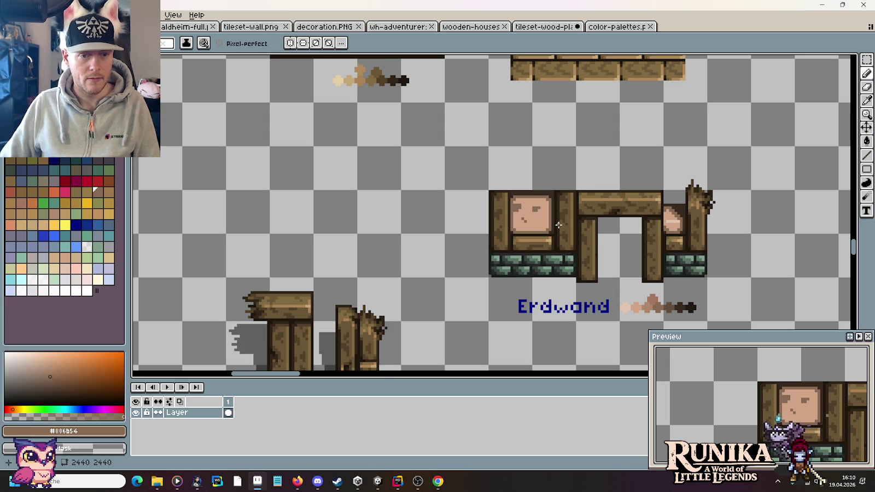
- In the wooden-houses sheet, marquee-select the splintered tip beside the right post to copy it
{"action": "scroll", "coordinate": [599, 143], "scroll_direction": "down", "scroll_amount": 3}
{"action": "scroll", "coordinate": [600, 143], "scroll_direction": "left", "scroll_amount": 4}
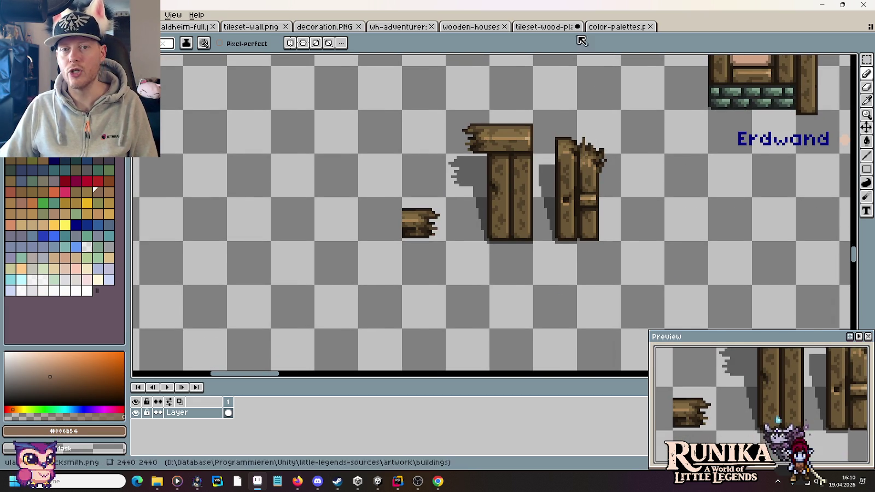
{"action": "left_click", "coordinate": [539, 27]}
{"action": "left_click", "coordinate": [476, 27]}
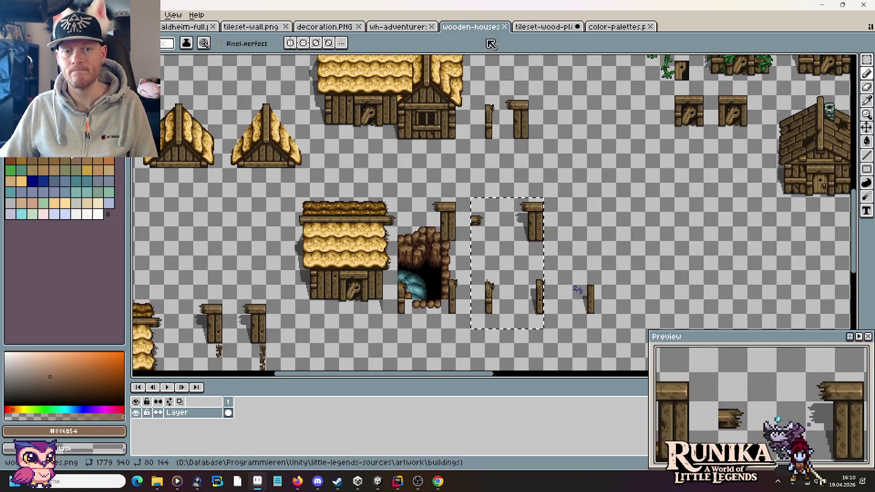
{"action": "scroll", "coordinate": [503, 287], "scroll_direction": "up", "scroll_amount": 3}
{"action": "scroll", "coordinate": [481, 296], "scroll_direction": "up", "scroll_amount": 1}
{"action": "scroll", "coordinate": [412, 117], "scroll_direction": "down", "scroll_amount": 3}
{"action": "scroll", "coordinate": [412, 117], "scroll_direction": "right", "scroll_amount": 2}
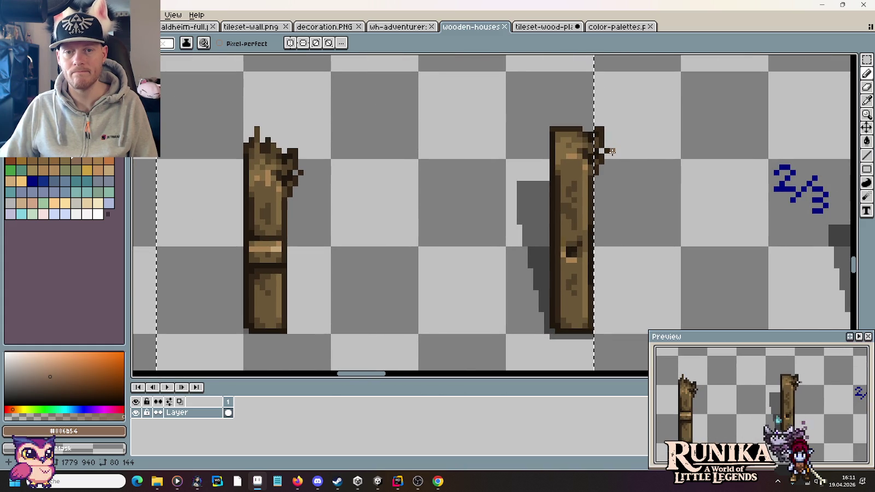
{"action": "key", "text": "m"}
{"action": "left_click_drag", "start_coordinate": [617, 184], "coordinate": [619, 133]}
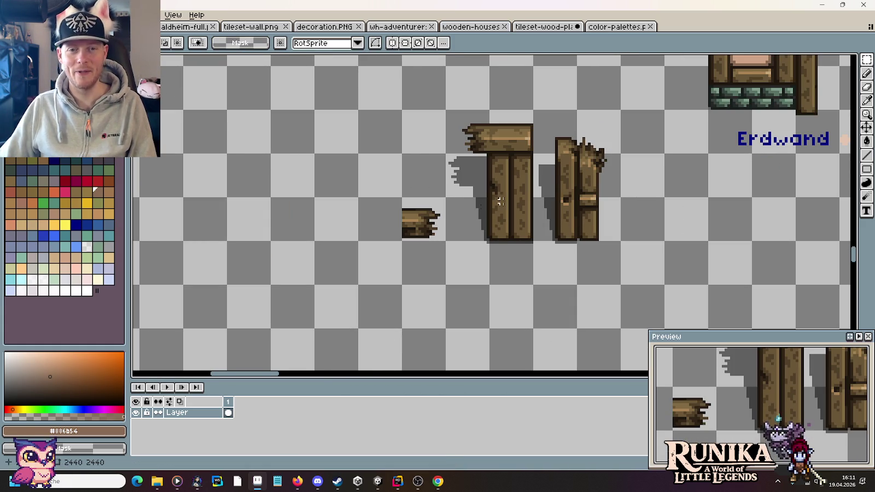
- Shift the broken post further right and paste the splinter onto the plain post's top
{"action": "left_click_drag", "start_coordinate": [593, 235], "coordinate": [607, 118]}
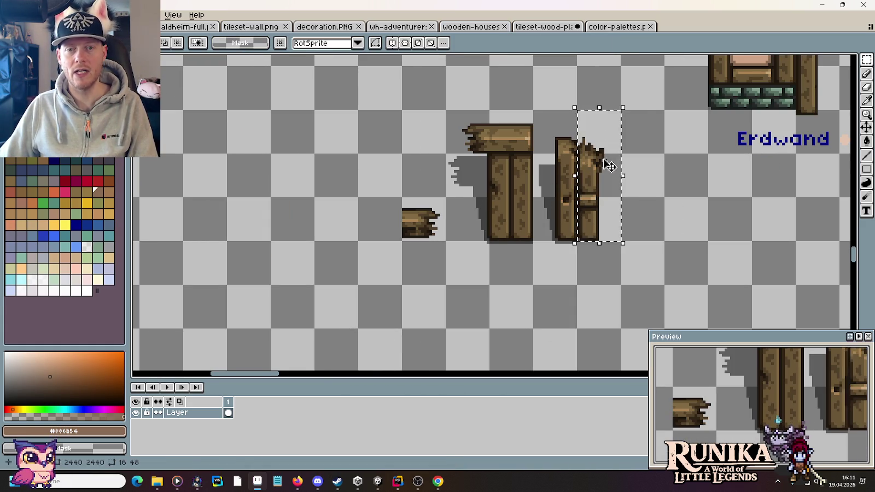
{"action": "left_click_drag", "start_coordinate": [609, 165], "coordinate": [652, 165]}
{"action": "key", "text": "ctrl+v"}
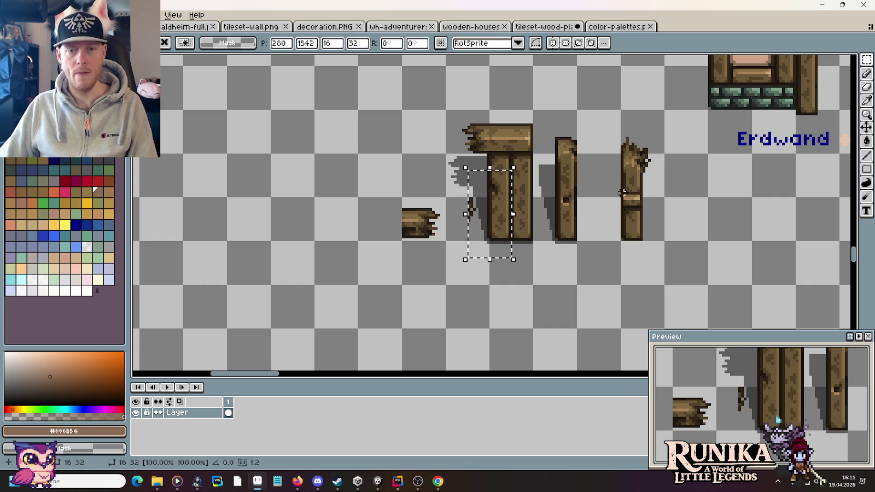
{"action": "mouse_move", "coordinate": [502, 232]}
{"action": "left_mouse_down"}
{"action": "mouse_move", "coordinate": [623, 184]}
{"action": "mouse_move", "coordinate": [614, 179]}
{"action": "left_mouse_up"}
{"action": "key", "text": "Return"}
- Compare with the original wooden-houses posts, then deselect and recentre on the doorway piece
{"action": "key", "text": "plus"}
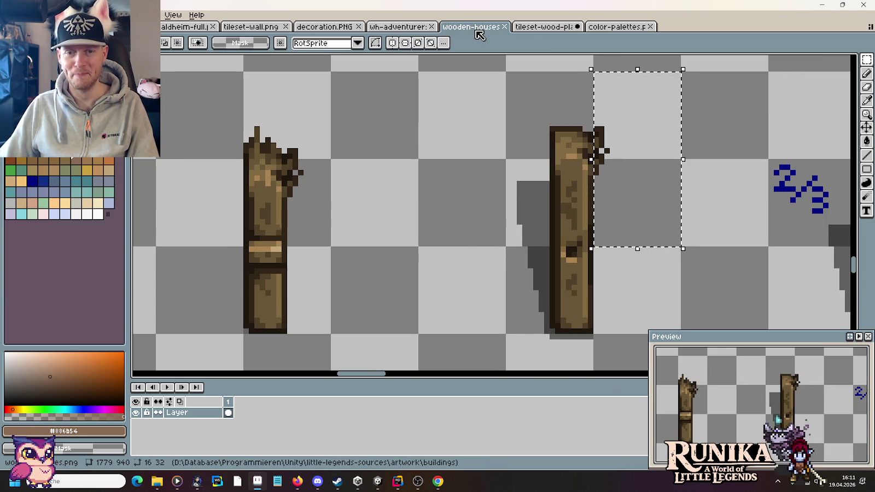
{"action": "key", "text": "alt+Tab"}
{"action": "key", "text": "alt+Tab"}
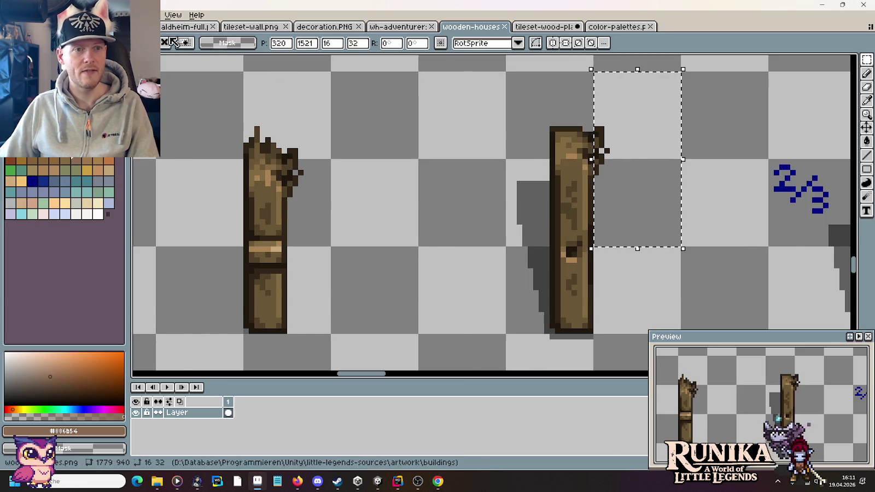
{"action": "key", "text": "minus"}
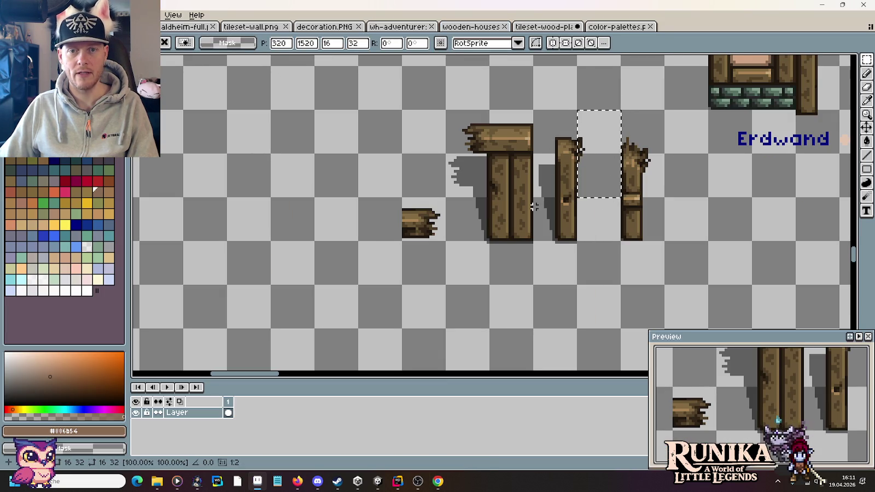
{"action": "key", "text": "ctrl+d"}
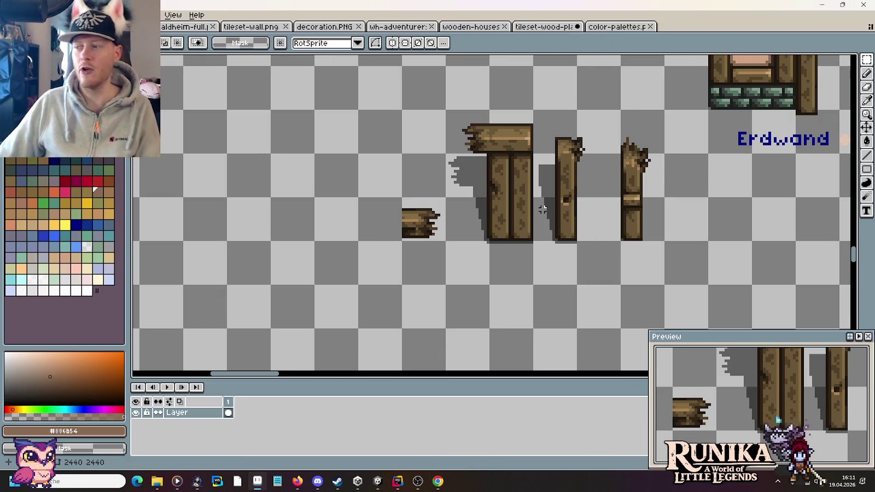
{"action": "left_click_drag", "start_coordinate": [692, 191], "coordinate": [547, 268]}
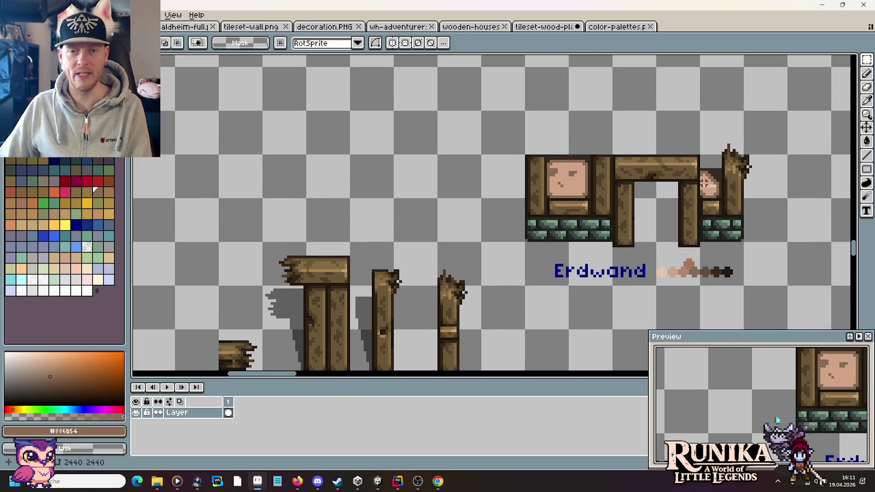
{"action": "scroll", "coordinate": [611, 192], "scroll_direction": "down", "scroll_amount": 3}
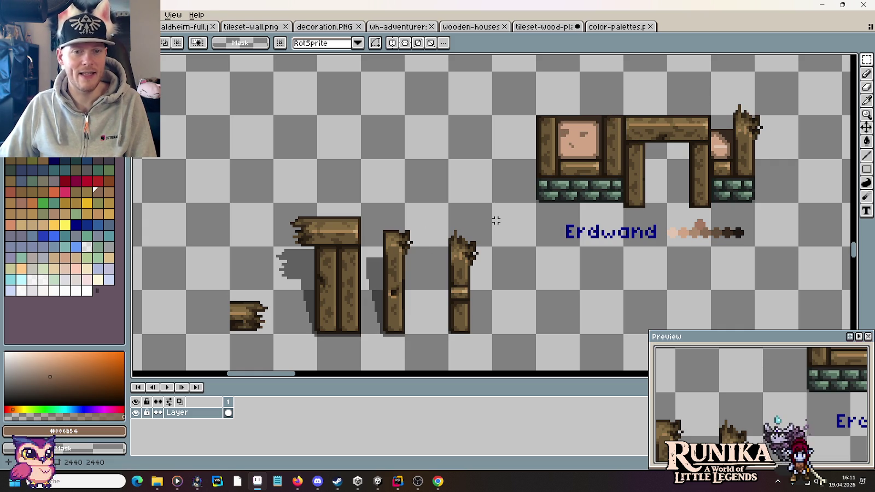
{"action": "left_click_drag", "start_coordinate": [302, 221], "coordinate": [309, 227]}
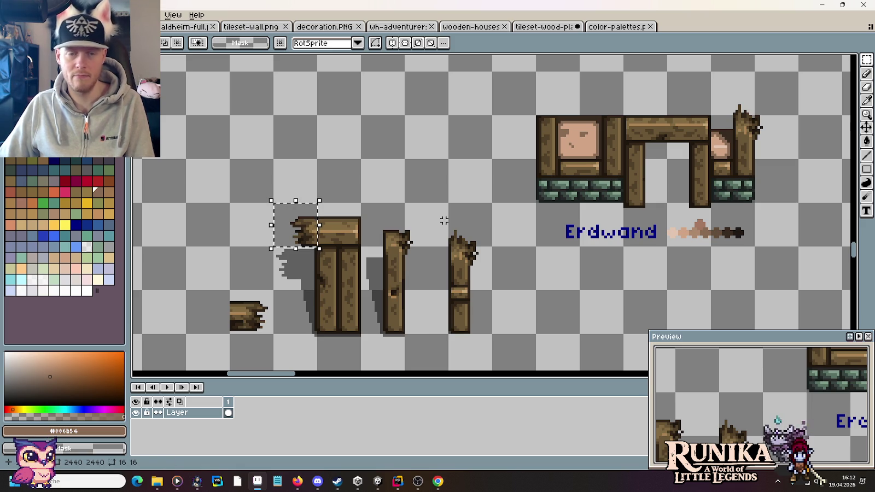
{"action": "key", "text": "ctrl+d"}
{"action": "scroll", "coordinate": [628, 129], "scroll_direction": "up", "scroll_amount": 1}
{"action": "mouse_move", "coordinate": [628, 129]}
{"action": "left_mouse_down"}
{"action": "mouse_move", "coordinate": [608, 75]}
{"action": "mouse_move", "coordinate": [605, 196]}
{"action": "mouse_move", "coordinate": [596, 197]}
{"action": "left_mouse_up"}
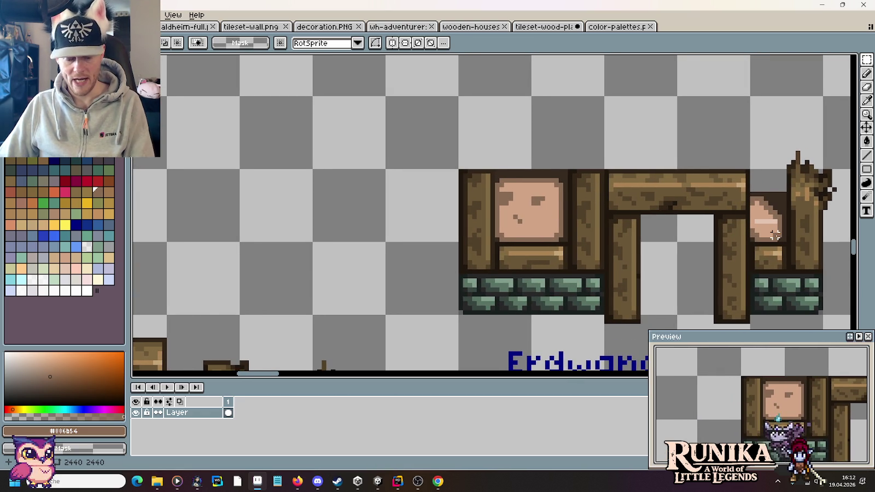
- Draw a light highlight line across the left pink stone
{"action": "scroll", "coordinate": [777, 241], "scroll_direction": "up", "scroll_amount": 1}
{"action": "key", "text": "i"}
{"action": "left_click", "coordinate": [768, 205]}
{"action": "key", "text": "b"}
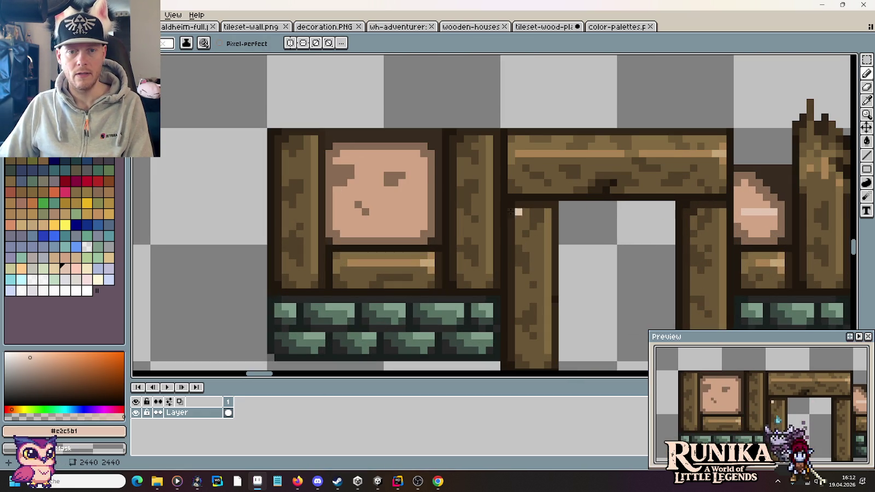
{"action": "left_click_drag", "start_coordinate": [424, 211], "coordinate": [339, 211]}
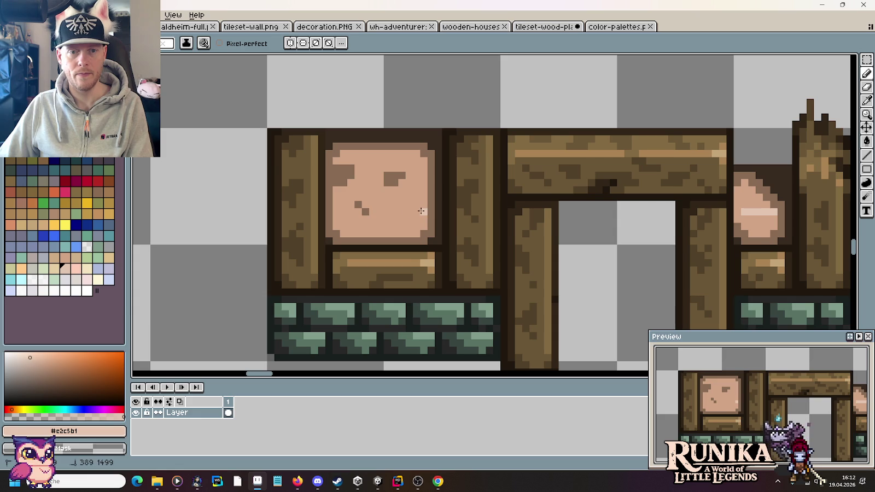
- Paint the stone's top-right corner in dark outline brown so it looks chipped
{"action": "left_click", "coordinate": [340, 206], "text": "alt"}
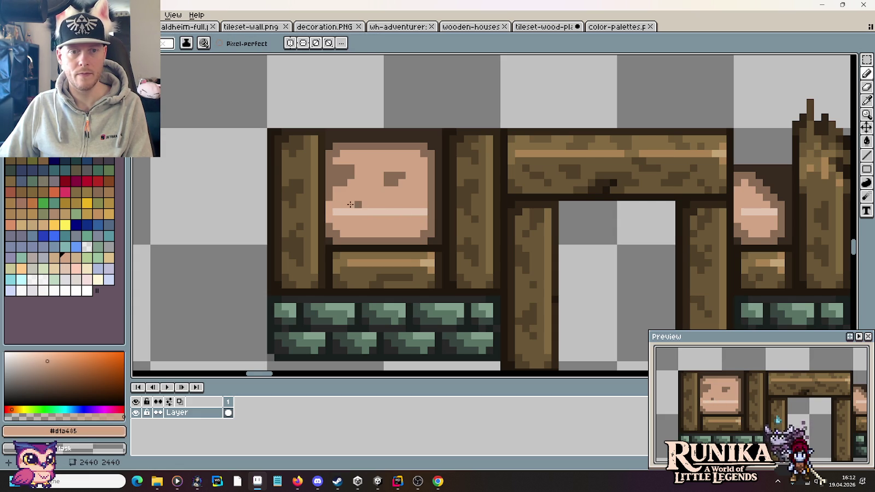
{"action": "left_click", "coordinate": [731, 186], "text": "alt"}
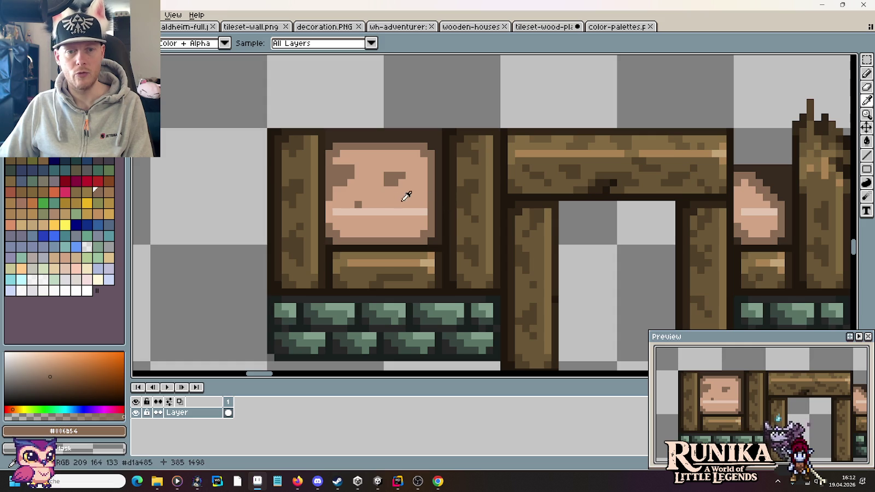
{"action": "left_click", "coordinate": [443, 200], "text": "alt"}
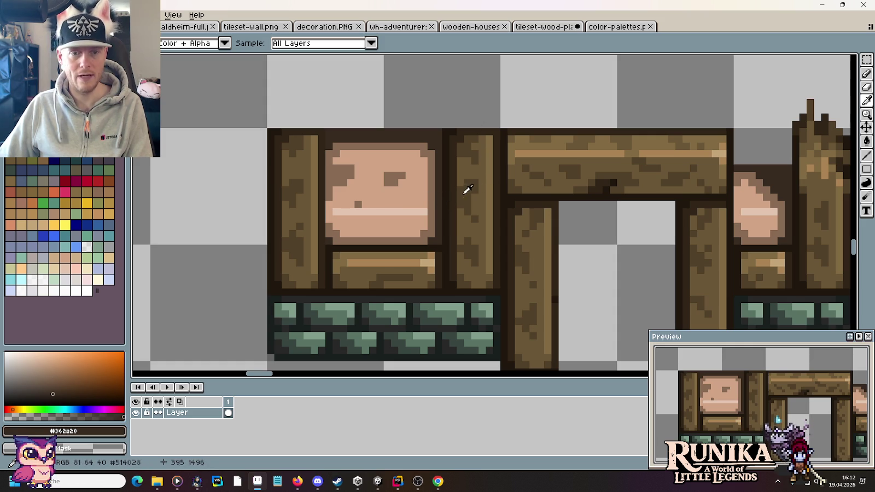
{"action": "left_click", "coordinate": [431, 200], "text": "alt"}
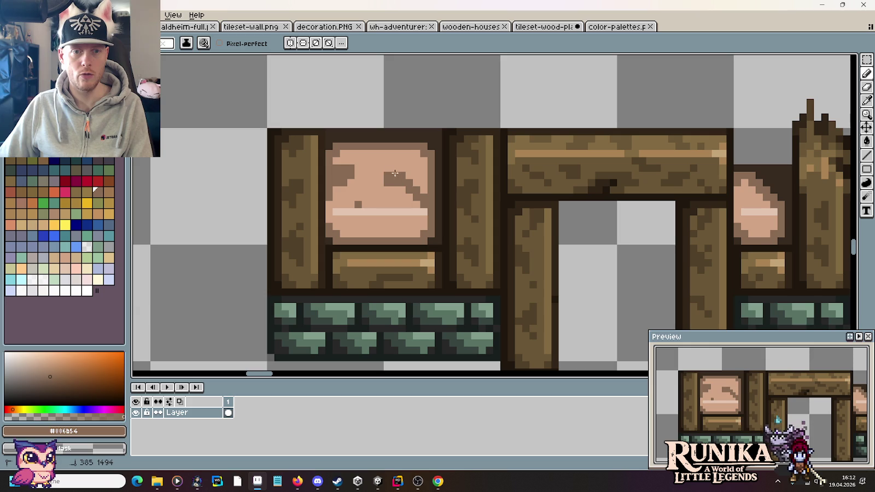
{"action": "left_click", "coordinate": [379, 140], "text": "alt"}
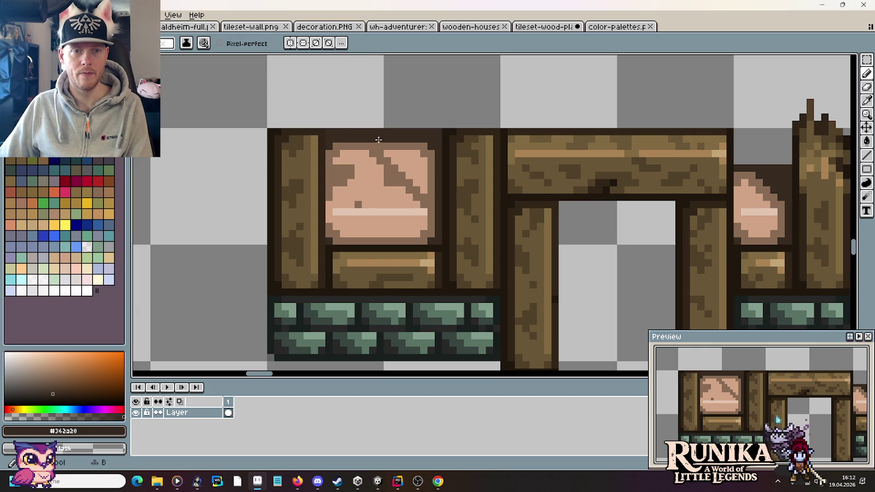
{"action": "left_click", "coordinate": [397, 156]}
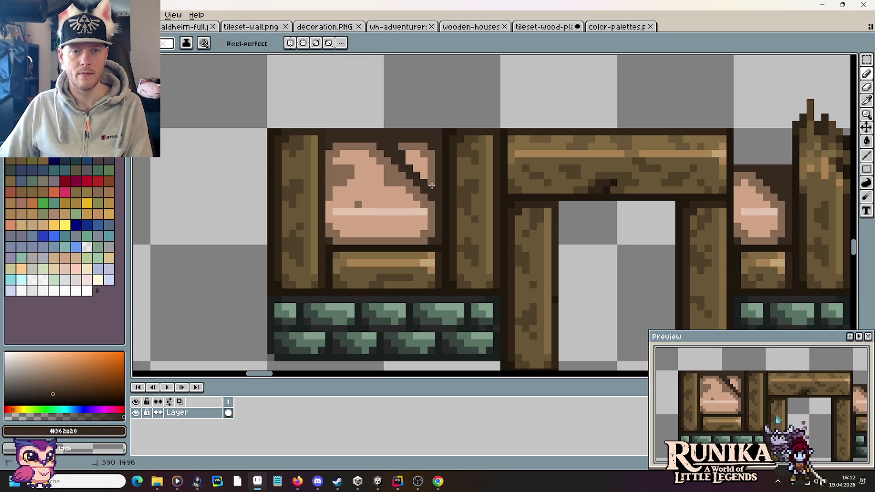
{"action": "left_click_drag", "start_coordinate": [405, 149], "coordinate": [425, 152]}
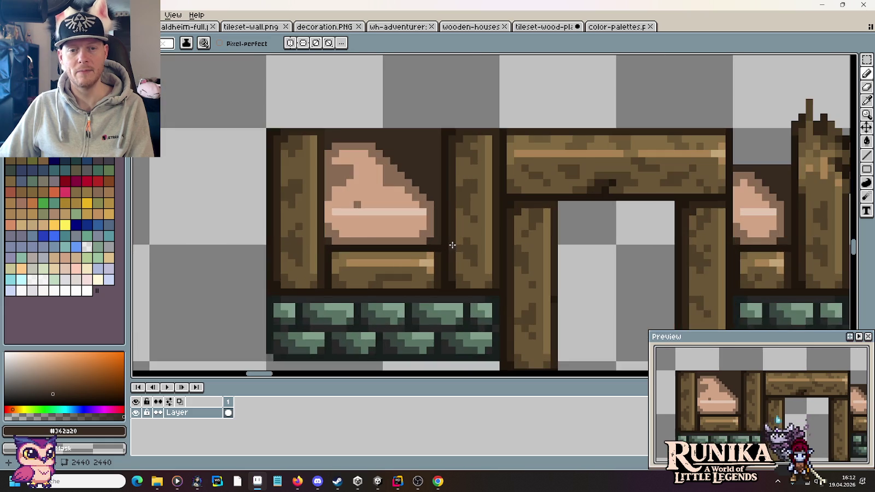
{"action": "scroll", "coordinate": [439, 276], "scroll_direction": "down", "scroll_amount": 1}
{"action": "scroll", "coordinate": [440, 279], "scroll_direction": "down", "scroll_amount": 1}
{"action": "mouse_move", "coordinate": [439, 279]}
{"action": "left_mouse_down"}
{"action": "mouse_move", "coordinate": [478, 180]}
{"action": "mouse_move", "coordinate": [534, 182]}
{"action": "mouse_move", "coordinate": [558, 193]}
{"action": "left_mouse_up"}
{"action": "mouse_move", "coordinate": [388, 293]}
{"action": "left_mouse_down"}
{"action": "mouse_move", "coordinate": [420, 230]}
{"action": "mouse_move", "coordinate": [440, 230]}
{"action": "left_mouse_up"}
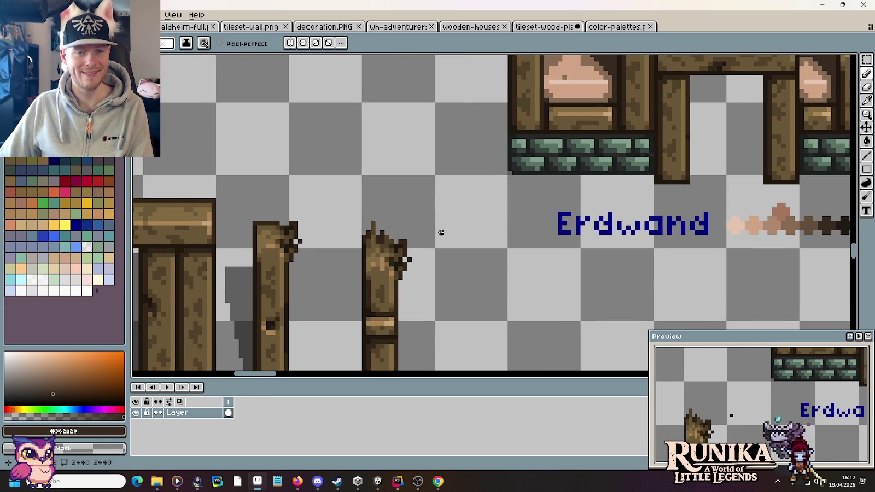
- Duplicate the broken post to its right and drop the selection
{"action": "key", "text": "m"}
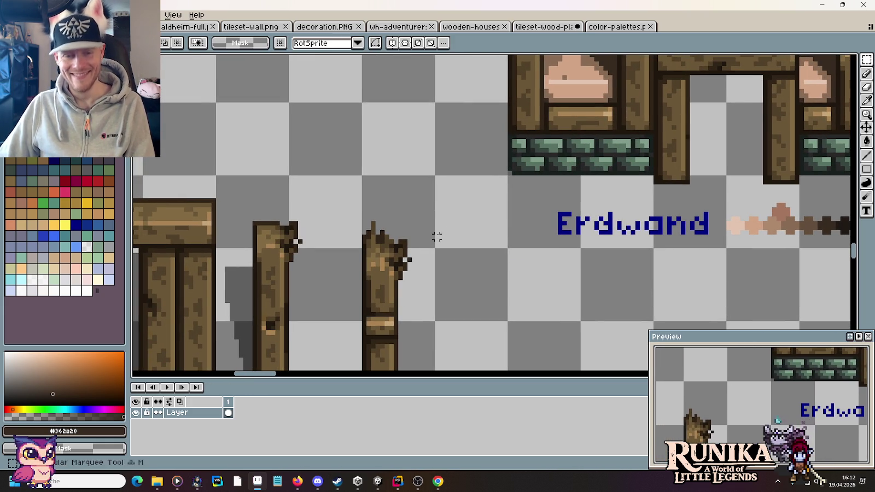
{"action": "left_click_drag", "start_coordinate": [298, 180], "coordinate": [299, 217]}
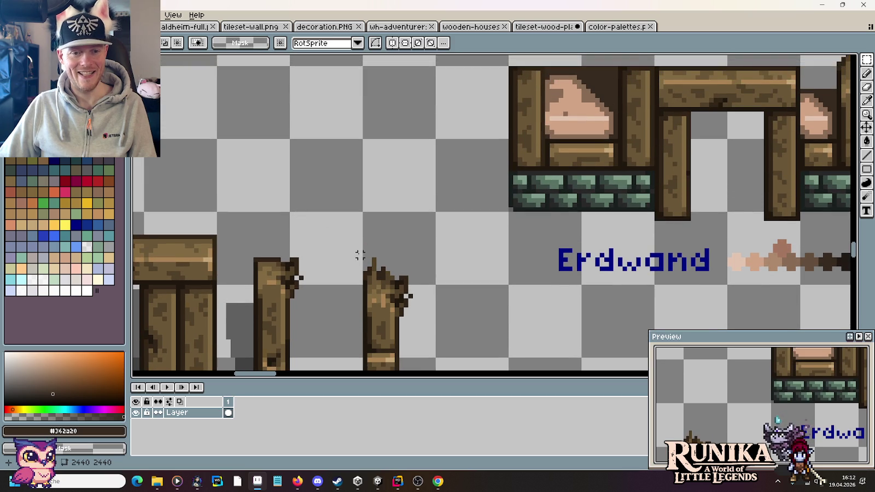
{"action": "left_click_drag", "start_coordinate": [359, 256], "coordinate": [379, 97]}
{"action": "left_click_drag", "start_coordinate": [457, 275], "coordinate": [381, 54]}
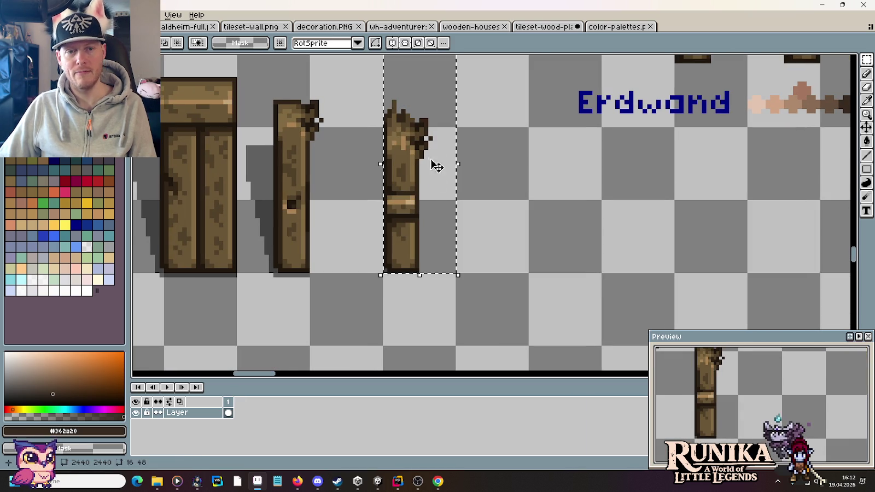
{"action": "left_click_drag", "start_coordinate": [429, 202], "coordinate": [502, 202]}
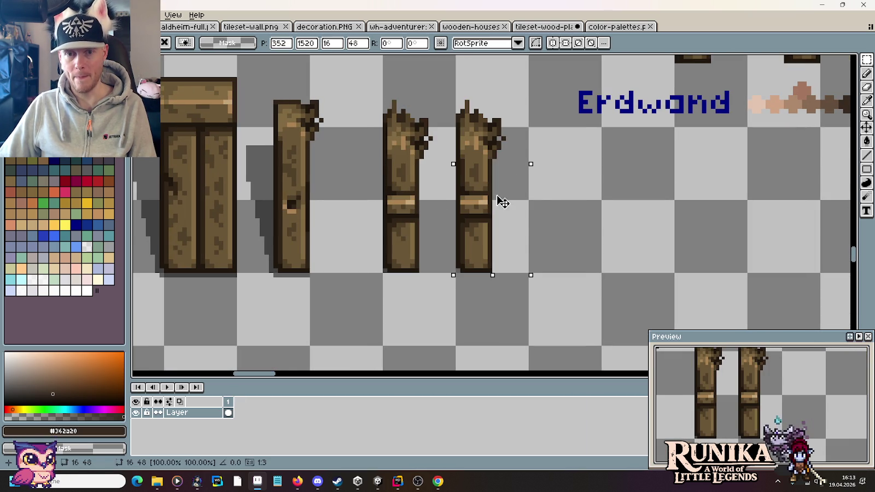
{"action": "left_click_drag", "start_coordinate": [493, 262], "coordinate": [485, 102]}
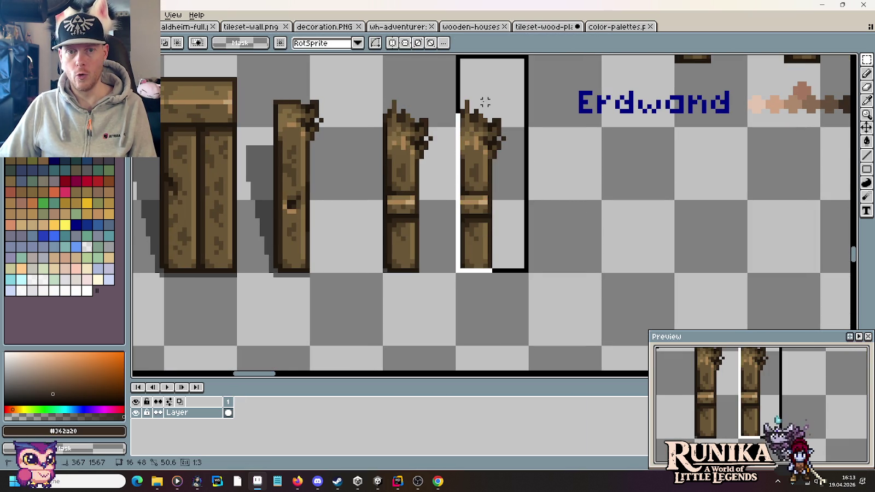
{"action": "key", "text": "ctrl+d"}
{"action": "key", "text": "b"}
- Flip the copy's splintered top horizontally and realign it with the lower post
{"action": "left_click_drag", "start_coordinate": [512, 157], "coordinate": [454, 85]}
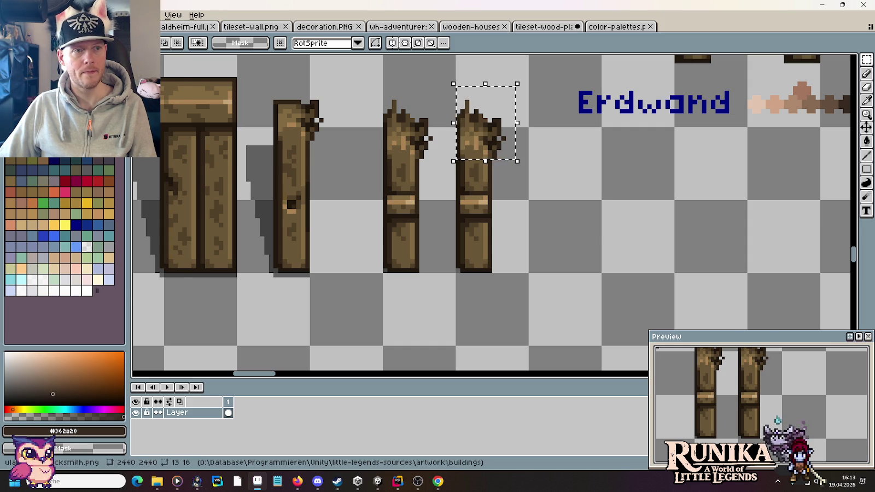
{"action": "left_click", "coordinate": [28, 15]}
{"action": "left_click", "coordinate": [88, 162]}
{"action": "left_click_drag", "start_coordinate": [496, 141], "coordinate": [510, 141]}
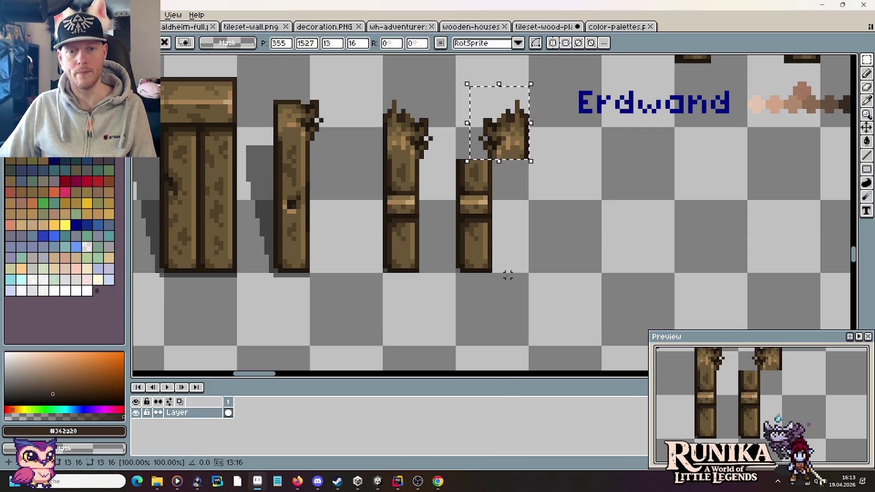
{"action": "left_click_drag", "start_coordinate": [513, 294], "coordinate": [445, 157]}
{"action": "left_click_drag", "start_coordinate": [479, 196], "coordinate": [517, 202]}
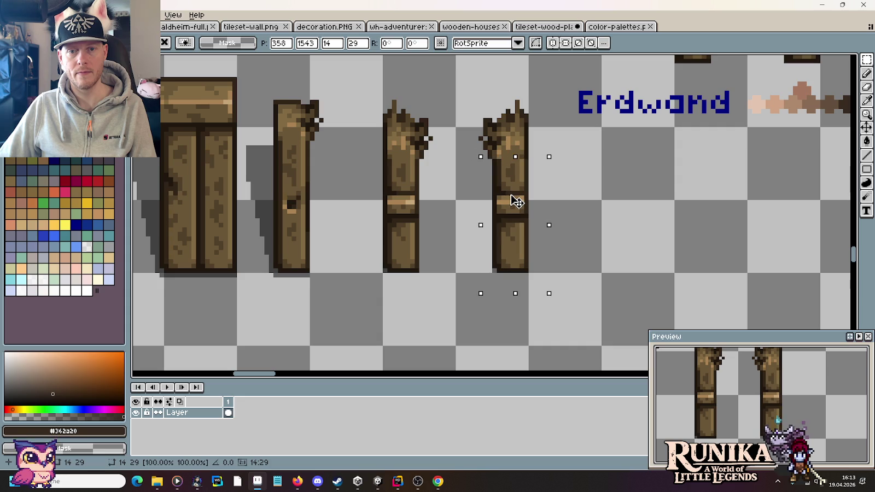
- Drop the moved lower post piece in place and zoom in on the broken tops
{"action": "left_click", "coordinate": [585, 202]}
{"action": "scroll", "coordinate": [557, 146], "scroll_direction": "up", "scroll_amount": 2}
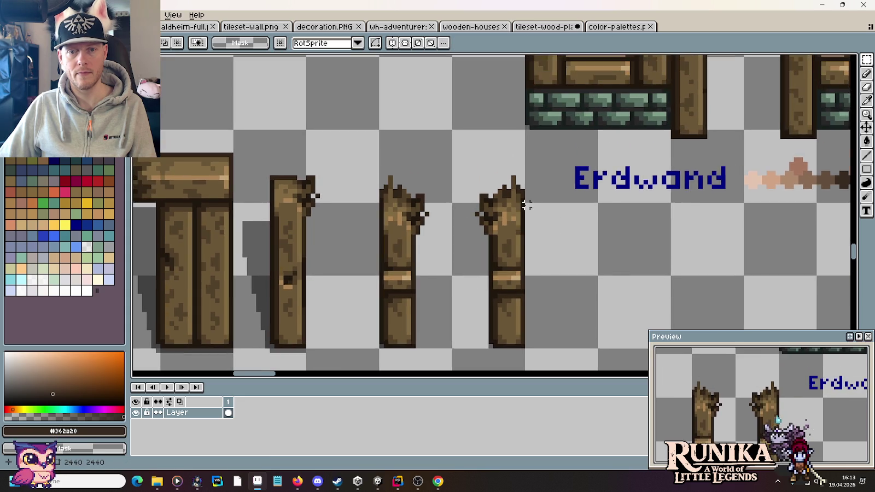
{"action": "scroll", "coordinate": [523, 201], "scroll_direction": "up", "scroll_amount": 3}
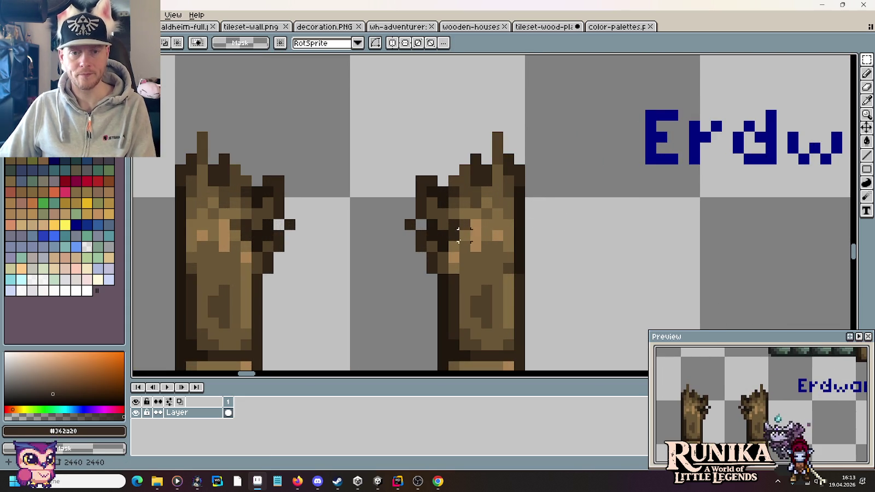
{"action": "left_click_drag", "start_coordinate": [445, 294], "coordinate": [451, 282]}
{"action": "scroll", "coordinate": [443, 284], "scroll_direction": "up", "scroll_amount": 1}
- Repaint light tan highlight and mid-brown pixels on the broken post tops
{"action": "key", "text": "b"}
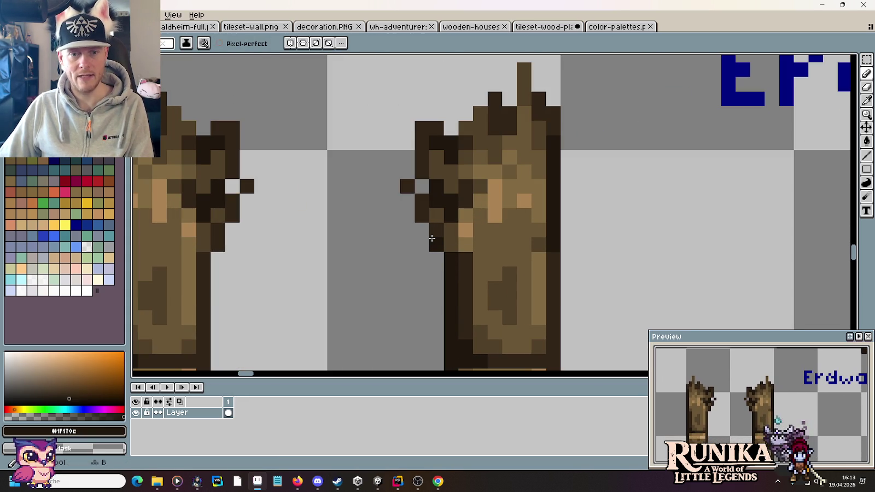
{"action": "left_click", "coordinate": [452, 239], "text": "alt"}
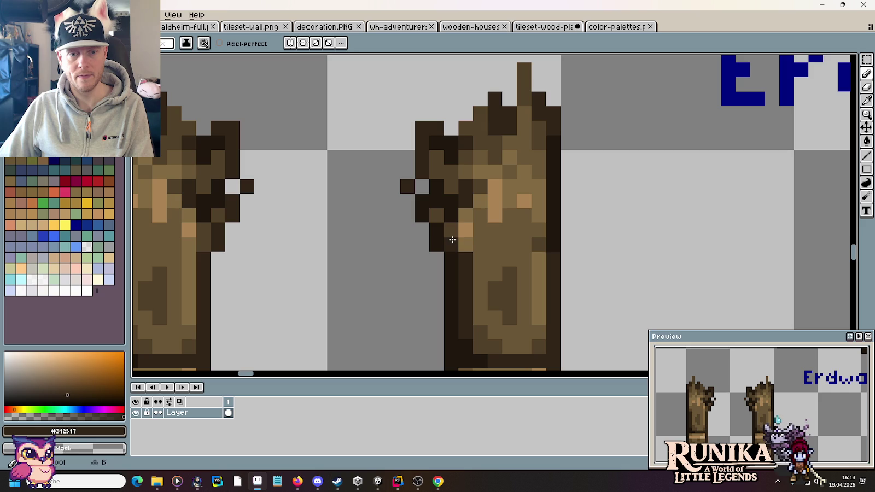
{"action": "key", "text": "alt"}
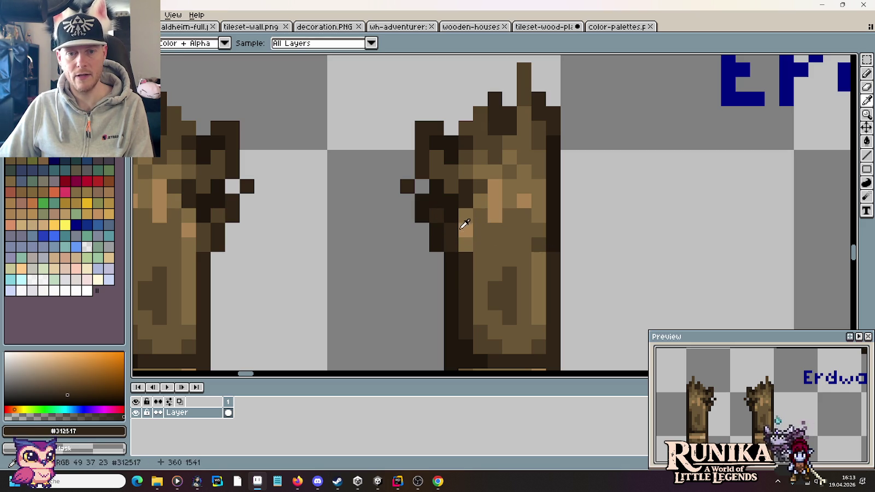
{"action": "left_click", "coordinate": [466, 229], "text": "alt"}
{"action": "left_click", "coordinate": [464, 226]}
{"action": "left_click", "coordinate": [478, 237], "text": "alt"}
{"action": "left_click", "coordinate": [532, 241]}
{"action": "left_click", "coordinate": [467, 246], "text": "alt"}
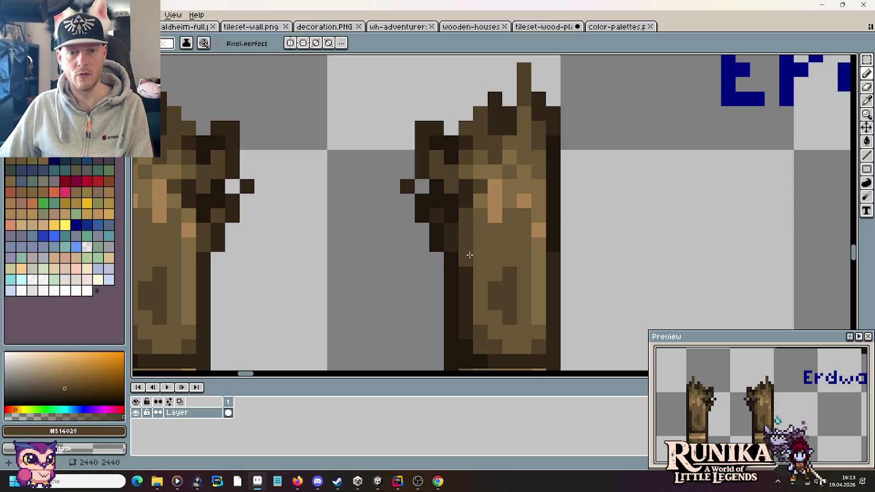
- Add two dark brown splinter pixels beside the rightmost post top
{"action": "scroll", "coordinate": [547, 266], "scroll_direction": "down", "scroll_amount": 1}
{"action": "scroll", "coordinate": [543, 264], "scroll_direction": "down", "scroll_amount": 1}
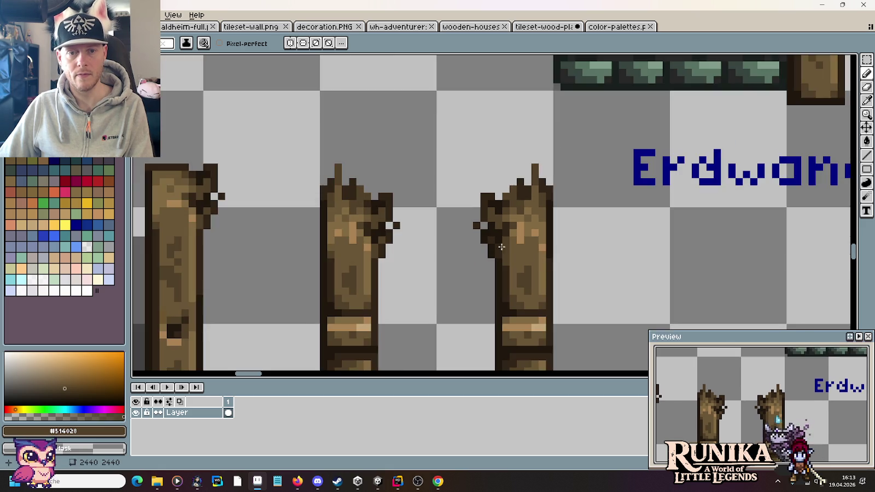
{"action": "scroll", "coordinate": [491, 229], "scroll_direction": "up", "scroll_amount": 4}
{"action": "scroll", "coordinate": [491, 229], "scroll_direction": "down", "scroll_amount": 1}
{"action": "left_click", "coordinate": [445, 191], "text": "alt"}
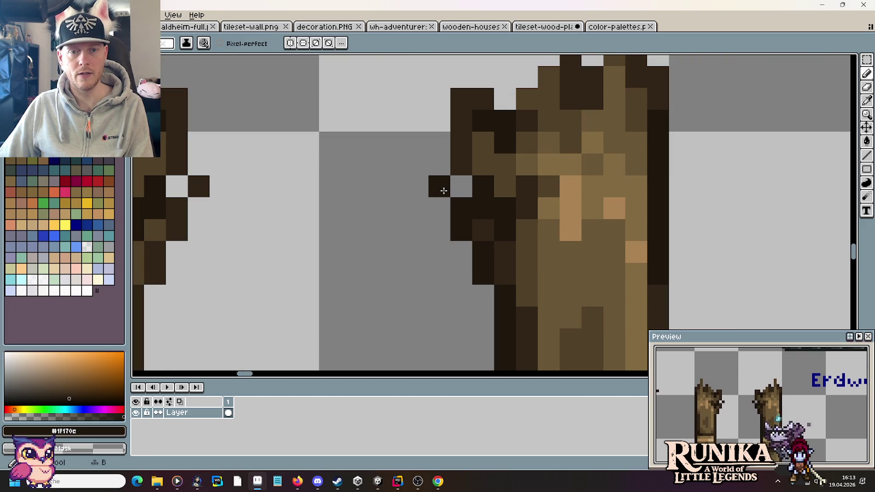
{"action": "left_click", "coordinate": [483, 137], "text": "alt"}
{"action": "left_click_drag", "start_coordinate": [476, 154], "coordinate": [500, 178]}
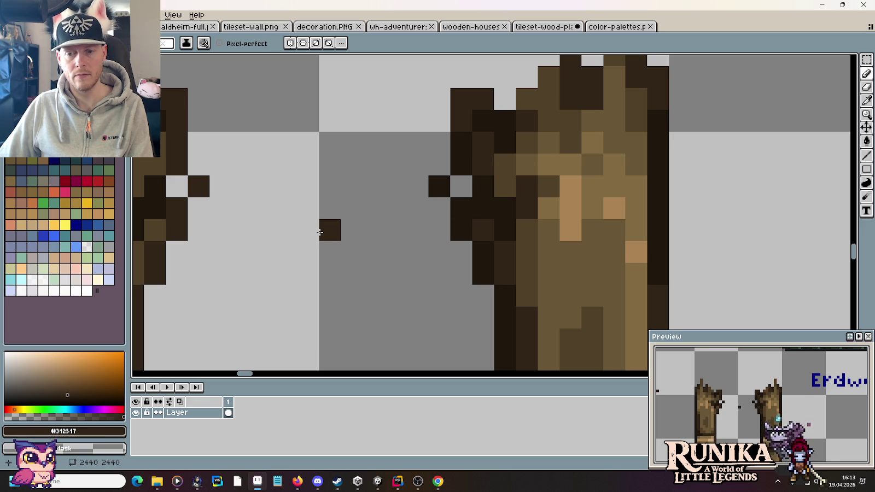
- Resample mid and slightly darker browns from the post to keep shading the tops
{"action": "scroll", "coordinate": [320, 232], "scroll_direction": "down", "scroll_amount": 2}
{"action": "scroll", "coordinate": [320, 232], "scroll_direction": "down", "scroll_amount": 1}
{"action": "scroll", "coordinate": [320, 233], "scroll_direction": "down", "scroll_amount": 2}
{"action": "scroll", "coordinate": [539, 294], "scroll_direction": "up", "scroll_amount": 1}
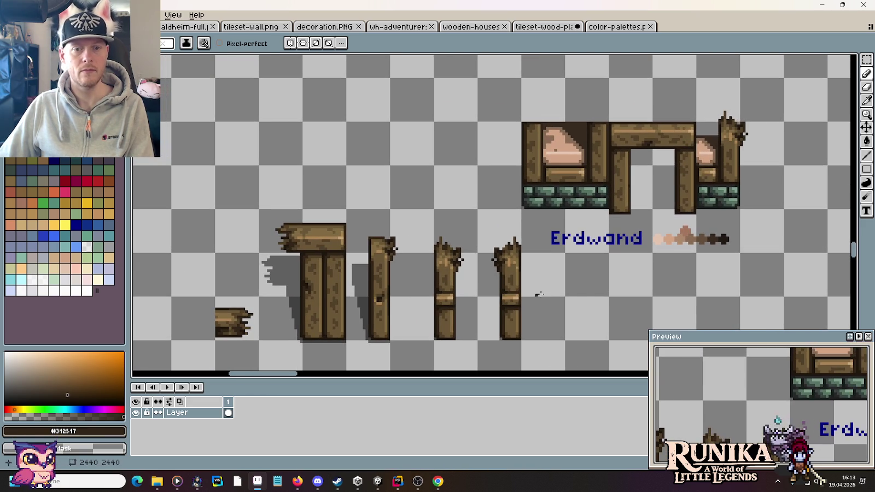
{"action": "scroll", "coordinate": [527, 279], "scroll_direction": "up", "scroll_amount": 3}
{"action": "scroll", "coordinate": [526, 275], "scroll_direction": "up", "scroll_amount": 1}
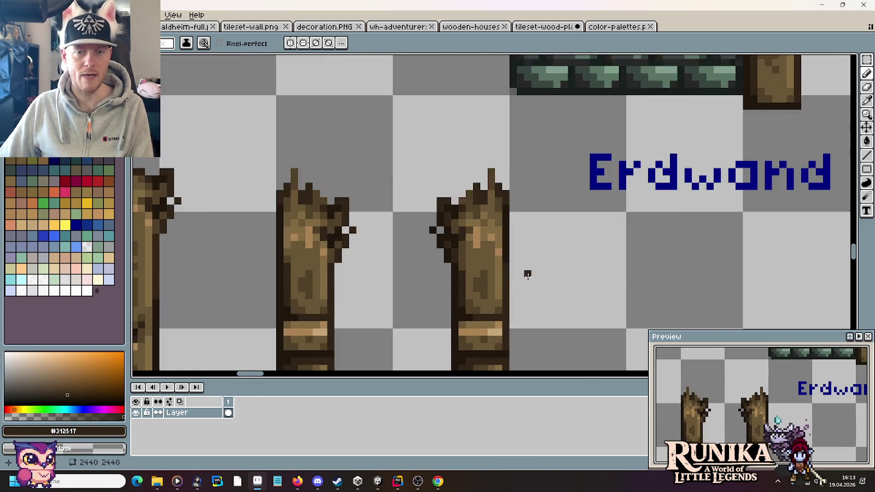
{"action": "scroll", "coordinate": [527, 275], "scroll_direction": "up", "scroll_amount": 1}
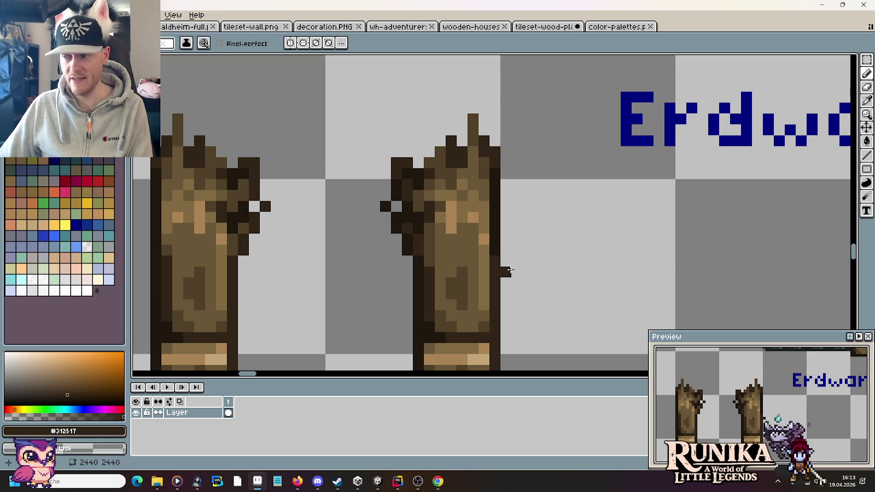
{"action": "left_click", "coordinate": [462, 224], "text": "alt"}
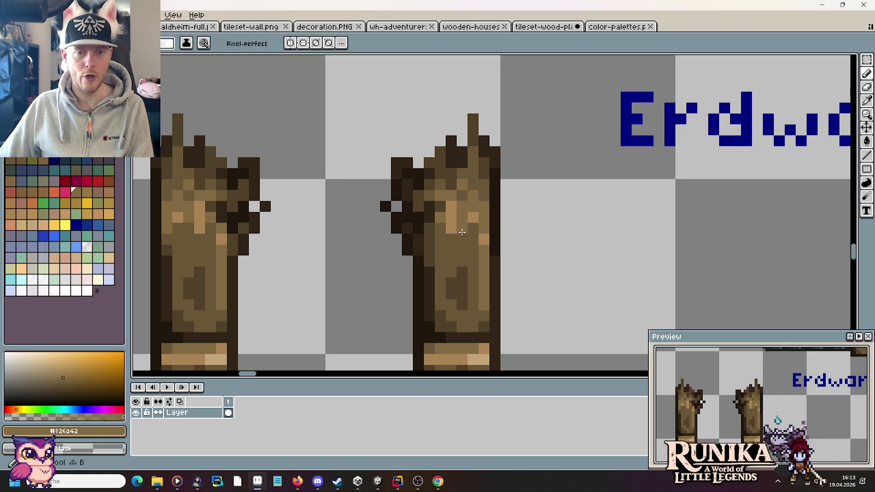
{"action": "left_click", "coordinate": [473, 227], "text": "alt"}
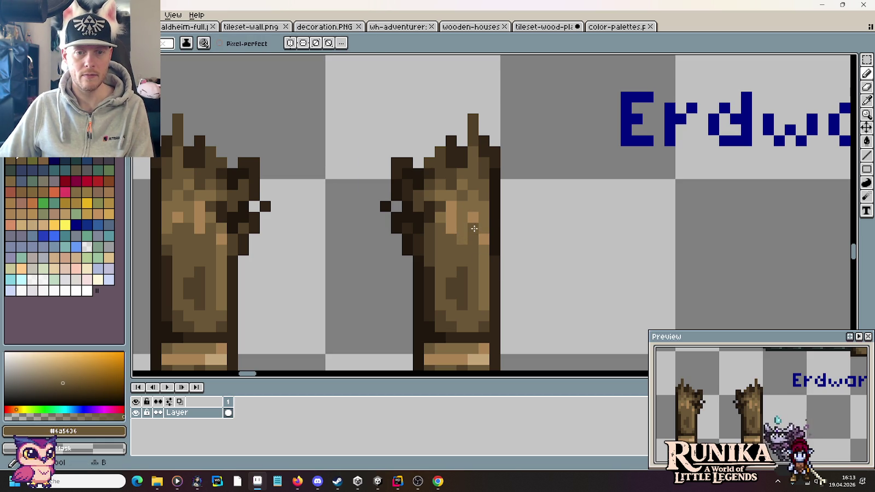
{"action": "key", "text": "alt"}
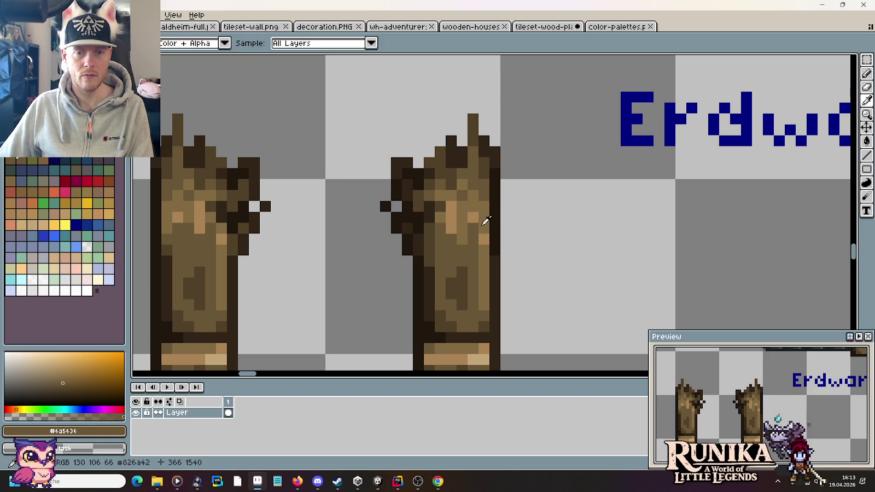
{"action": "scroll", "coordinate": [597, 247], "scroll_direction": "down", "scroll_amount": 5}
{"action": "scroll", "coordinate": [597, 248], "scroll_direction": "down", "scroll_amount": 1}
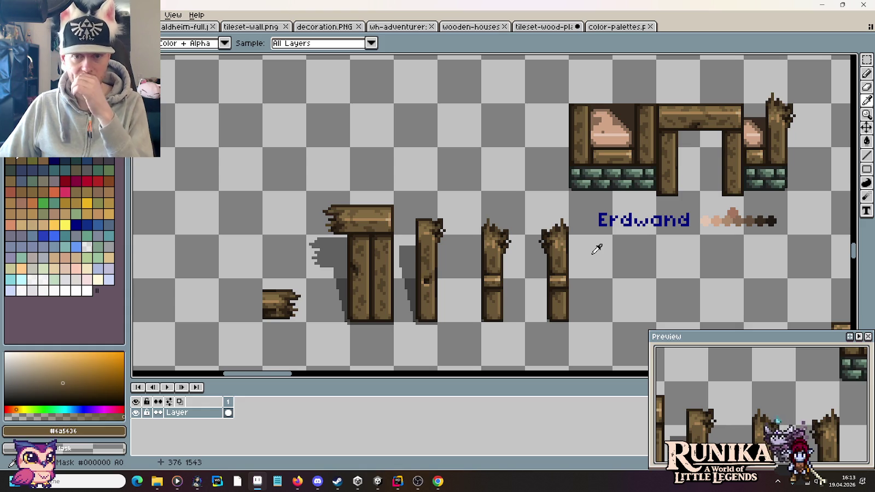
- Move a splintered post top onto the doorway piece's left post and drop it in place
{"action": "left_click_drag", "start_coordinate": [598, 248], "coordinate": [579, 273]}
{"action": "scroll", "coordinate": [578, 273], "scroll_direction": "up", "scroll_amount": 2}
{"action": "key", "text": "m"}
{"action": "left_click_drag", "start_coordinate": [465, 221], "coordinate": [537, 294]}
{"action": "mouse_move", "coordinate": [514, 263]}
{"action": "left_mouse_down"}
{"action": "mouse_move", "coordinate": [489, 68]}
{"action": "mouse_move", "coordinate": [448, 125]}
{"action": "left_mouse_up"}
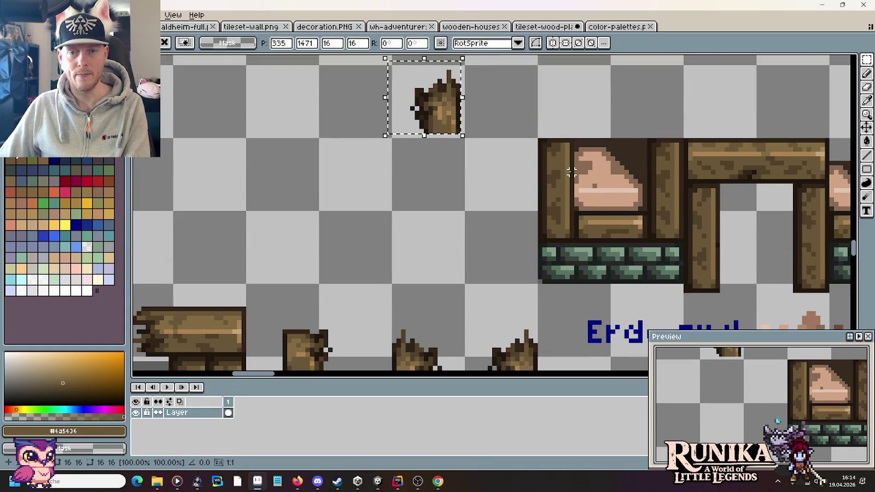
{"action": "left_click_drag", "start_coordinate": [434, 97], "coordinate": [549, 141]}
{"action": "key", "text": "b"}
{"action": "left_click", "coordinate": [554, 178], "text": "alt"}
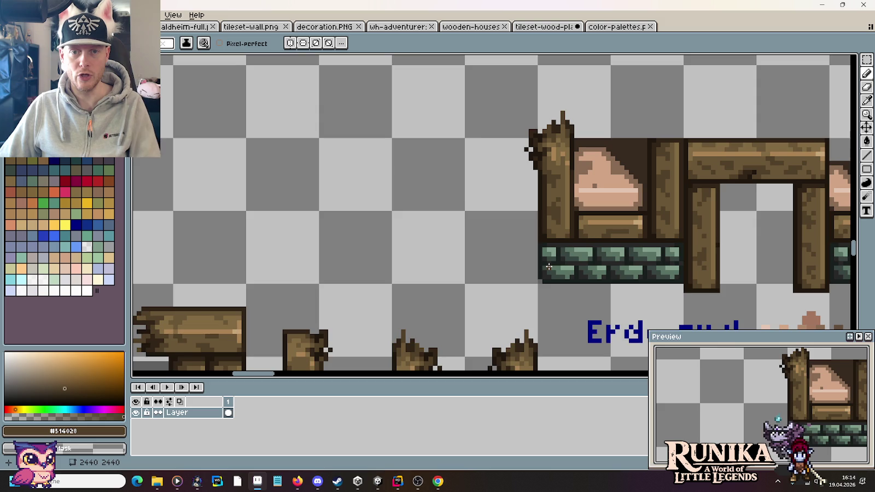
{"action": "scroll", "coordinate": [541, 272], "scroll_direction": "down", "scroll_amount": 1}
{"action": "left_click_drag", "start_coordinate": [451, 318], "coordinate": [449, 239]}
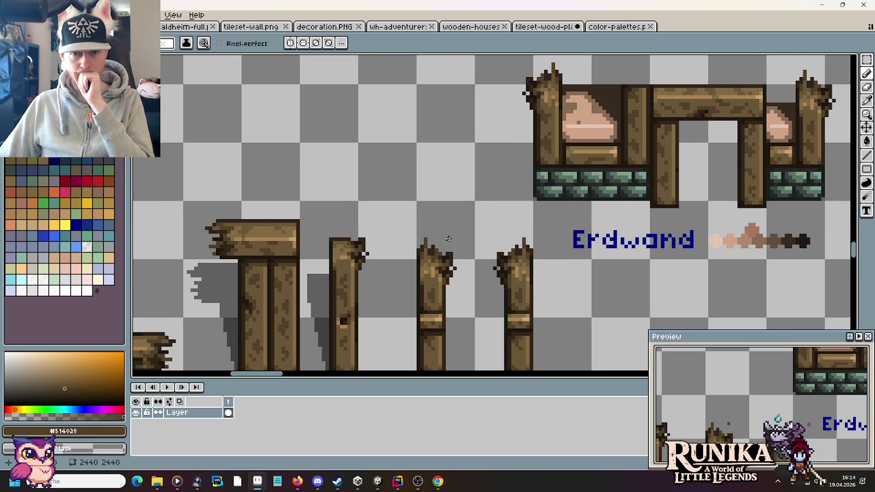
- Move a broken post top and plank pieces onto the middle post above the lintel
{"action": "key", "text": "m"}
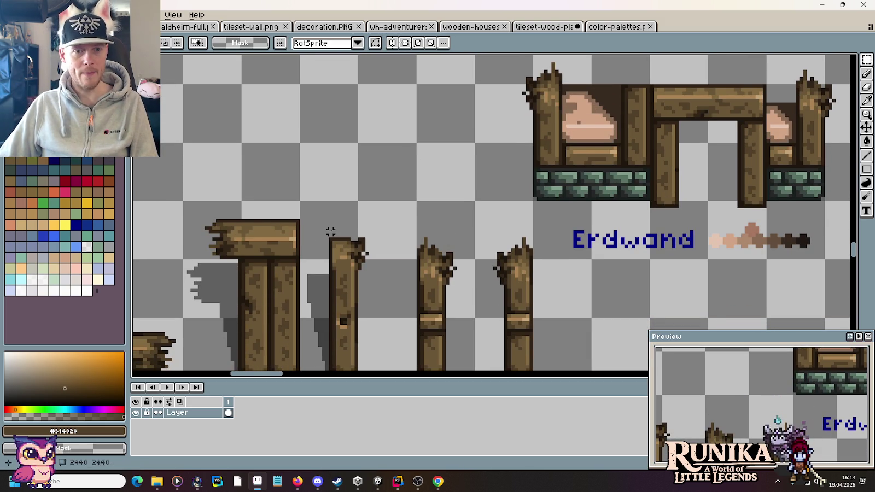
{"action": "mouse_move", "coordinate": [329, 230]}
{"action": "left_mouse_down"}
{"action": "mouse_move", "coordinate": [387, 283]}
{"action": "mouse_move", "coordinate": [661, 101]}
{"action": "mouse_move", "coordinate": [464, 117]}
{"action": "left_mouse_up"}
{"action": "scroll", "coordinate": [651, 146], "scroll_direction": "up", "scroll_amount": 1}
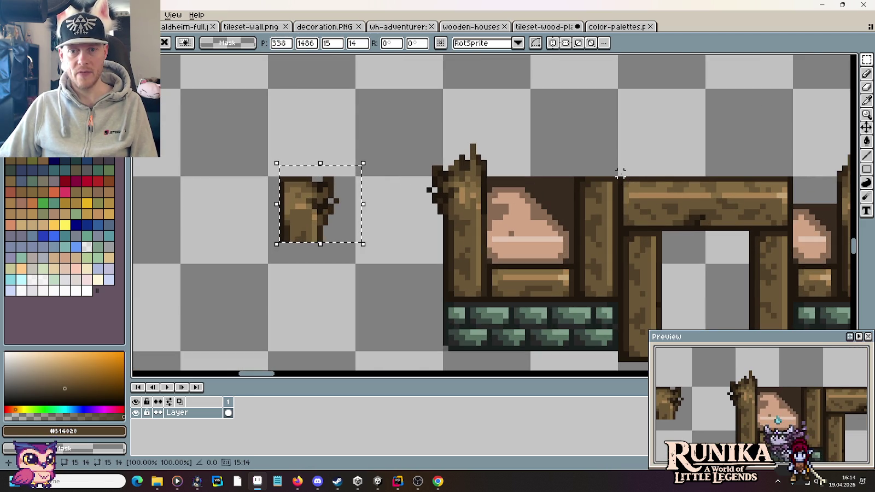
{"action": "left_click_drag", "start_coordinate": [617, 169], "coordinate": [680, 232]}
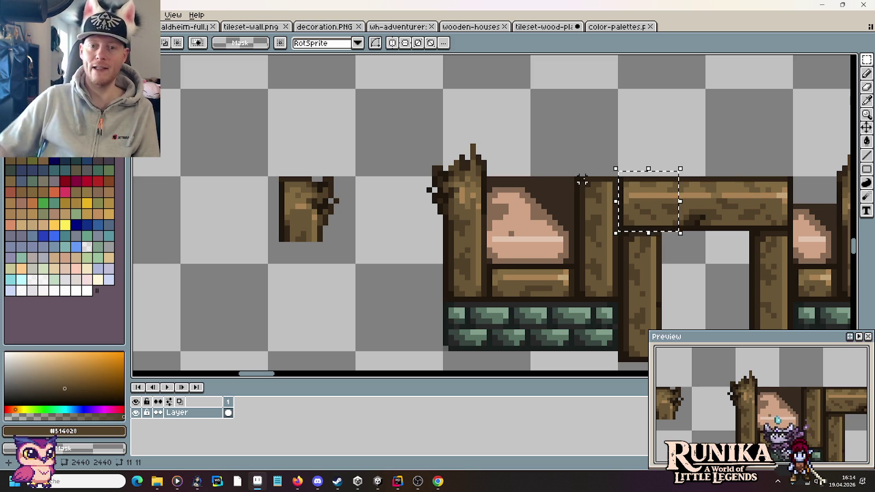
{"action": "left_click_drag", "start_coordinate": [649, 211], "coordinate": [202, 212]}
{"action": "mouse_move", "coordinate": [260, 163]}
{"action": "left_mouse_down"}
{"action": "mouse_move", "coordinate": [361, 250]}
{"action": "mouse_move", "coordinate": [484, 211]}
{"action": "mouse_move", "coordinate": [672, 189]}
{"action": "mouse_move", "coordinate": [666, 202]}
{"action": "mouse_move", "coordinate": [635, 202]}
{"action": "left_mouse_up"}
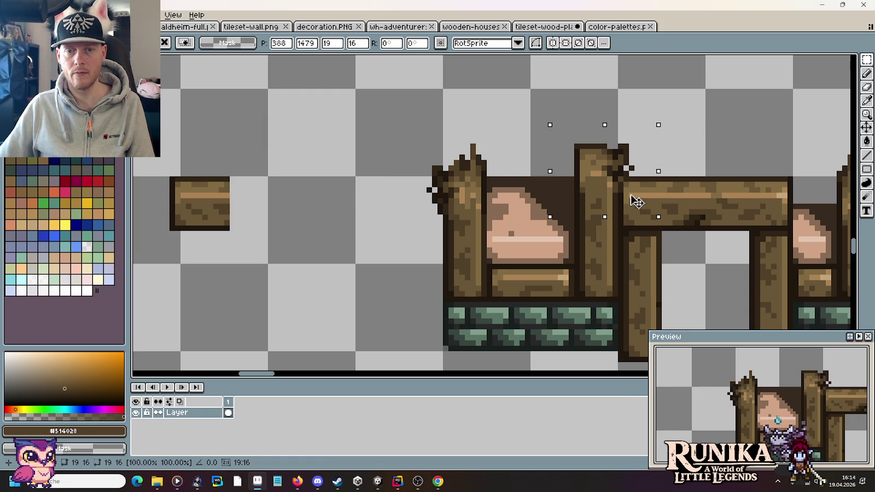
{"action": "left_click_drag", "start_coordinate": [635, 201], "coordinate": [381, 183]}
{"action": "mouse_move", "coordinate": [293, 107]}
{"action": "left_mouse_down"}
{"action": "mouse_move", "coordinate": [391, 185]}
{"action": "mouse_move", "coordinate": [642, 175]}
{"action": "mouse_move", "coordinate": [636, 184]}
{"action": "left_mouse_up"}
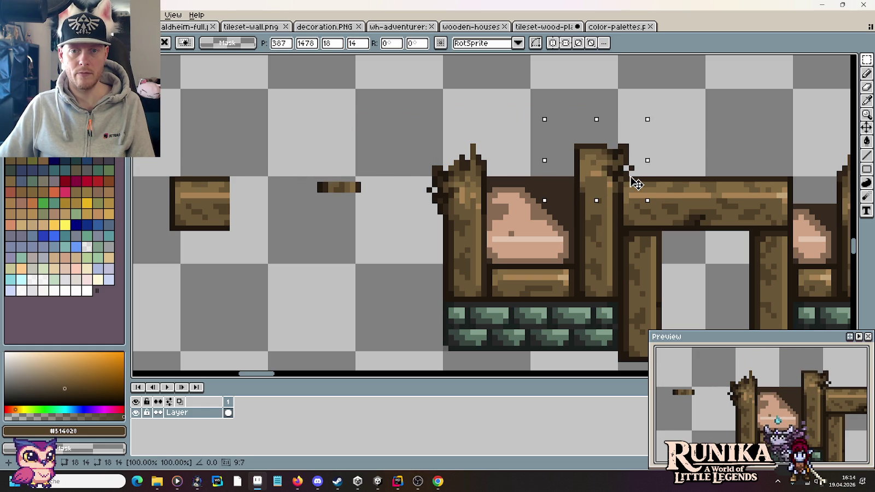
{"action": "mouse_move", "coordinate": [155, 160]}
{"action": "left_mouse_down"}
{"action": "mouse_move", "coordinate": [242, 254]}
{"action": "mouse_move", "coordinate": [672, 248]}
{"action": "mouse_move", "coordinate": [677, 232]}
{"action": "left_mouse_up"}
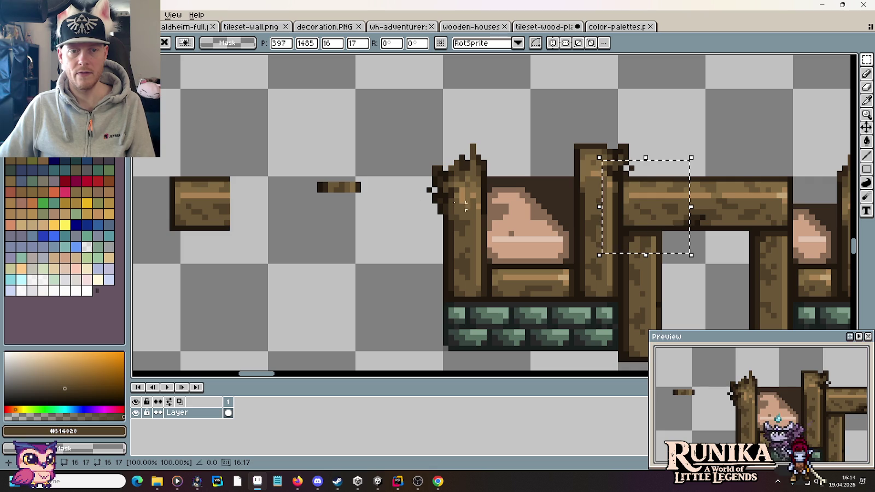
- Select the leftover scrap pieces beside the doorway and delete them
{"action": "left_click_drag", "start_coordinate": [147, 147], "coordinate": [384, 255]}
{"action": "key", "text": "Delete"}
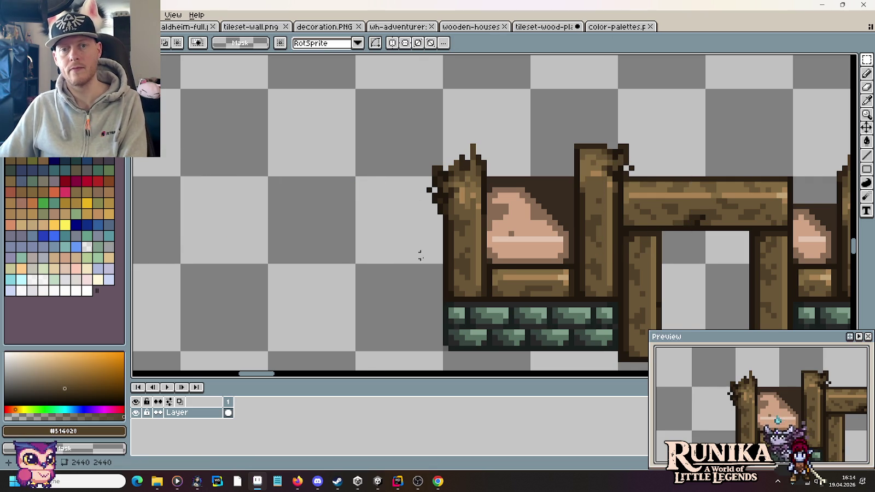
{"action": "scroll", "coordinate": [420, 254], "scroll_direction": "down", "scroll_amount": 2}
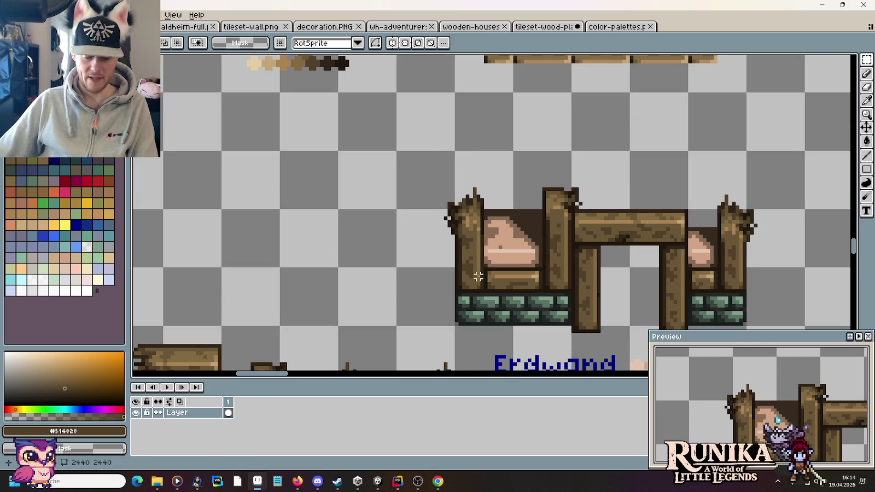
- Erase the dark backing above the left bread panel and sample the outline browns
{"action": "scroll", "coordinate": [539, 246], "scroll_direction": "up", "scroll_amount": 1}
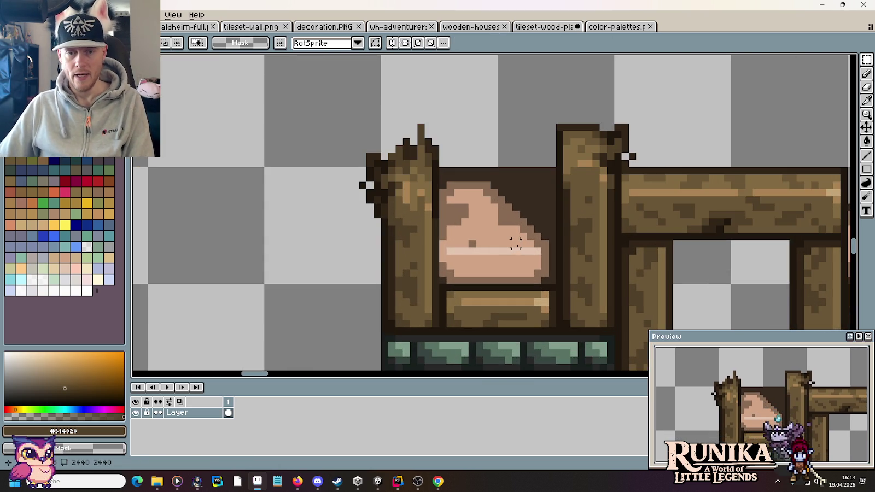
{"action": "scroll", "coordinate": [567, 229], "scroll_direction": "up", "scroll_amount": 1}
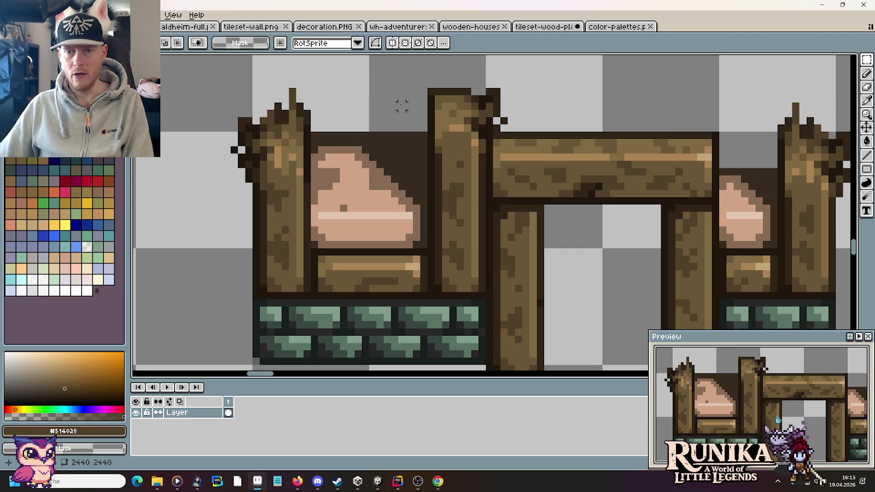
{"action": "mouse_move", "coordinate": [737, 156]}
{"action": "left_mouse_down"}
{"action": "mouse_move", "coordinate": [710, 170]}
{"action": "mouse_move", "coordinate": [347, 147]}
{"action": "left_mouse_up"}
{"action": "left_click", "coordinate": [402, 206]}
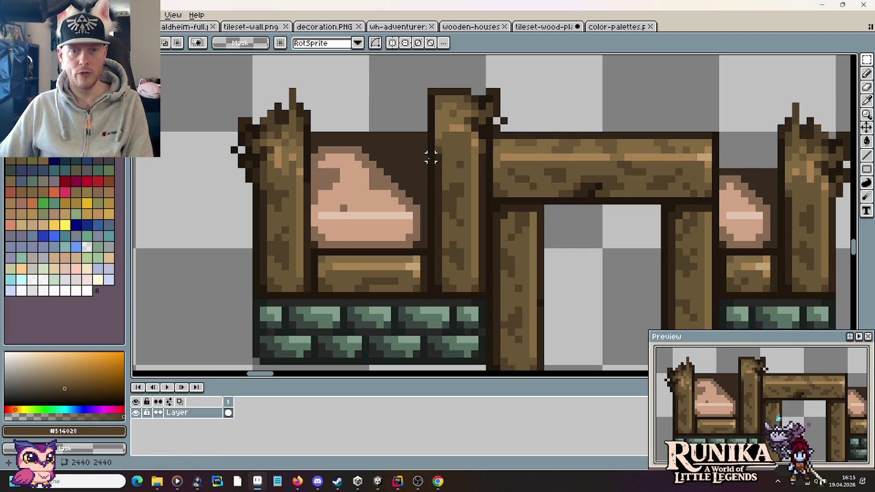
{"action": "left_click_drag", "start_coordinate": [431, 158], "coordinate": [309, 132]}
{"action": "key", "text": "Delete"}
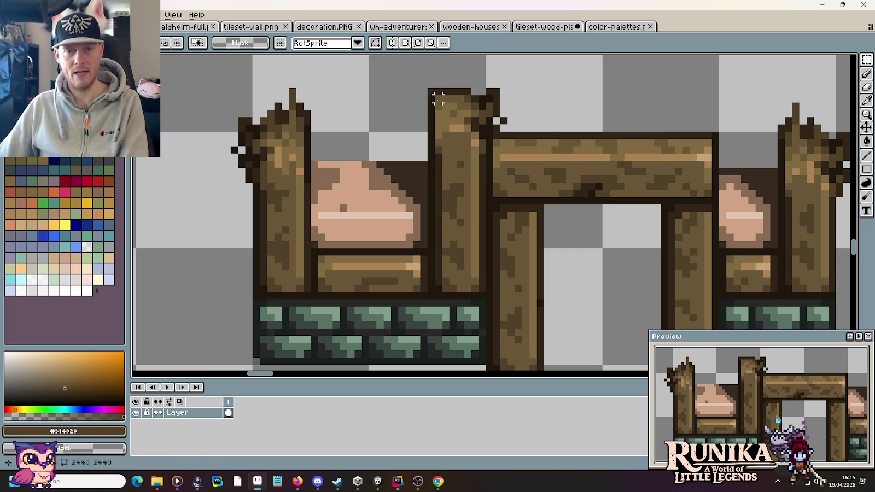
{"action": "key", "text": "b"}
{"action": "left_click", "coordinate": [413, 170], "text": "alt"}
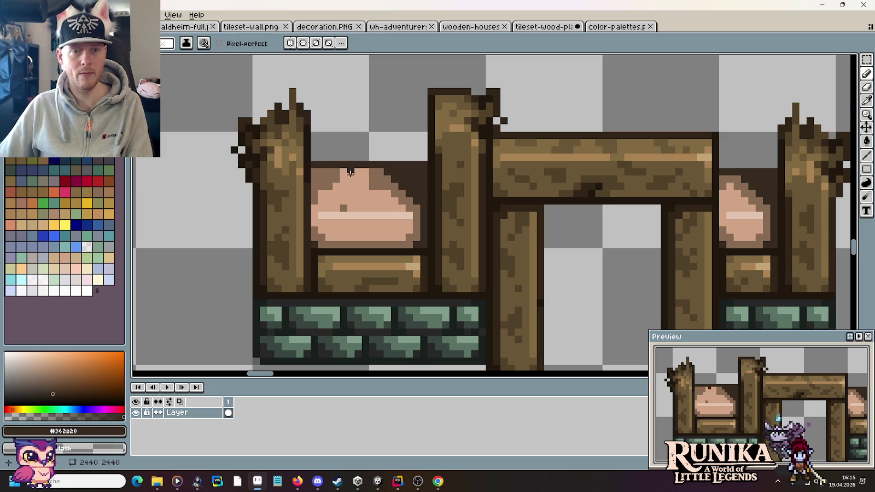
{"action": "left_click", "coordinate": [380, 175], "text": "alt"}
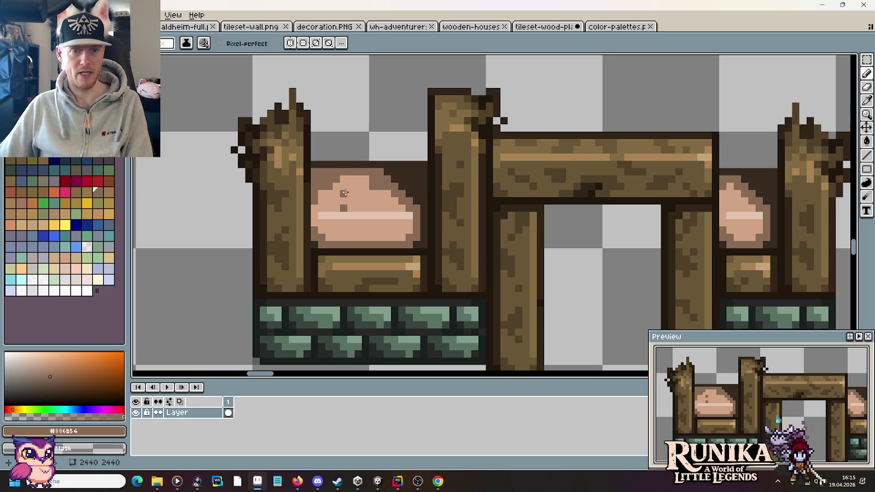
{"action": "left_click", "coordinate": [313, 171], "text": "alt"}
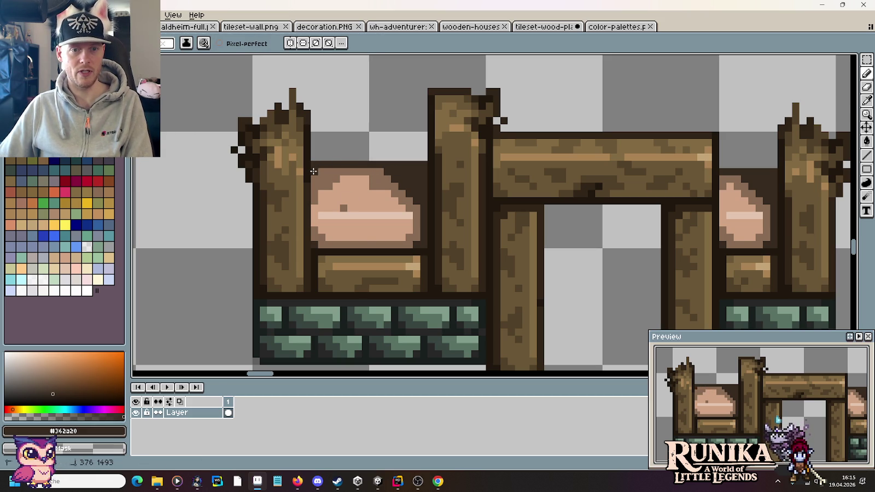
- Delete the pixel row above the bread panel again and repaint it dark brown
{"action": "scroll", "coordinate": [478, 217], "scroll_direction": "down", "scroll_amount": 2}
{"action": "scroll", "coordinate": [478, 218], "scroll_direction": "down", "scroll_amount": 1}
{"action": "scroll", "coordinate": [479, 218], "scroll_direction": "down", "scroll_amount": 1}
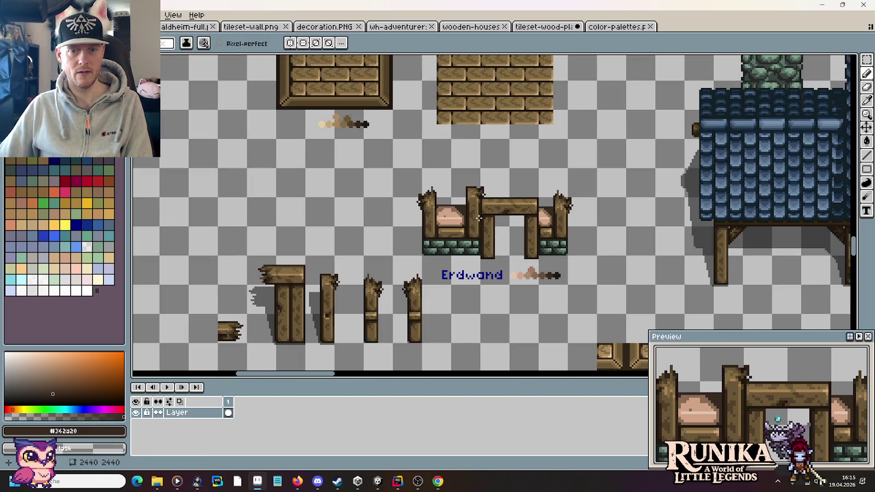
{"action": "scroll", "coordinate": [467, 225], "scroll_direction": "up", "scroll_amount": 3}
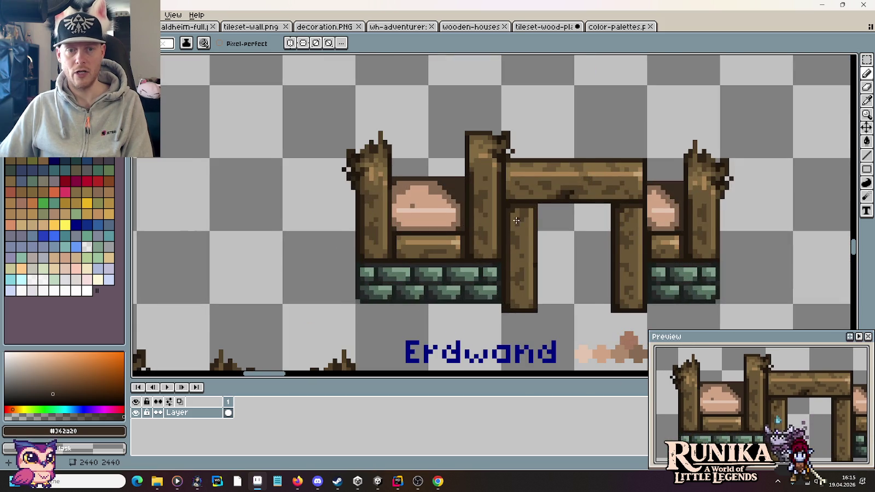
{"action": "scroll", "coordinate": [516, 221], "scroll_direction": "up", "scroll_amount": 1}
{"action": "key", "text": "m"}
{"action": "left_click_drag", "start_coordinate": [726, 171], "coordinate": [430, 127]}
{"action": "left_click", "coordinate": [415, 161]}
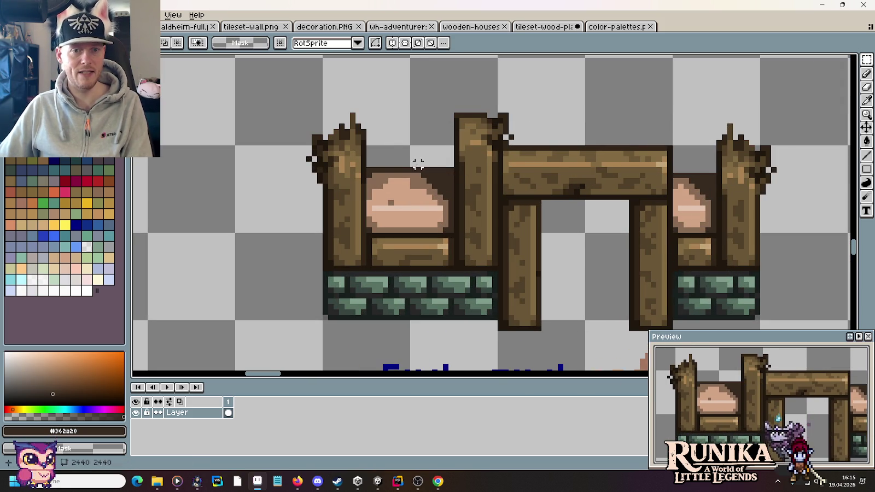
{"action": "scroll", "coordinate": [420, 174], "scroll_direction": "up", "scroll_amount": 3}
{"action": "left_click_drag", "start_coordinate": [508, 167], "coordinate": [303, 138]}
{"action": "key", "text": "Delete"}
{"action": "key", "text": "b"}
{"action": "left_click_drag", "start_coordinate": [418, 182], "coordinate": [298, 182]}
{"action": "left_click", "coordinate": [369, 197], "text": "alt"}
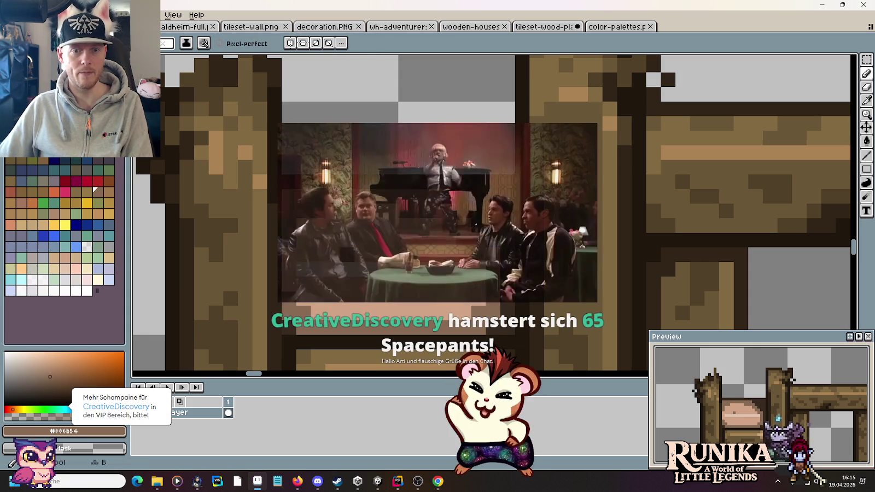
{"action": "left_click", "coordinate": [372, 230], "text": "alt"}
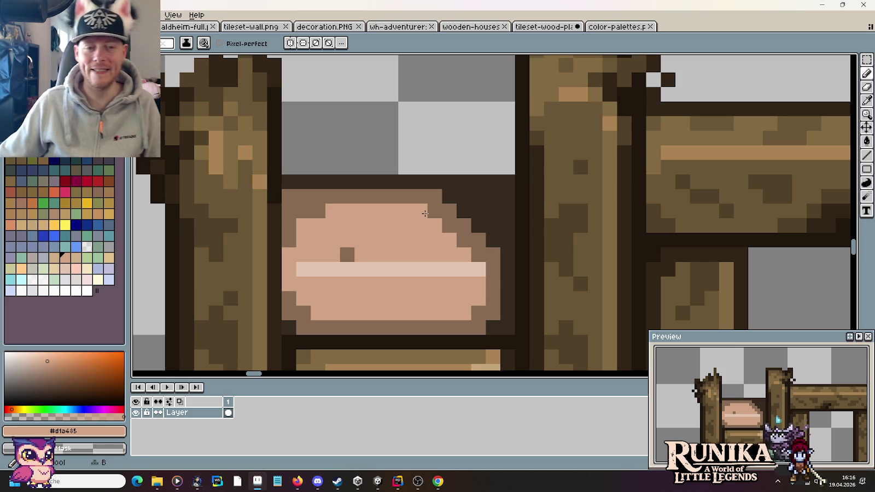
{"action": "scroll", "coordinate": [425, 214], "scroll_direction": "down", "scroll_amount": 4}
{"action": "scroll", "coordinate": [413, 219], "scroll_direction": "down", "scroll_amount": 1}
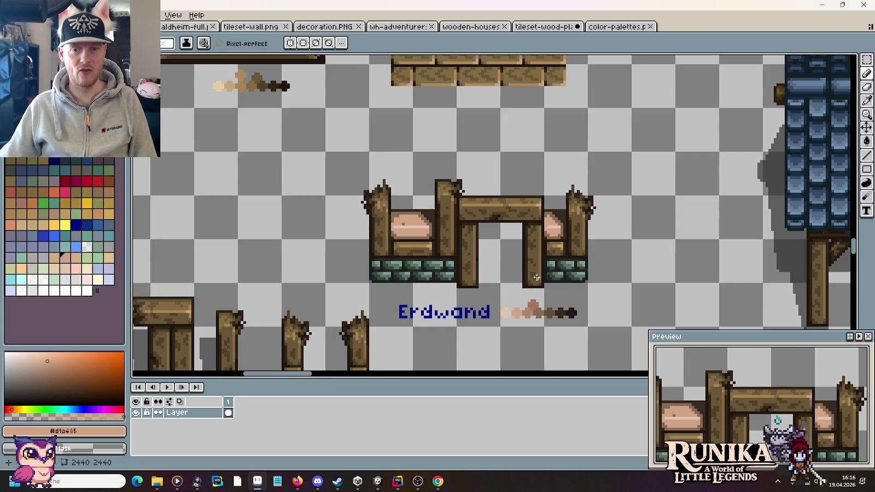
{"action": "left_click_drag", "start_coordinate": [548, 286], "coordinate": [558, 199]}
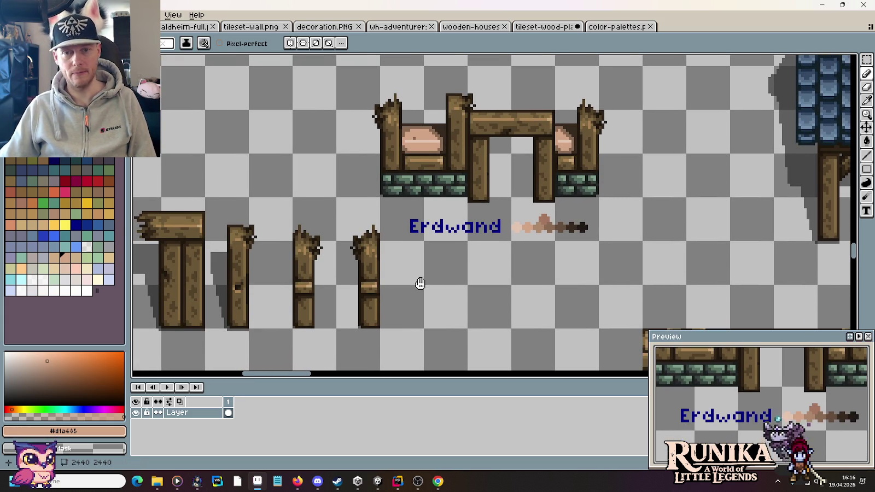
- Copy the small broken plank and drop the copy in empty space right of the wall piece
{"action": "left_click_drag", "start_coordinate": [420, 283], "coordinate": [550, 265]}
{"action": "key", "text": "m"}
{"action": "left_click_drag", "start_coordinate": [202, 268], "coordinate": [249, 311]}
{"action": "key", "text": "ctrl+c"}
{"action": "key", "text": "ctrl+v"}
{"action": "left_click_drag", "start_coordinate": [720, 98], "coordinate": [686, 113]}
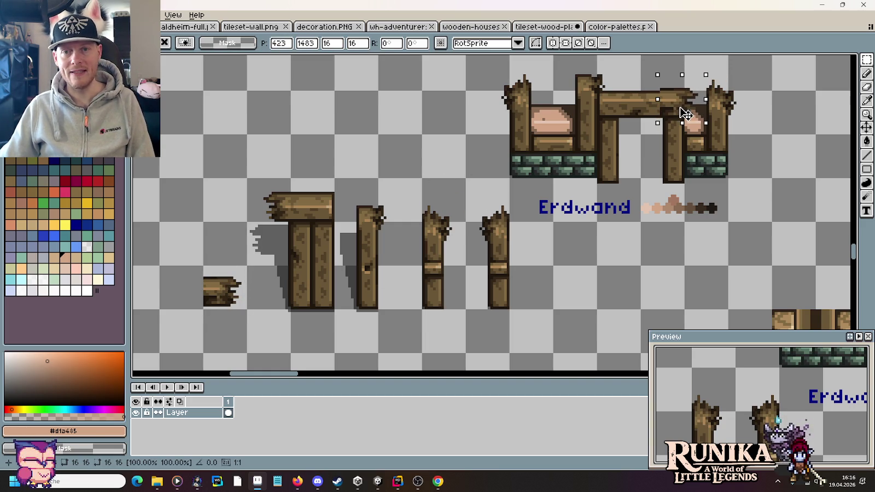
{"action": "scroll", "coordinate": [688, 107], "scroll_direction": "up", "scroll_amount": 1}
{"action": "scroll", "coordinate": [586, 182], "scroll_direction": "up", "scroll_amount": 2}
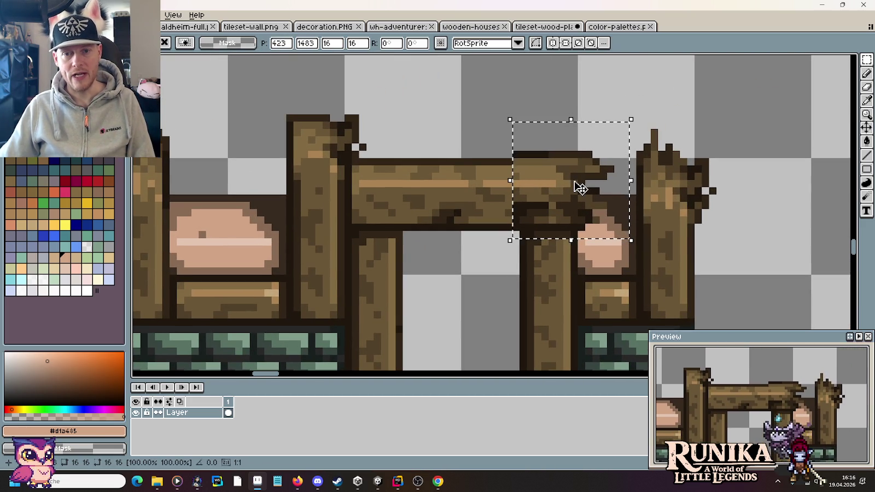
{"action": "mouse_move", "coordinate": [584, 220]}
{"action": "left_mouse_down"}
{"action": "mouse_move", "coordinate": [614, 213]}
{"action": "mouse_move", "coordinate": [593, 220]}
{"action": "left_mouse_up"}
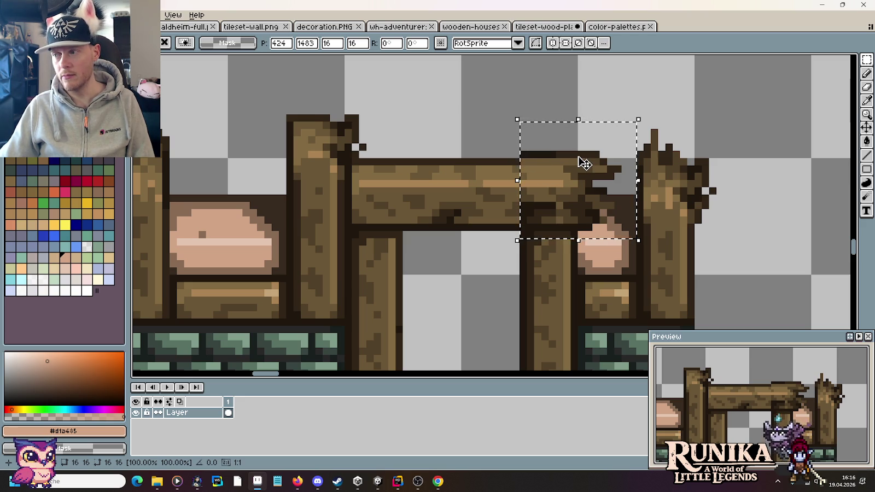
{"action": "scroll", "coordinate": [584, 163], "scroll_direction": "down", "scroll_amount": 1}
{"action": "scroll", "coordinate": [584, 163], "scroll_direction": "down", "scroll_amount": 1}
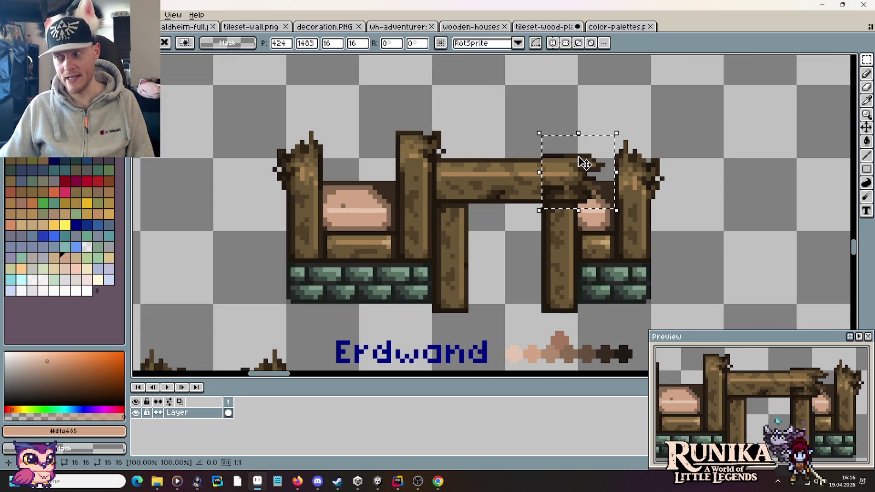
{"action": "mouse_move", "coordinate": [584, 163]}
{"action": "left_mouse_down"}
{"action": "mouse_move", "coordinate": [432, 224]}
{"action": "mouse_move", "coordinate": [613, 214]}
{"action": "left_mouse_up"}
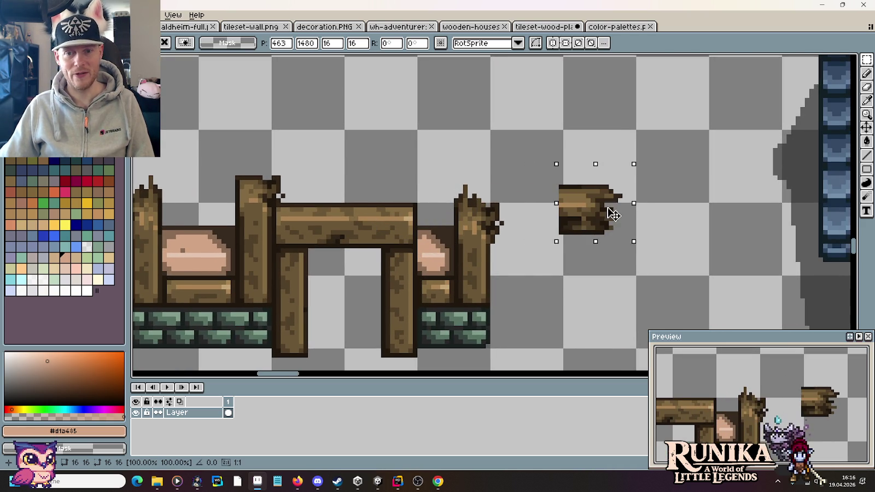
{"action": "key", "text": "Return"}
- Shift the plank copy's top three rows down one pixel, undoing the trial dark top-edge repaint
{"action": "scroll", "coordinate": [560, 197], "scroll_direction": "up", "scroll_amount": 3}
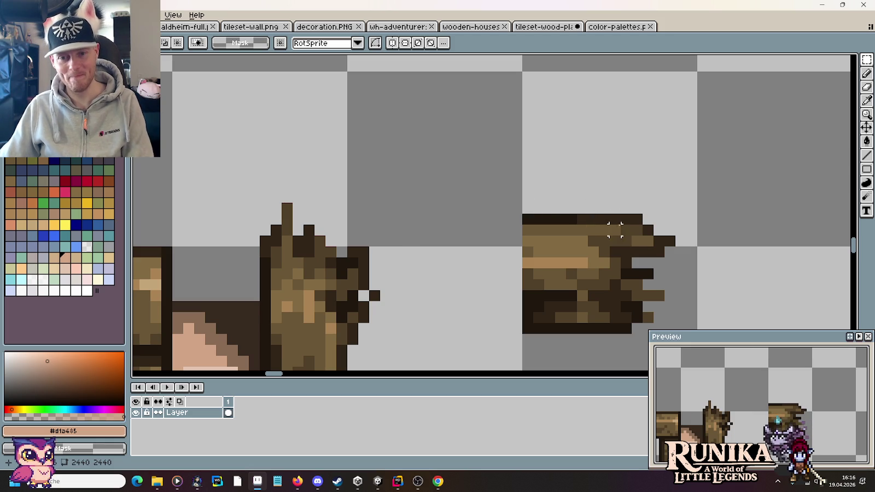
{"action": "left_click_drag", "start_coordinate": [637, 229], "coordinate": [512, 203]}
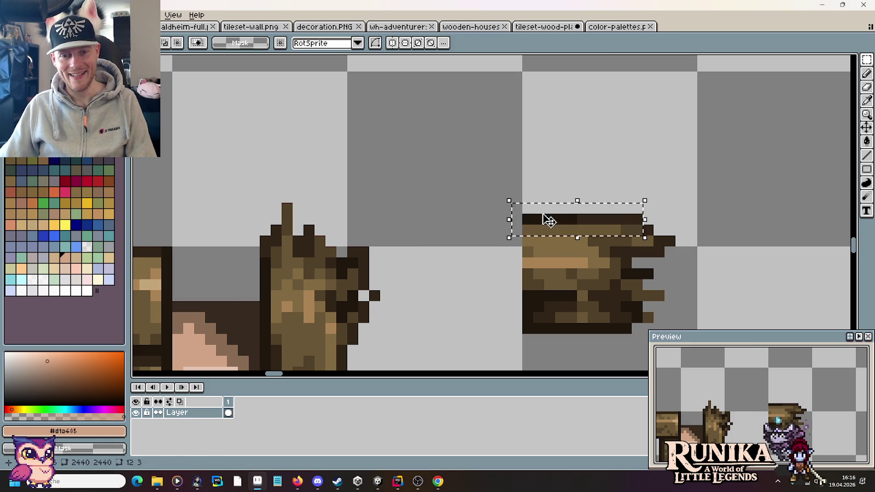
{"action": "left_click_drag", "start_coordinate": [549, 225], "coordinate": [549, 232]}
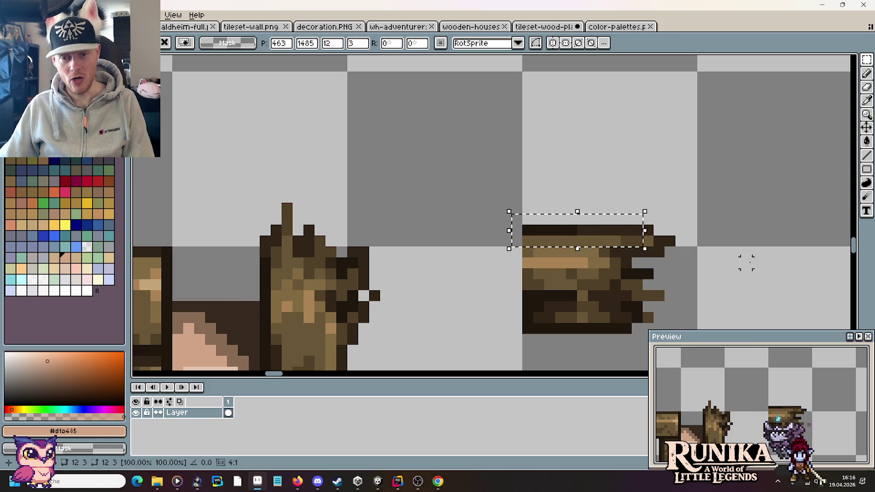
{"action": "key", "text": "b"}
{"action": "left_click", "coordinate": [629, 236], "text": "alt"}
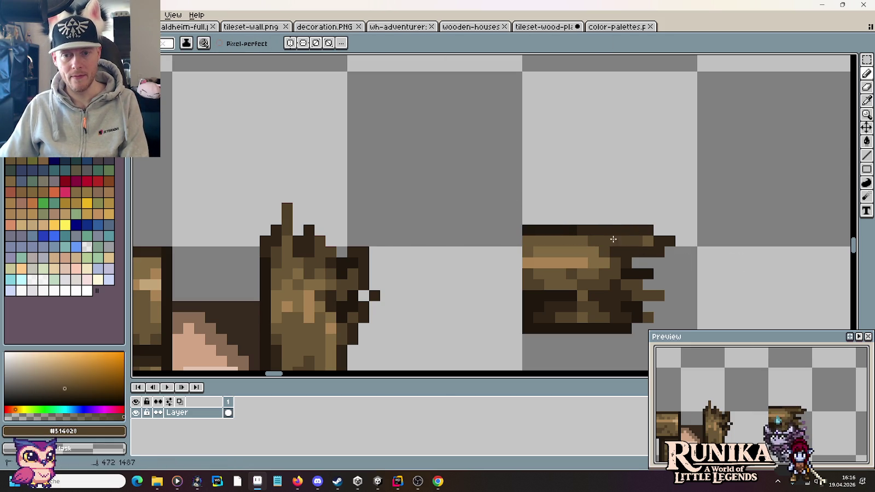
{"action": "left_click", "coordinate": [611, 229], "text": "alt"}
{"action": "left_click_drag", "start_coordinate": [571, 229], "coordinate": [537, 229]}
{"action": "scroll", "coordinate": [595, 200], "scroll_direction": "down", "scroll_amount": 5}
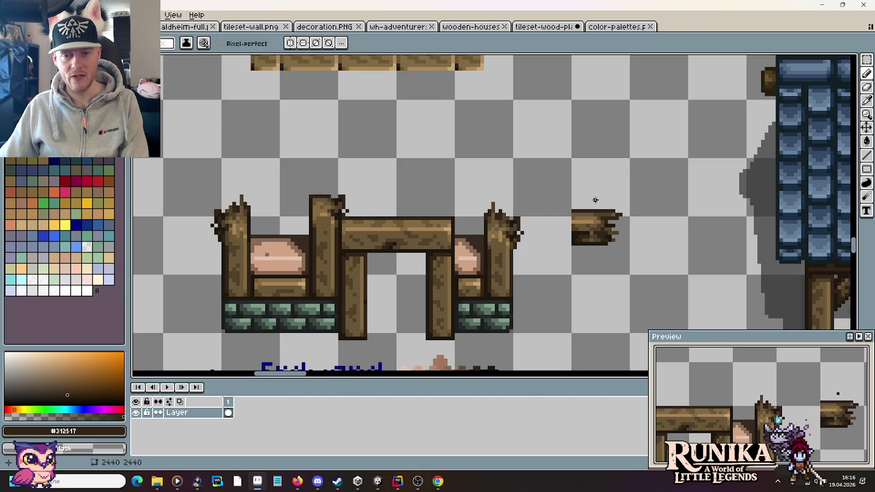
{"action": "left_click_drag", "start_coordinate": [595, 201], "coordinate": [683, 185]}
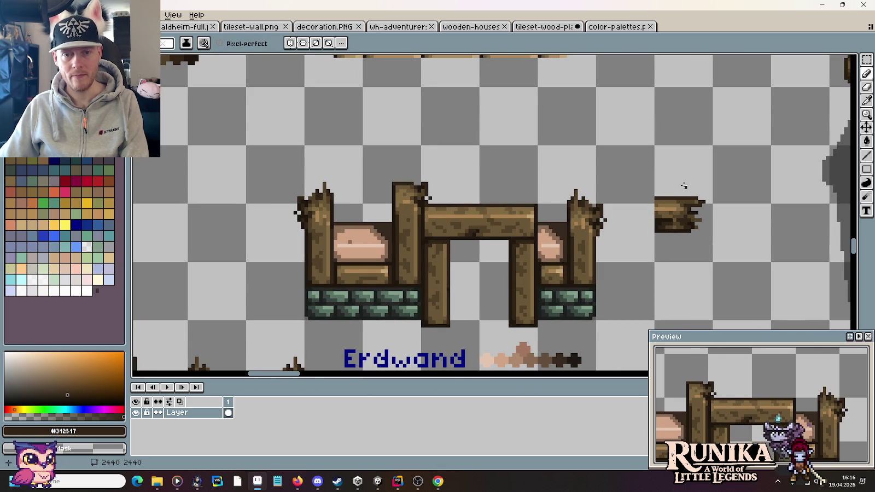
{"action": "key", "text": "ctrl+z"}
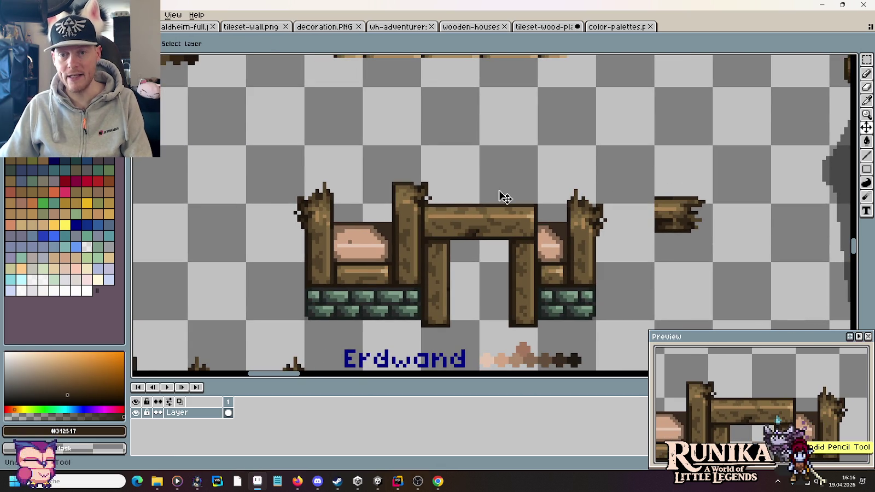
- Undo the top-row shift and reposition the plank copy in empty space right of the wall
{"action": "key", "text": "ctrl+z"}
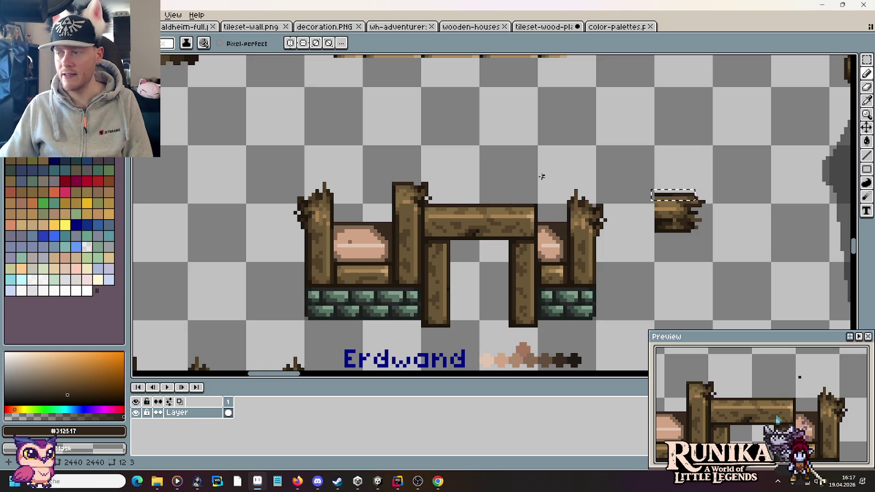
{"action": "key", "text": "m"}
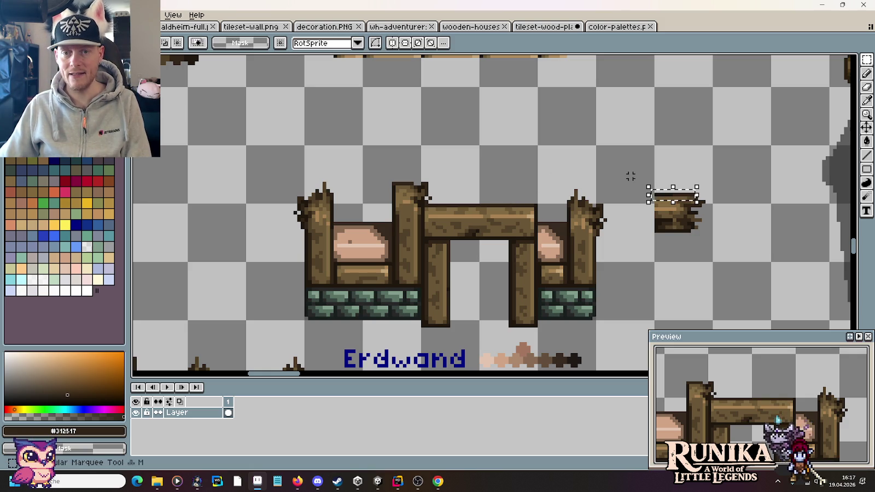
{"action": "left_click_drag", "start_coordinate": [681, 158], "coordinate": [711, 257]}
{"action": "scroll", "coordinate": [611, 201], "scroll_direction": "right", "scroll_amount": 10}
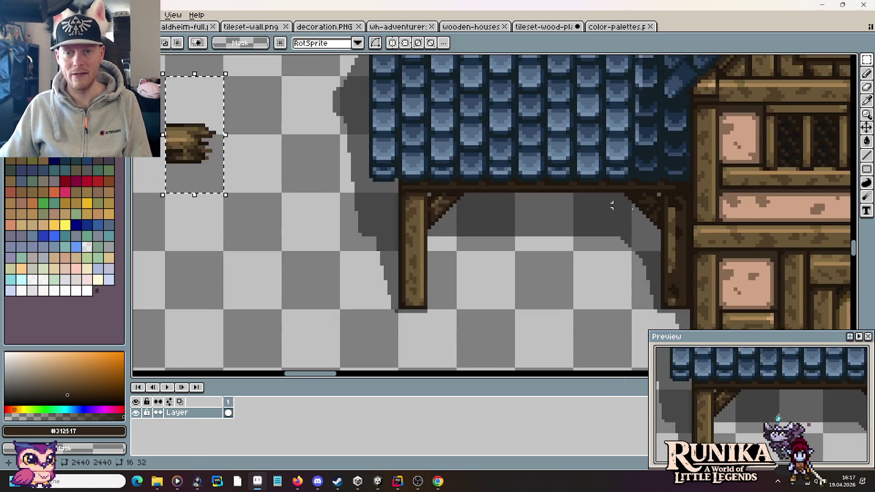
{"action": "scroll", "coordinate": [555, 170], "scroll_direction": "right", "scroll_amount": 5}
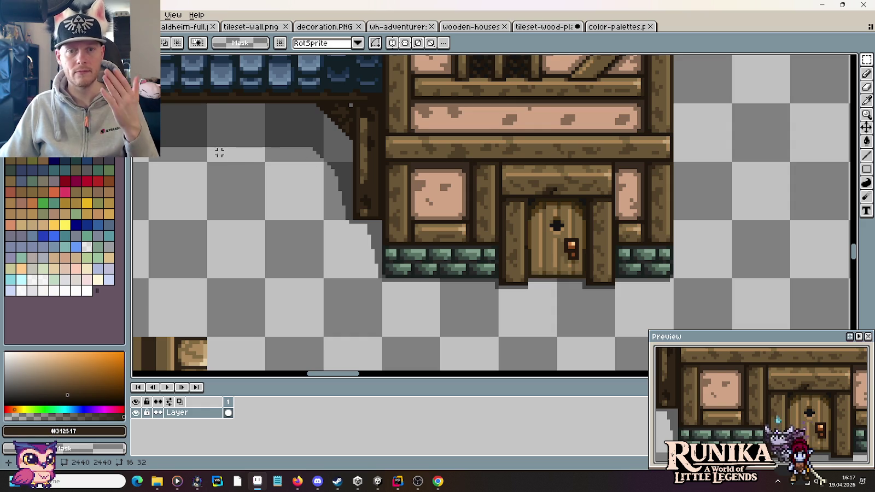
{"action": "left_click_drag", "start_coordinate": [219, 150], "coordinate": [615, 177]}
{"action": "scroll", "coordinate": [651, 198], "scroll_direction": "up", "scroll_amount": 1}
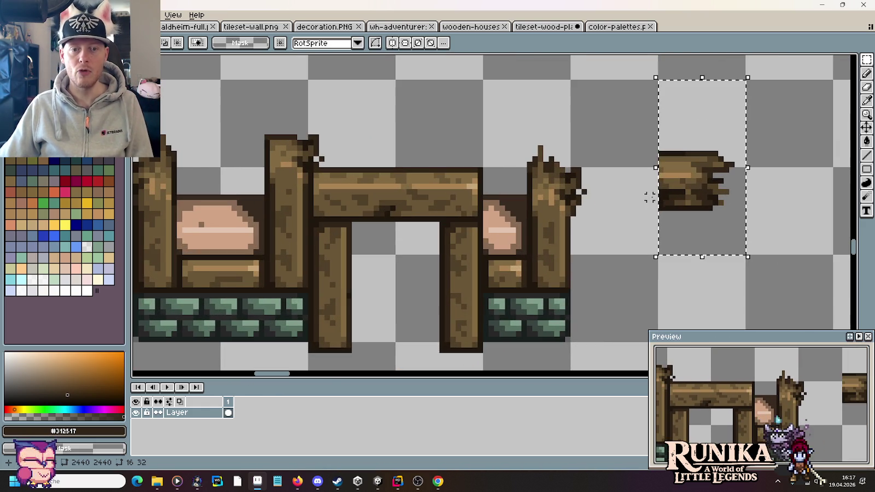
{"action": "mouse_move", "coordinate": [708, 172]}
{"action": "left_mouse_down"}
{"action": "mouse_move", "coordinate": [500, 174]}
{"action": "mouse_move", "coordinate": [480, 186]}
{"action": "left_mouse_up"}
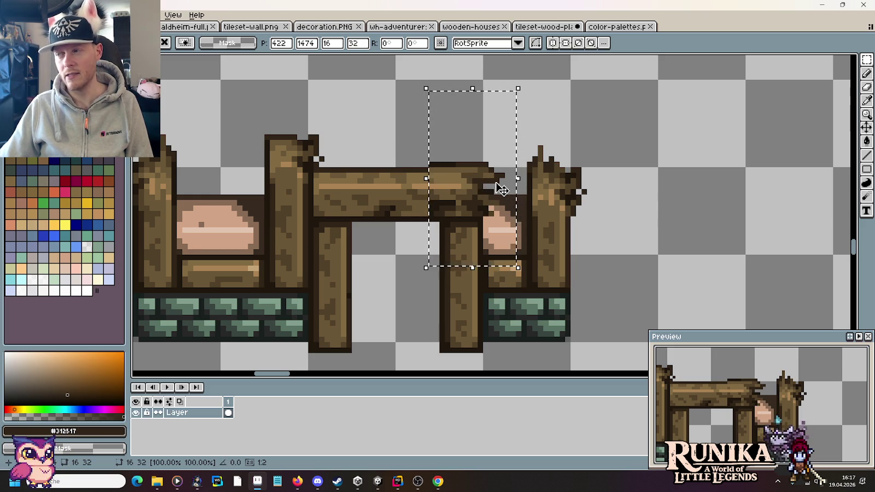
{"action": "mouse_move", "coordinate": [499, 188]}
{"action": "left_mouse_down"}
{"action": "mouse_move", "coordinate": [805, 198]}
{"action": "mouse_move", "coordinate": [691, 201]}
{"action": "left_mouse_up"}
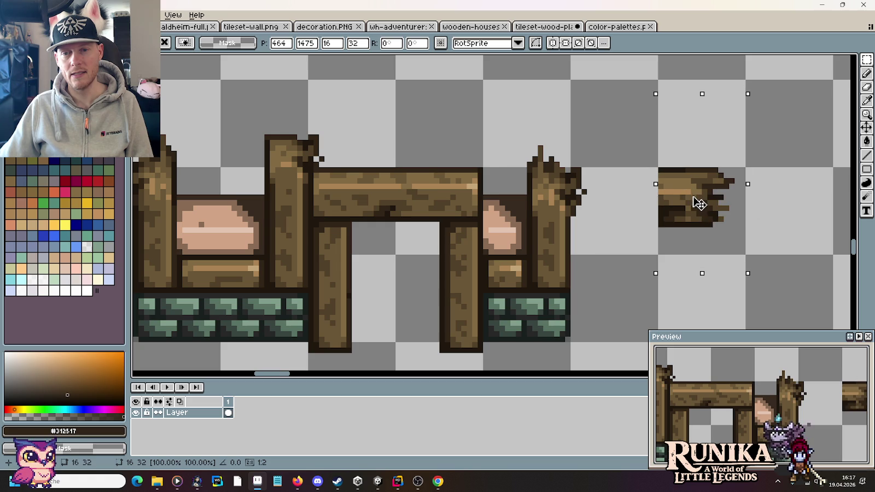
{"action": "left_click", "coordinate": [481, 175]}
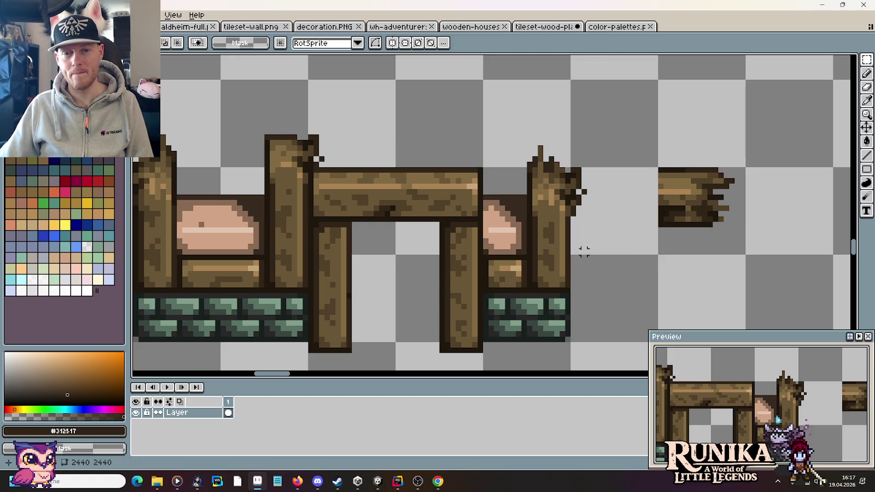
- Try a duplicate log end on the beam's right end, then undo it
{"action": "key", "text": "ctrl+shift+d"}
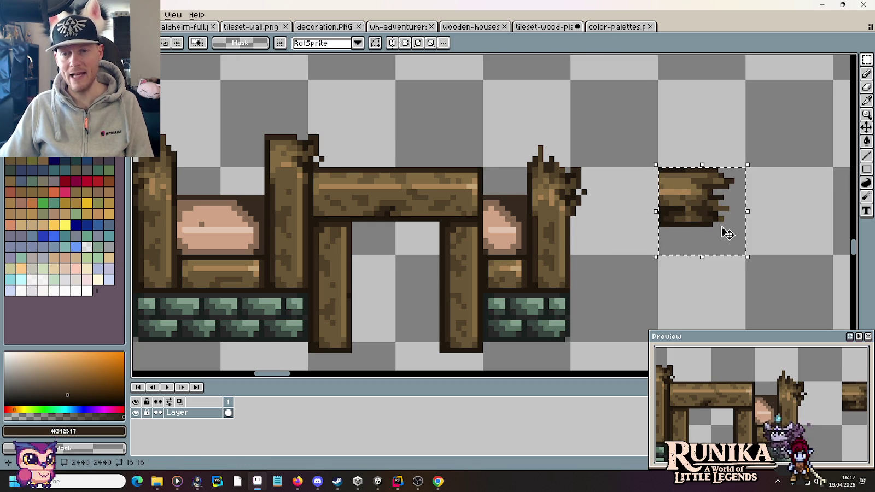
{"action": "left_click_drag", "start_coordinate": [720, 226], "coordinate": [475, 225]}
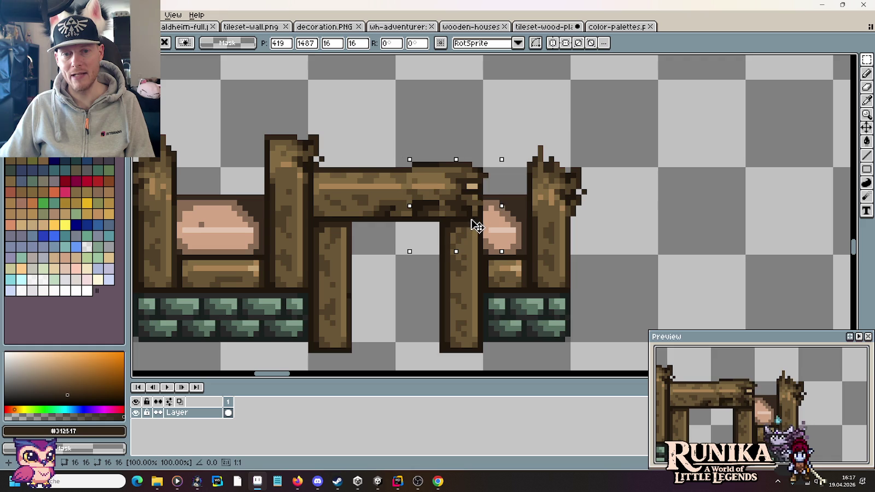
{"action": "mouse_move", "coordinate": [476, 225]}
{"action": "left_mouse_down"}
{"action": "mouse_move", "coordinate": [482, 190]}
{"action": "mouse_move", "coordinate": [476, 215]}
{"action": "left_mouse_up"}
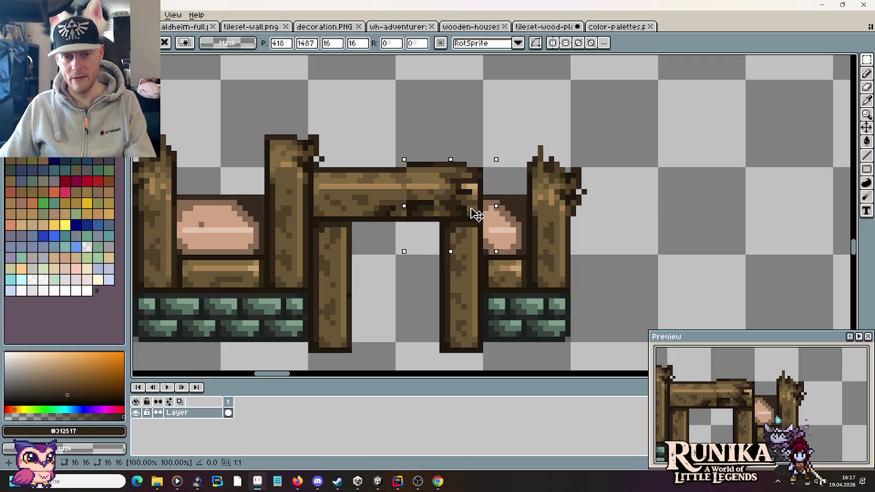
{"action": "key", "text": "ctrl+d"}
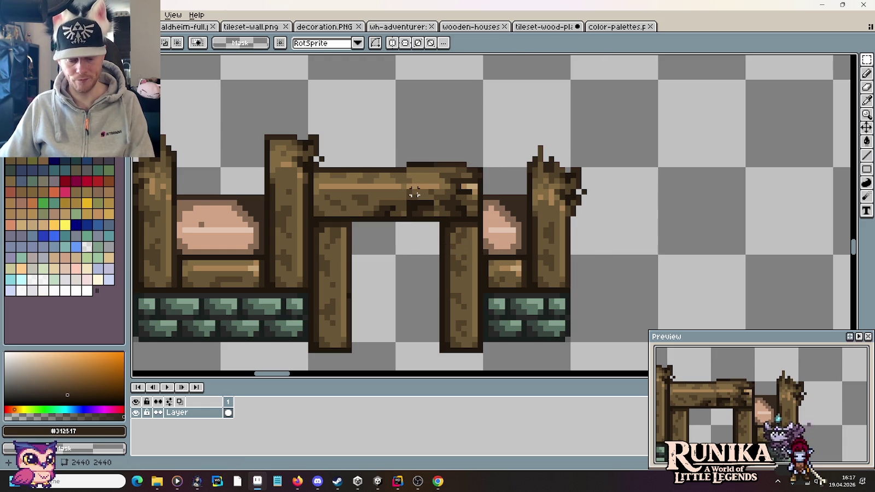
{"action": "scroll", "coordinate": [414, 193], "scroll_direction": "up", "scroll_amount": 2}
{"action": "scroll", "coordinate": [463, 189], "scroll_direction": "up", "scroll_amount": 2}
{"action": "scroll", "coordinate": [459, 189], "scroll_direction": "down", "scroll_amount": 2}
{"action": "scroll", "coordinate": [457, 192], "scroll_direction": "down", "scroll_amount": 1}
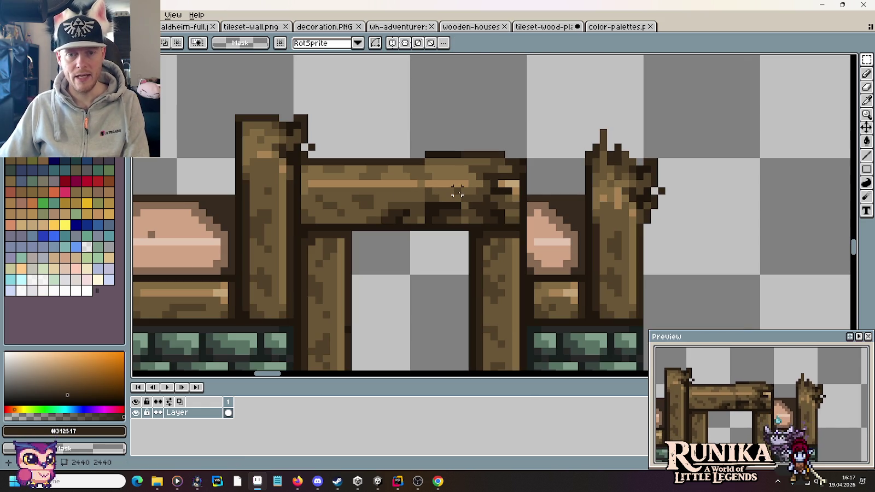
{"action": "key", "text": "ctrl+z"}
{"action": "key", "text": "ctrl+z"}
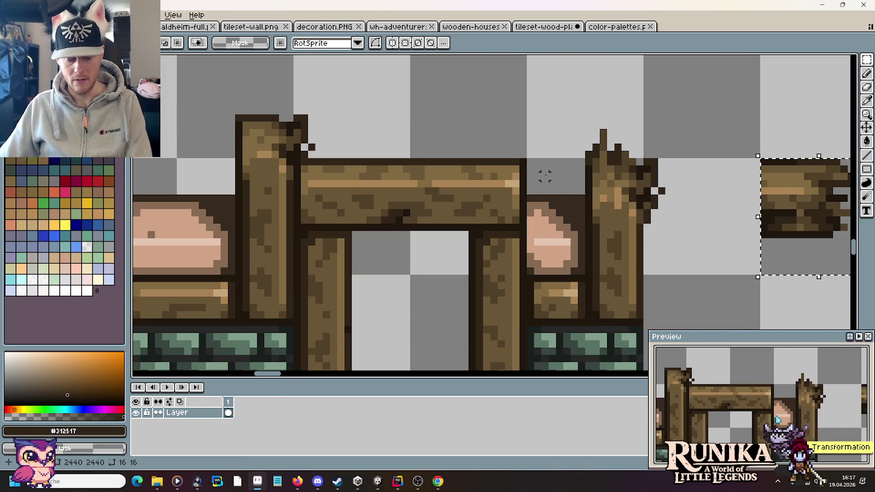
- Darken the beam's right-end column and place a duplicate log end over it
{"action": "key", "text": "v"}
{"action": "key", "text": "b"}
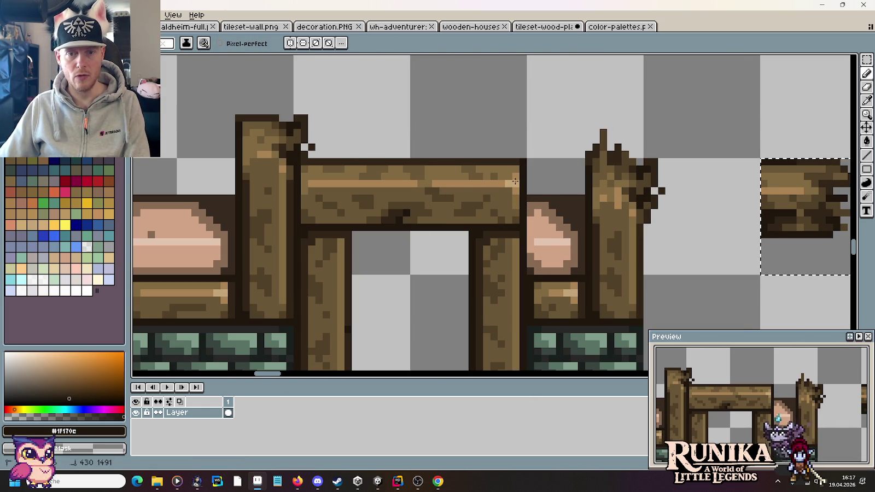
{"action": "key", "text": "ctrl+d"}
{"action": "left_click_drag", "start_coordinate": [516, 221], "coordinate": [511, 166]}
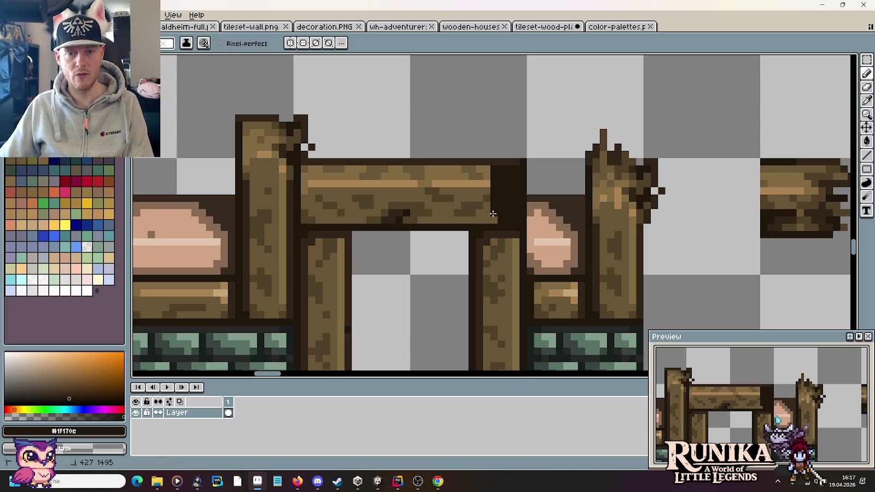
{"action": "scroll", "coordinate": [494, 219], "scroll_direction": "down", "scroll_amount": 1}
{"action": "key", "text": "ctrl+shift+d"}
{"action": "mouse_move", "coordinate": [748, 225]}
{"action": "left_mouse_down"}
{"action": "mouse_move", "coordinate": [509, 213]}
{"action": "mouse_move", "coordinate": [504, 225]}
{"action": "left_mouse_up"}
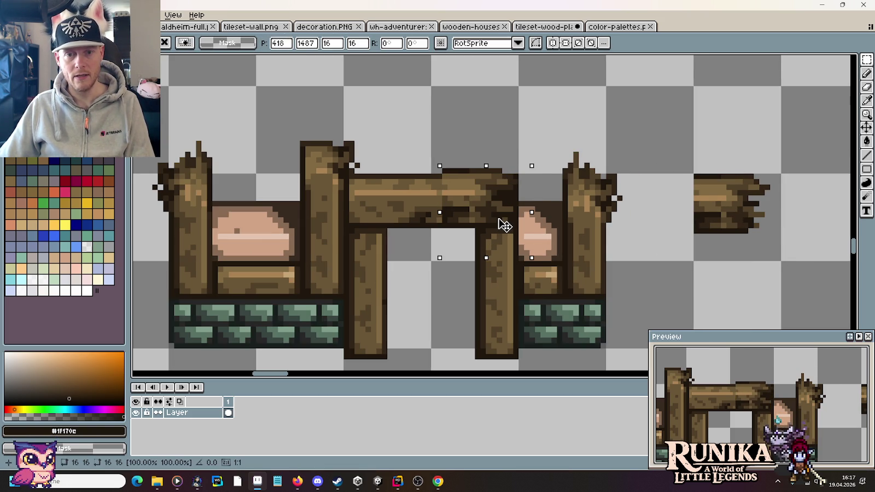
{"action": "key", "text": "ctrl+d"}
{"action": "key", "text": "b"}
- Reshade the beam's lower rows with dark #312517 and mid-brown #514028 pixels
{"action": "scroll", "coordinate": [524, 149], "scroll_direction": "up", "scroll_amount": 2}
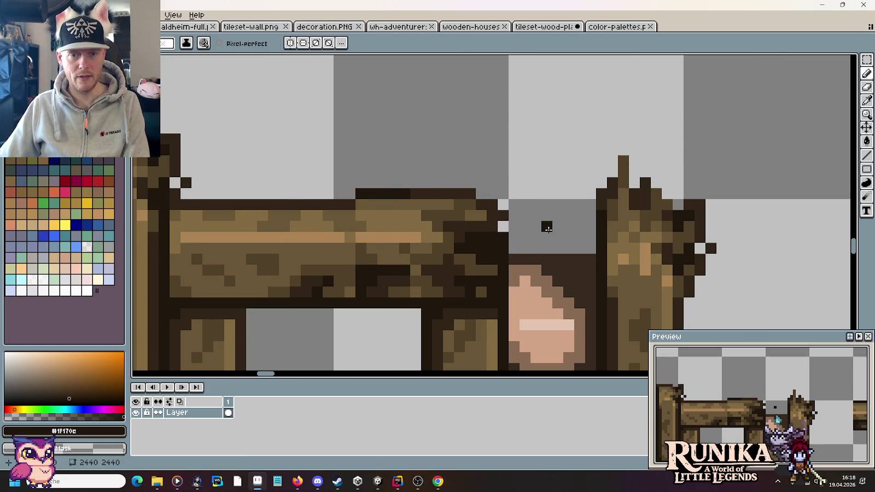
{"action": "scroll", "coordinate": [547, 227], "scroll_direction": "down", "scroll_amount": 3}
{"action": "scroll", "coordinate": [428, 251], "scroll_direction": "up", "scroll_amount": 1}
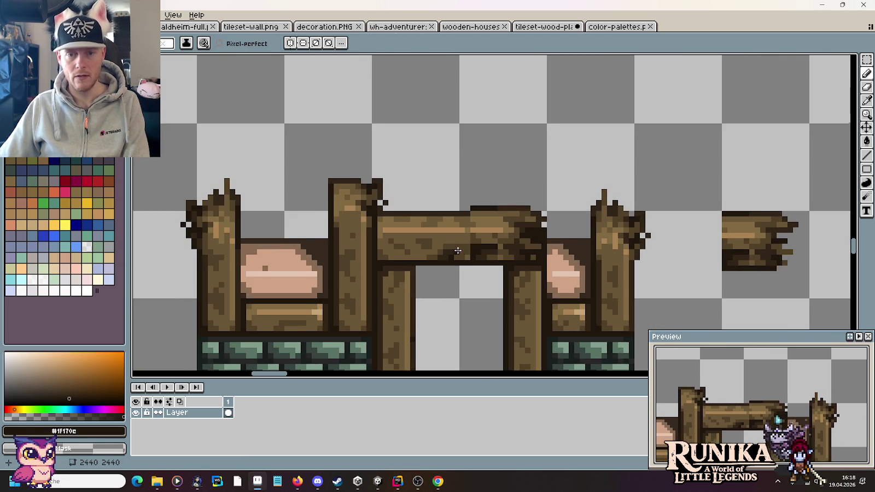
{"action": "scroll", "coordinate": [475, 246], "scroll_direction": "up", "scroll_amount": 1}
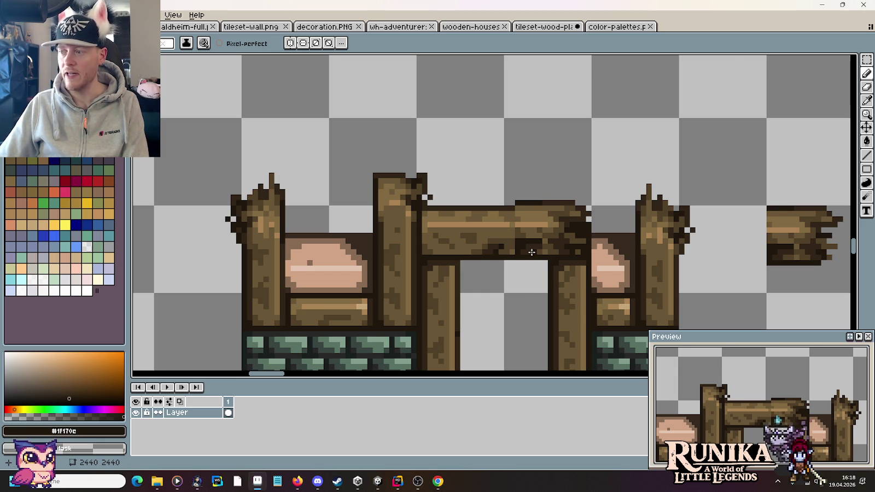
{"action": "scroll", "coordinate": [532, 252], "scroll_direction": "down", "scroll_amount": 1}
{"action": "mouse_move", "coordinate": [324, 369]}
{"action": "left_mouse_down"}
{"action": "mouse_move", "coordinate": [465, 258]}
{"action": "mouse_move", "coordinate": [654, 175]}
{"action": "left_mouse_up"}
{"action": "mouse_move", "coordinate": [414, 249]}
{"action": "left_mouse_down"}
{"action": "mouse_move", "coordinate": [562, 198]}
{"action": "mouse_move", "coordinate": [263, 312]}
{"action": "left_mouse_up"}
{"action": "mouse_move", "coordinate": [688, 152]}
{"action": "left_mouse_down"}
{"action": "mouse_move", "coordinate": [557, 256]}
{"action": "mouse_move", "coordinate": [576, 225]}
{"action": "left_mouse_up"}
{"action": "scroll", "coordinate": [600, 209], "scroll_direction": "up", "scroll_amount": 2}
{"action": "scroll", "coordinate": [642, 231], "scroll_direction": "up", "scroll_amount": 1}
{"action": "left_click", "coordinate": [498, 233], "text": "alt"}
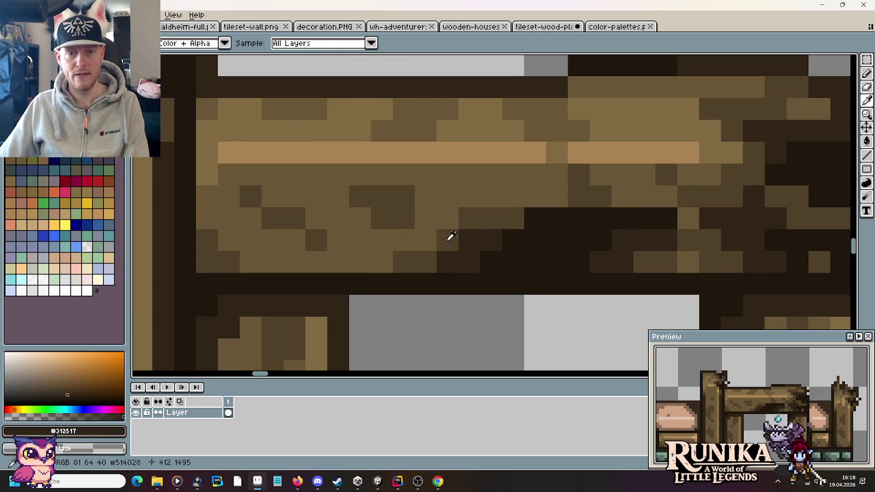
{"action": "left_click", "coordinate": [448, 239], "text": "alt"}
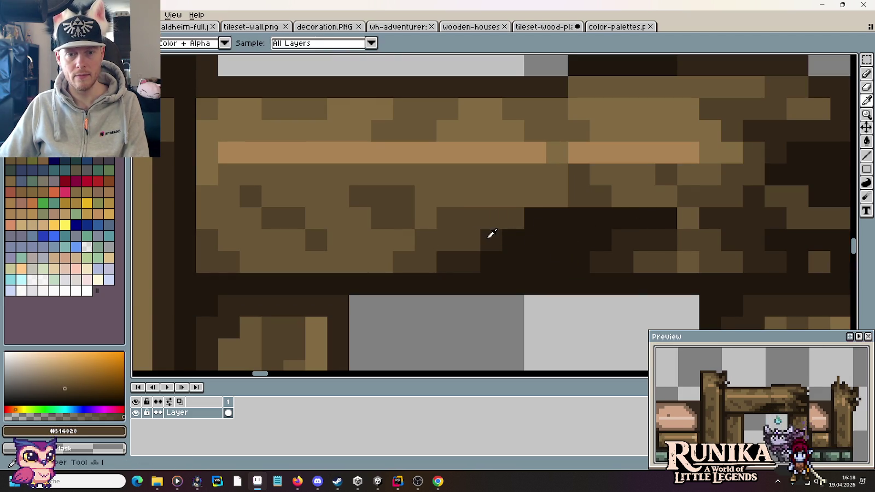
{"action": "left_click", "coordinate": [490, 237], "text": "alt"}
{"action": "left_click", "coordinate": [495, 200], "text": "alt"}
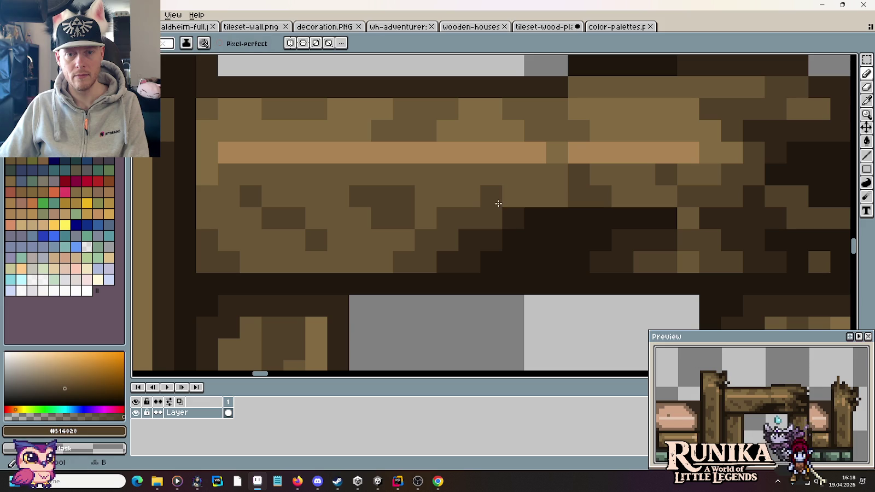
{"action": "left_click_drag", "start_coordinate": [498, 201], "coordinate": [554, 198]}
{"action": "left_click_drag", "start_coordinate": [492, 177], "coordinate": [470, 176]}
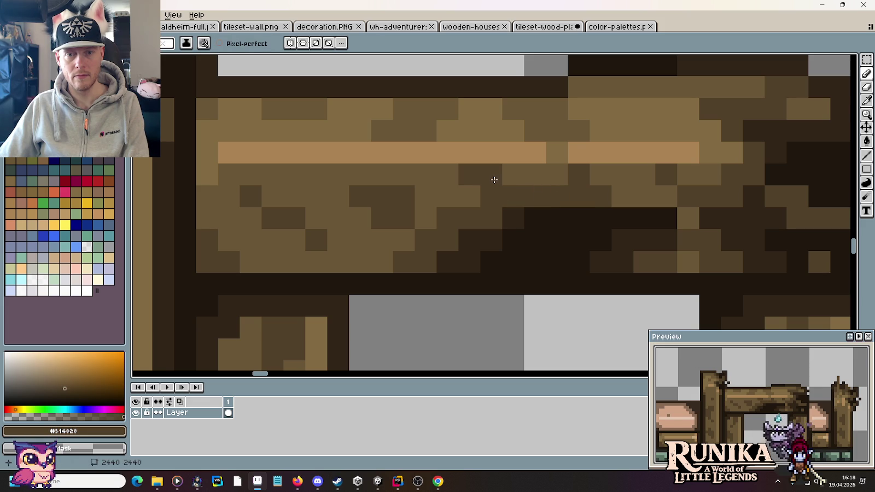
{"action": "left_click", "coordinate": [578, 150]}
{"action": "left_click", "coordinate": [555, 145], "text": "alt"}
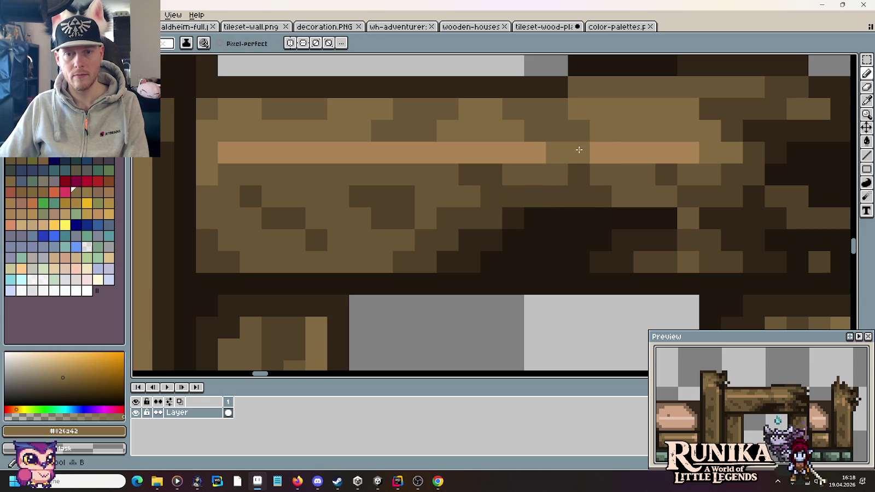
- Draw a dark outline row along the beam's top with a #6a5636 brown row beneath
{"action": "scroll", "coordinate": [635, 229], "scroll_direction": "down", "scroll_amount": 1}
{"action": "scroll", "coordinate": [644, 240], "scroll_direction": "down", "scroll_amount": 1}
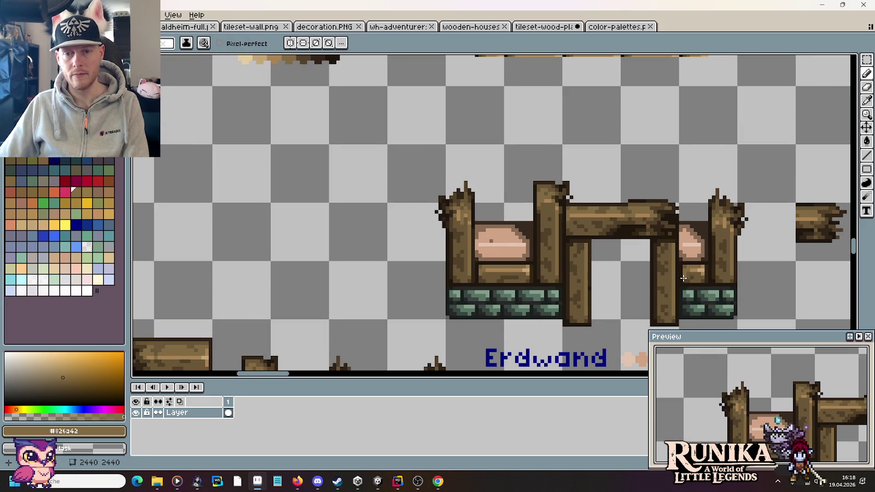
{"action": "scroll", "coordinate": [683, 278], "scroll_direction": "up", "scroll_amount": 1}
{"action": "scroll", "coordinate": [550, 157], "scroll_direction": "up", "scroll_amount": 3}
{"action": "left_click", "coordinate": [547, 157], "text": "alt"}
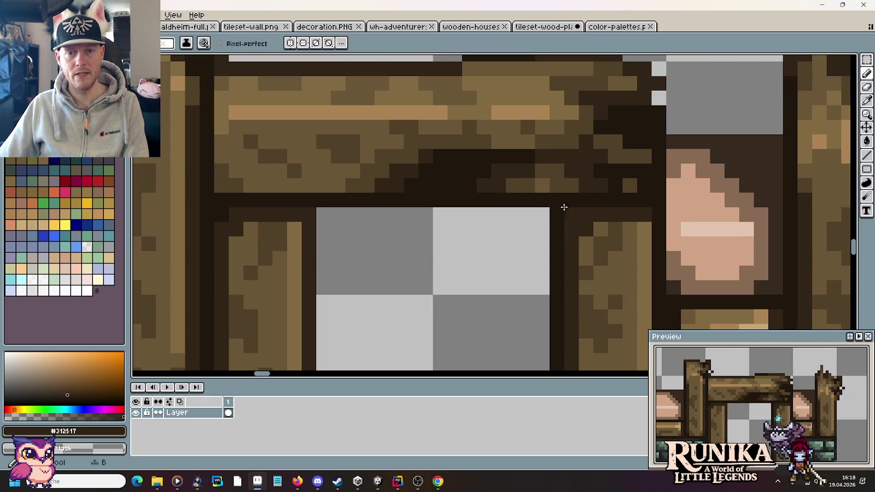
{"action": "left_click", "coordinate": [532, 170], "text": "alt"}
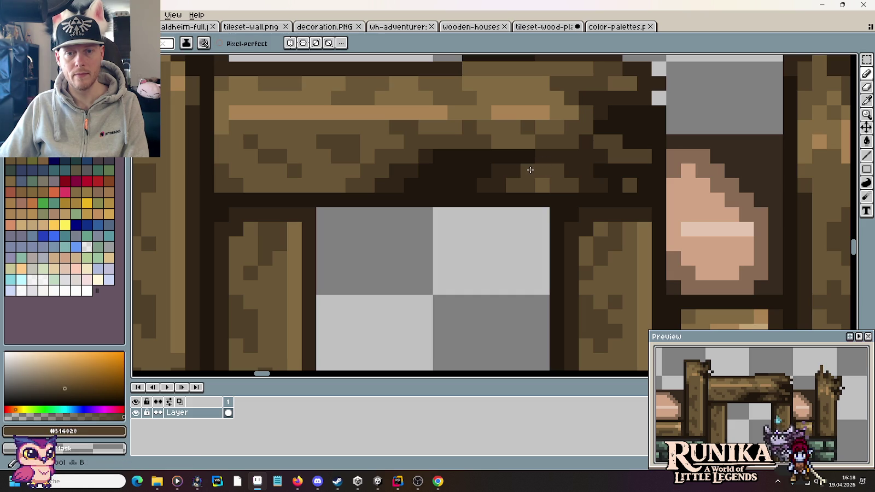
{"action": "scroll", "coordinate": [530, 170], "scroll_direction": "down", "scroll_amount": 2}
{"action": "scroll", "coordinate": [522, 191], "scroll_direction": "down", "scroll_amount": 1}
{"action": "scroll", "coordinate": [516, 209], "scroll_direction": "up", "scroll_amount": 1}
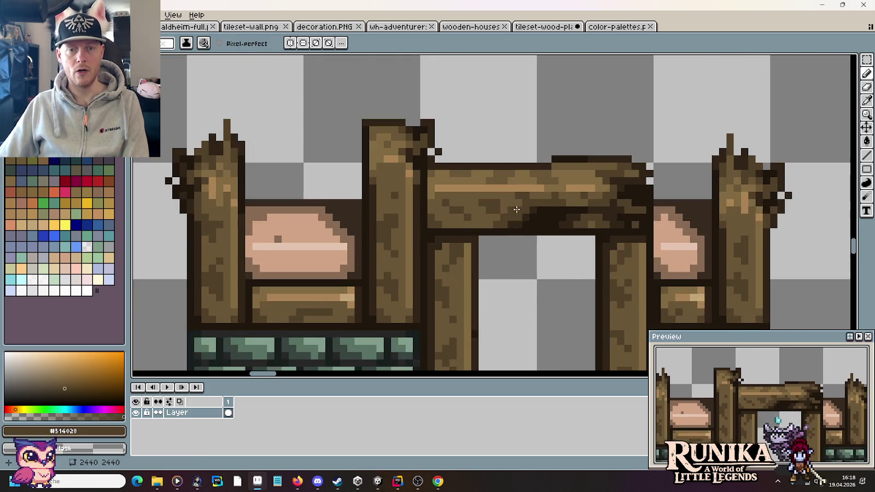
{"action": "scroll", "coordinate": [435, 195], "scroll_direction": "up", "scroll_amount": 2}
{"action": "left_click", "coordinate": [339, 190], "text": "alt"}
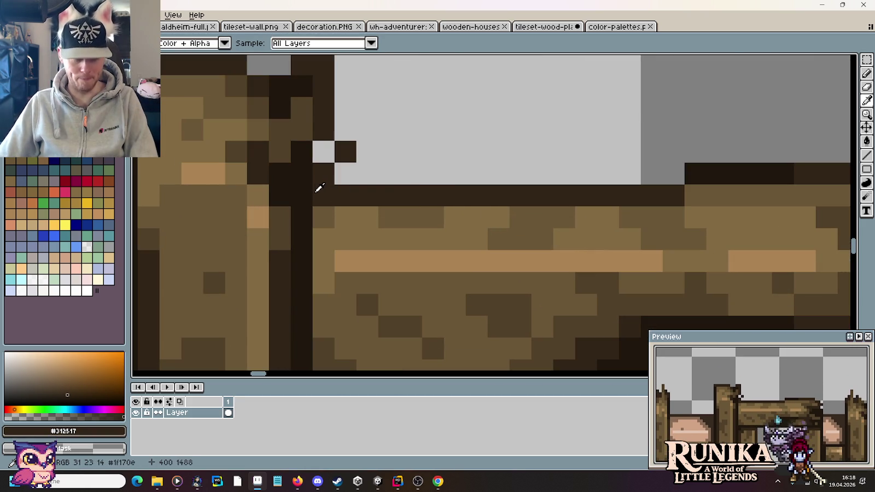
{"action": "left_click_drag", "start_coordinate": [350, 177], "coordinate": [678, 172]}
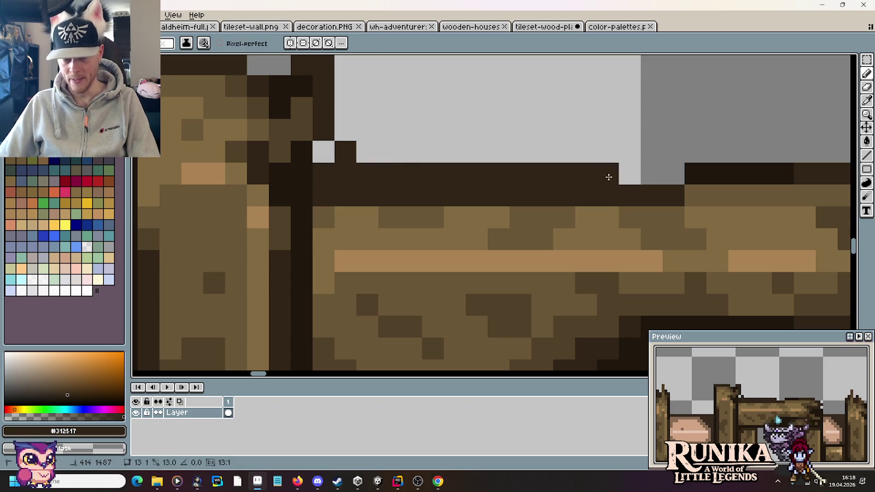
{"action": "left_click", "coordinate": [329, 166], "text": "alt"}
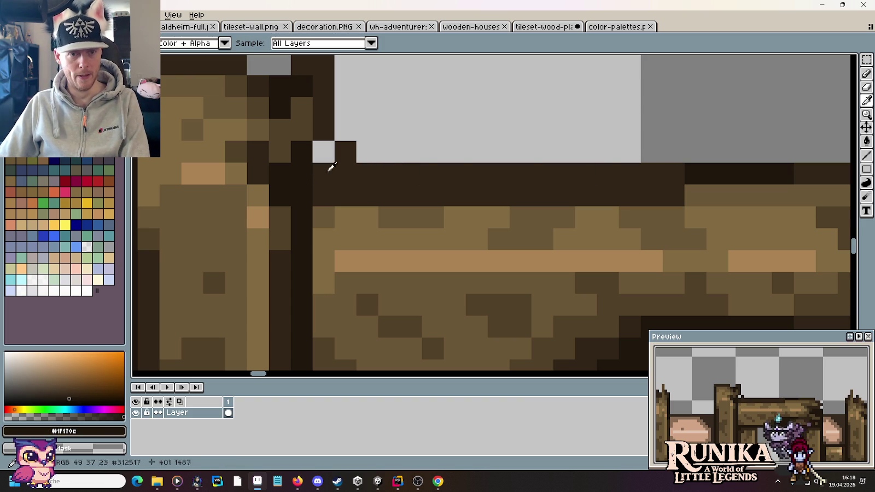
{"action": "left_click", "coordinate": [698, 189], "text": "alt"}
{"action": "left_click_drag", "start_coordinate": [695, 194], "coordinate": [318, 193]}
{"action": "left_click", "coordinate": [336, 173]}
{"action": "scroll", "coordinate": [333, 173], "scroll_direction": "down", "scroll_amount": 3}
{"action": "scroll", "coordinate": [512, 249], "scroll_direction": "down", "scroll_amount": 2}
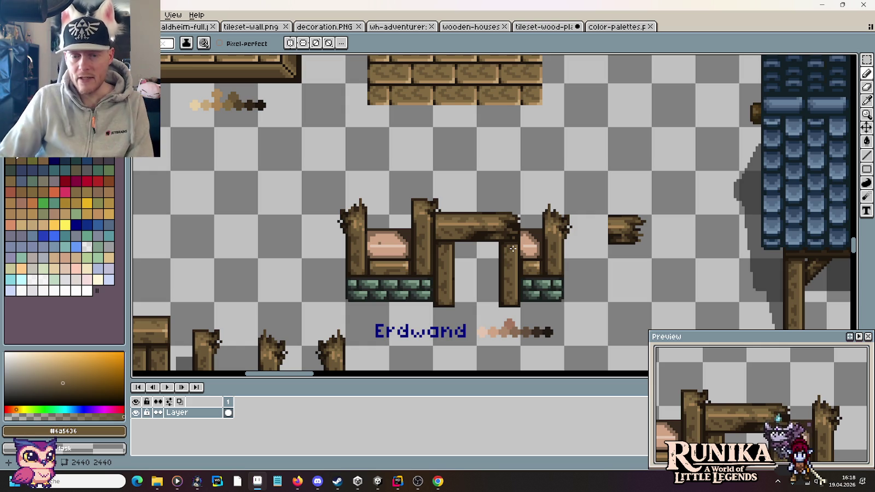
- Delete the spare log end right of the wall and lower the Erdwand label
{"action": "key", "text": "m"}
{"action": "left_click_drag", "start_coordinate": [604, 211], "coordinate": [654, 262]}
{"action": "key", "text": "Delete"}
{"action": "scroll", "coordinate": [631, 243], "scroll_direction": "down", "scroll_amount": 1}
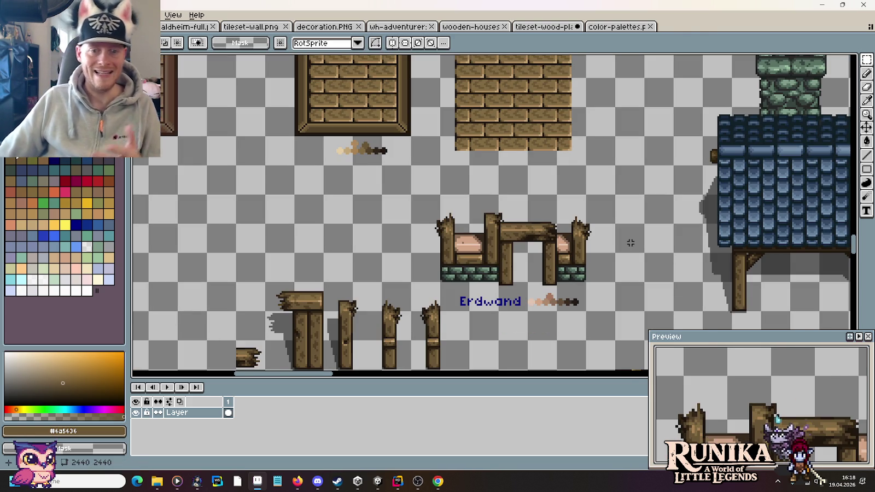
{"action": "mouse_move", "coordinate": [589, 312]}
{"action": "left_mouse_down"}
{"action": "mouse_move", "coordinate": [452, 289]}
{"action": "mouse_move", "coordinate": [488, 336]}
{"action": "left_mouse_up"}
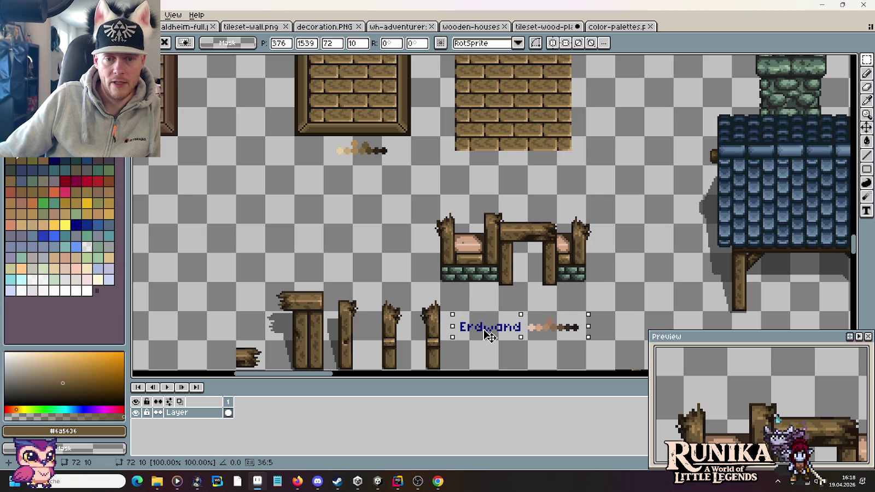
{"action": "left_click", "coordinate": [617, 256]}
- Copy the plain wooden brick wall block to a free spot further left
{"action": "scroll", "coordinate": [627, 198], "scroll_direction": "down", "scroll_amount": 1}
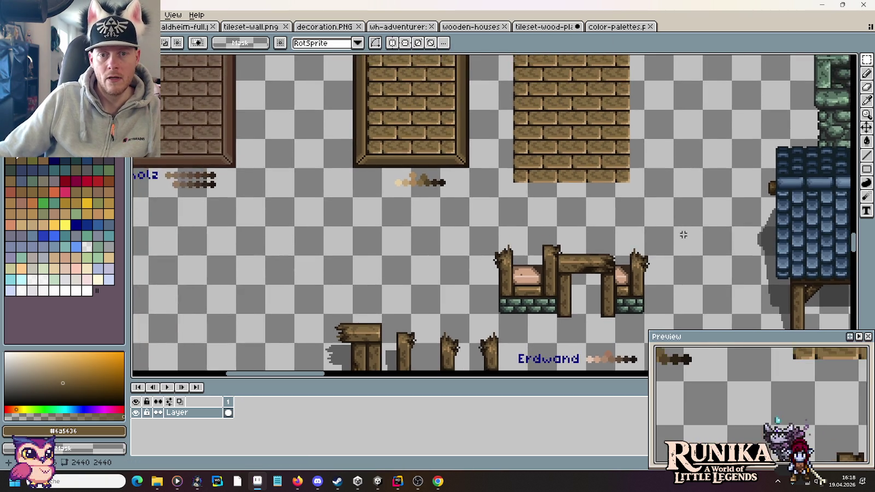
{"action": "scroll", "coordinate": [656, 220], "scroll_direction": "down", "scroll_amount": 1}
{"action": "left_click_drag", "start_coordinate": [656, 208], "coordinate": [597, 137]}
{"action": "left_click_drag", "start_coordinate": [625, 166], "coordinate": [391, 262]}
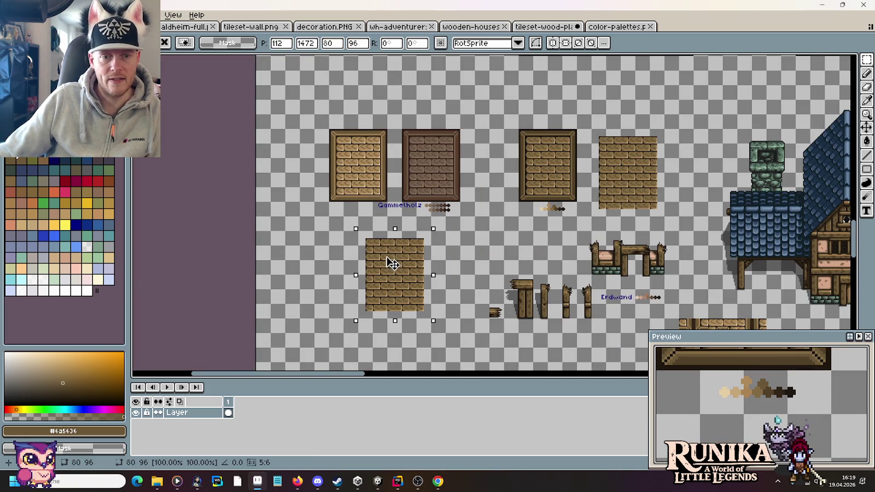
- Commit the brick block copy and shift the row of wooden posts left
{"action": "left_click", "coordinate": [656, 271]}
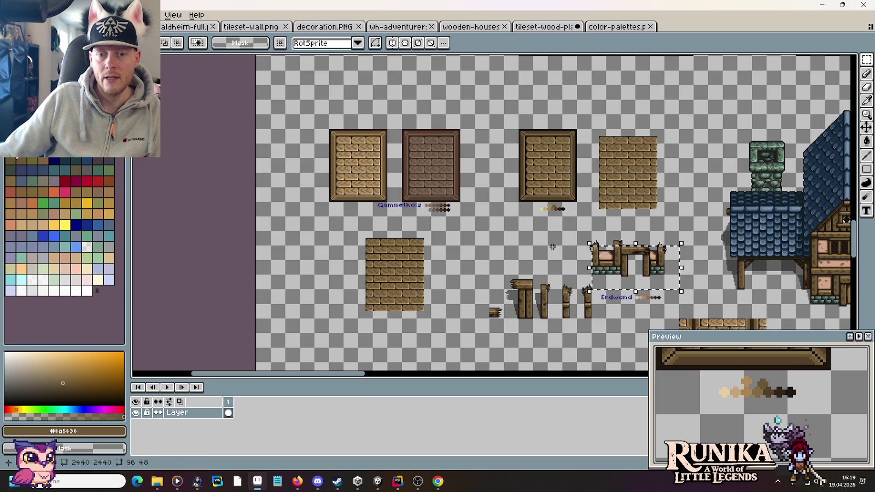
{"action": "scroll", "coordinate": [580, 308], "scroll_direction": "up", "scroll_amount": 1}
{"action": "left_click_drag", "start_coordinate": [604, 331], "coordinate": [396, 240]}
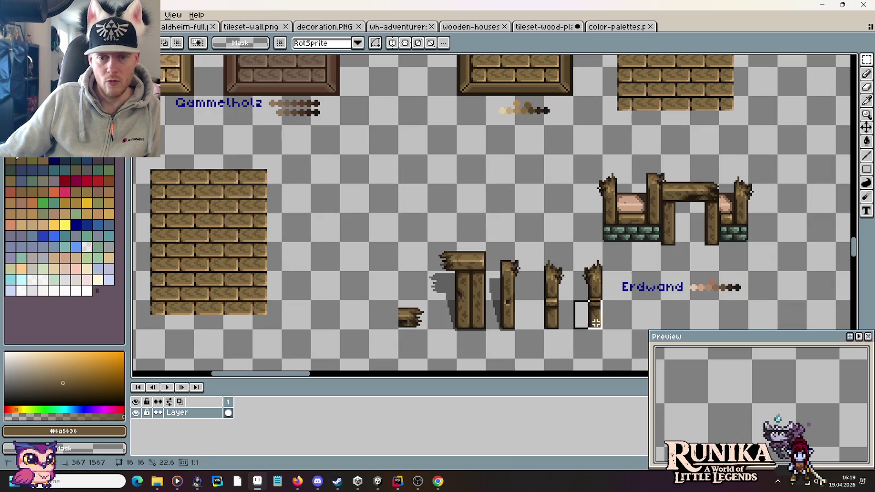
{"action": "left_click_drag", "start_coordinate": [490, 293], "coordinate": [460, 292]}
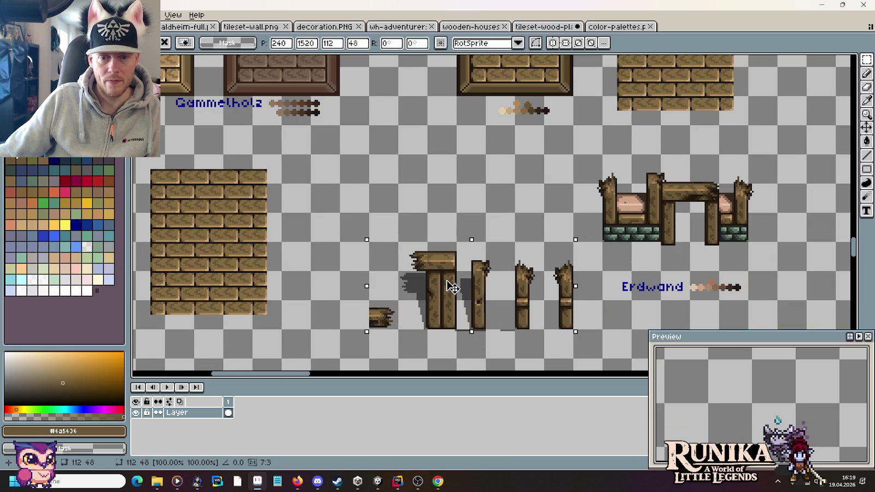
{"action": "left_click", "coordinate": [651, 283]}
- Place a doorway piece copy over the brick wall block and compare with the village map reference
{"action": "left_click_drag", "start_coordinate": [777, 272], "coordinate": [570, 150]}
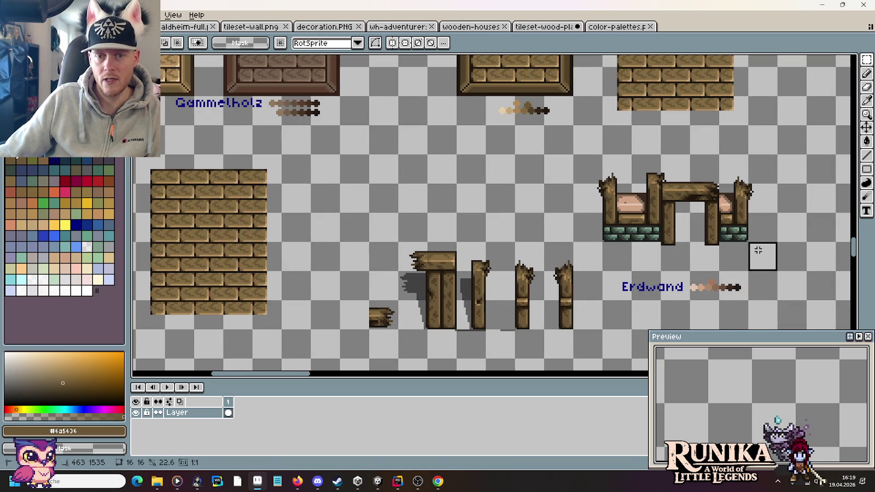
{"action": "mouse_move", "coordinate": [694, 220]}
{"action": "left_mouse_down"}
{"action": "mouse_move", "coordinate": [285, 251]}
{"action": "mouse_move", "coordinate": [227, 309]}
{"action": "left_mouse_up"}
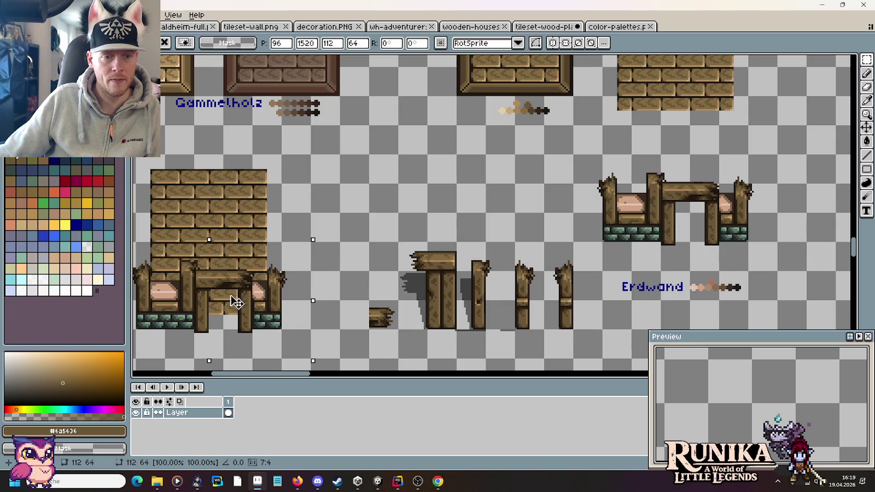
{"action": "scroll", "coordinate": [527, 244], "scroll_direction": "left", "scroll_amount": 5}
{"action": "scroll", "coordinate": [527, 244], "scroll_direction": "down", "scroll_amount": 2}
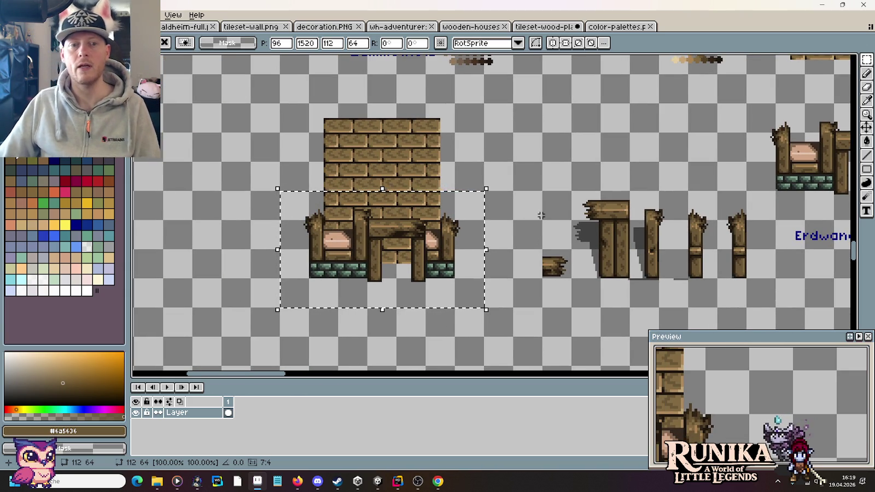
{"action": "key", "text": "ctrl+d"}
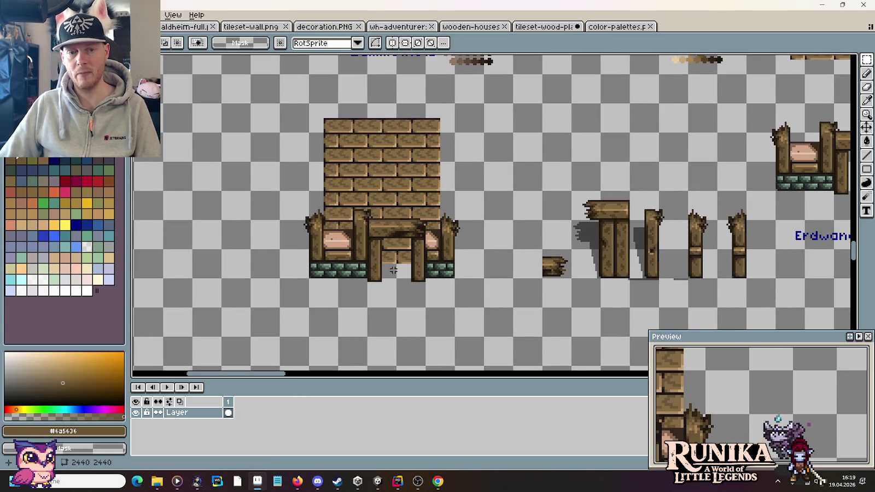
{"action": "left_click_drag", "start_coordinate": [579, 182], "coordinate": [343, 254]}
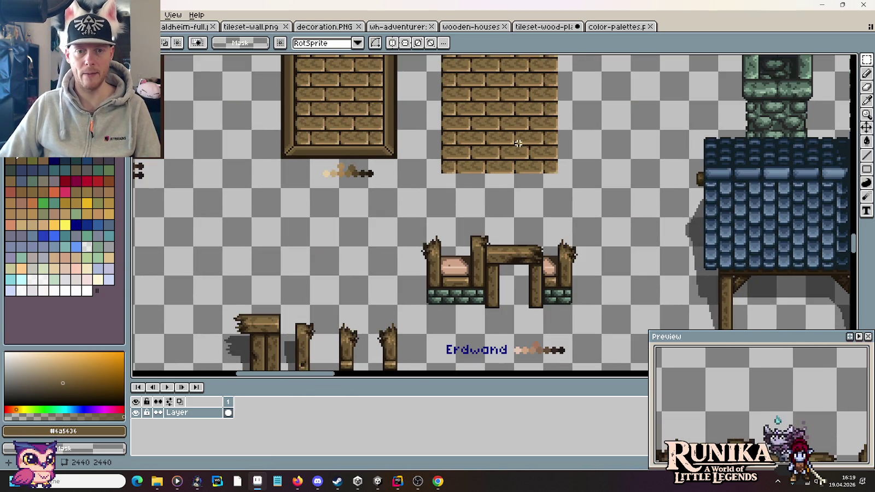
{"action": "scroll", "coordinate": [518, 144], "scroll_direction": "up", "scroll_amount": 2}
{"action": "scroll", "coordinate": [534, 182], "scroll_direction": "down", "scroll_amount": 3}
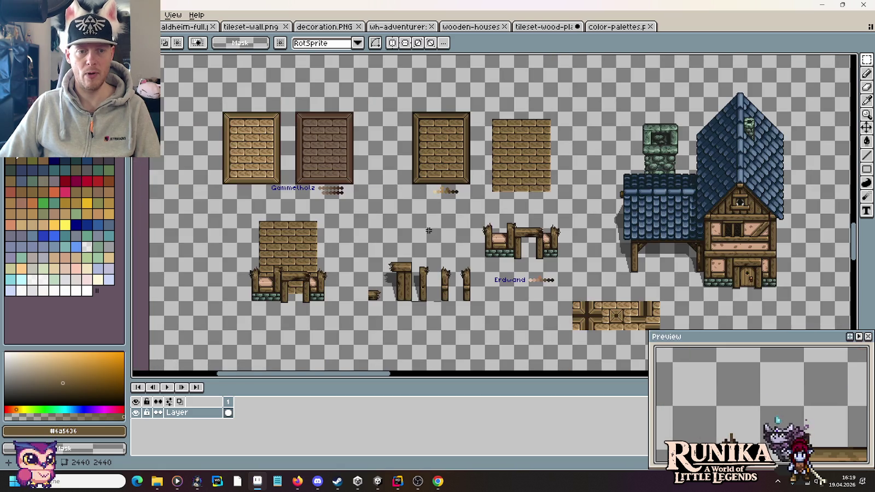
{"action": "left_click_drag", "start_coordinate": [429, 231], "coordinate": [480, 208]}
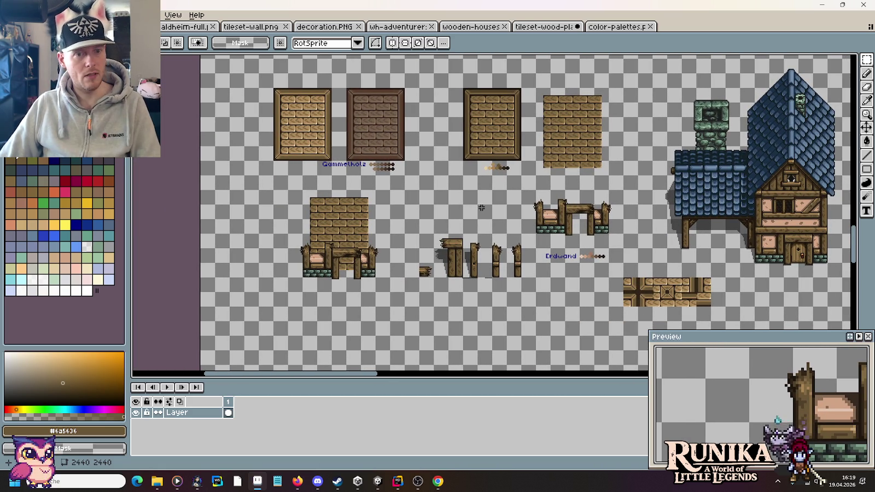
{"action": "key", "text": "alt+Tab"}
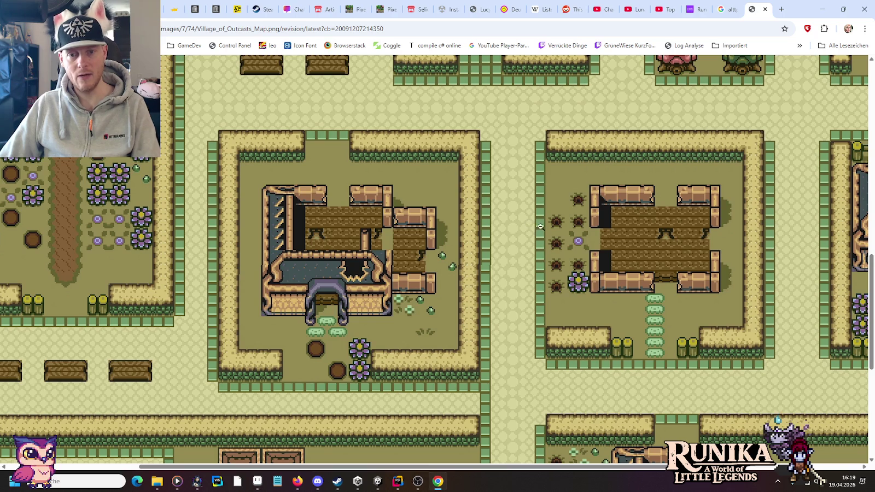
{"action": "key", "text": "alt+Tab"}
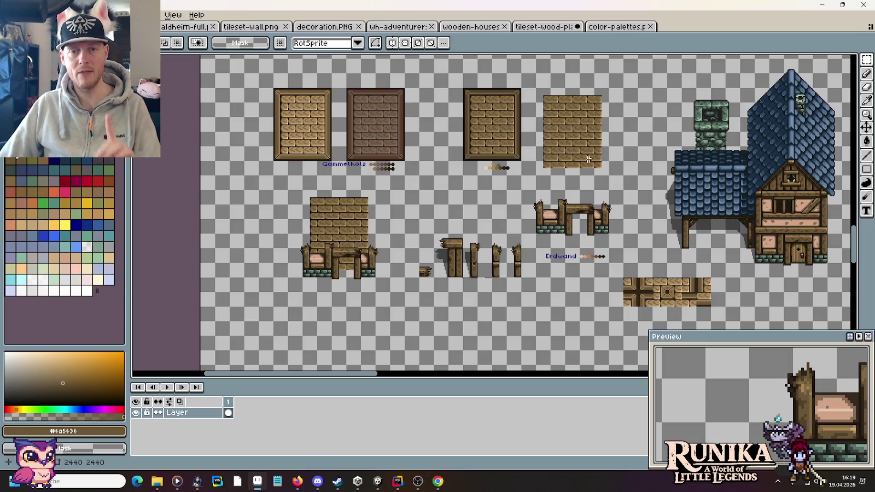
- Draw a dark outline-coloured line across the doorway opening just below the bricks
{"action": "scroll", "coordinate": [592, 158], "scroll_direction": "up", "scroll_amount": 3}
{"action": "scroll", "coordinate": [593, 158], "scroll_direction": "down", "scroll_amount": 1}
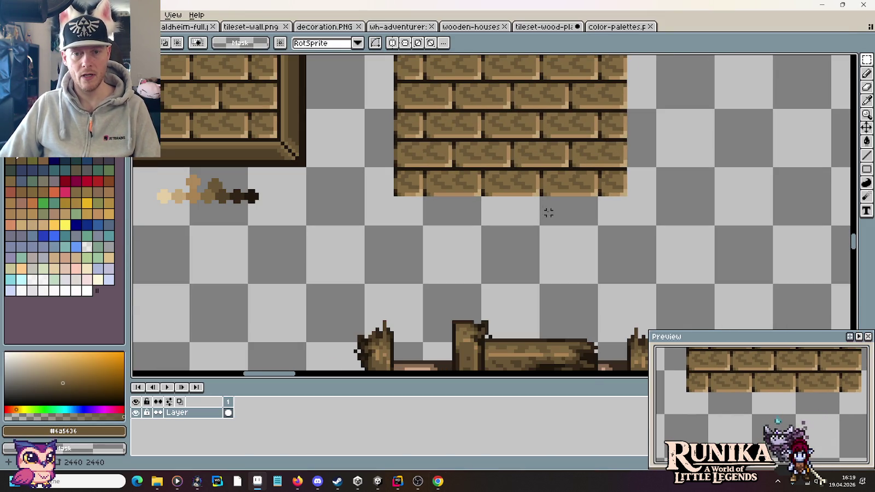
{"action": "scroll", "coordinate": [542, 212], "scroll_direction": "down", "scroll_amount": 3}
{"action": "scroll", "coordinate": [542, 213], "scroll_direction": "left", "scroll_amount": 3}
{"action": "scroll", "coordinate": [470, 208], "scroll_direction": "up", "scroll_amount": 3}
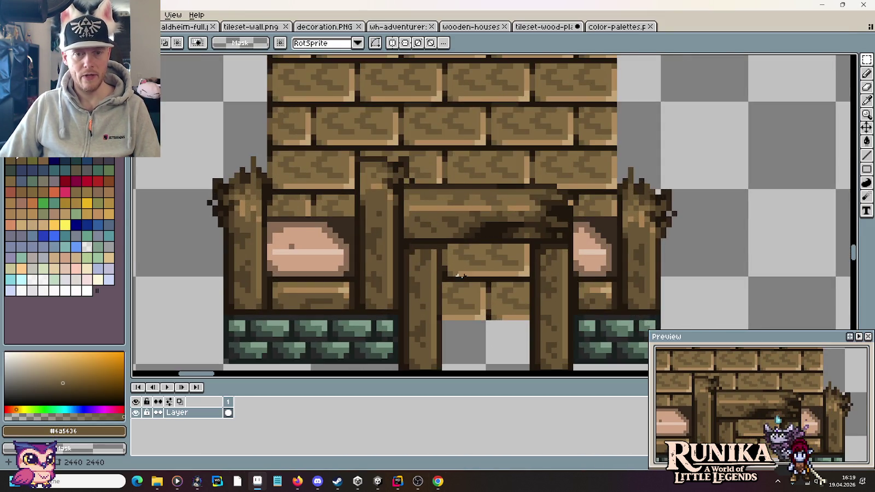
{"action": "scroll", "coordinate": [459, 175], "scroll_direction": "up", "scroll_amount": 1}
{"action": "scroll", "coordinate": [455, 180], "scroll_direction": "up", "scroll_amount": 1}
{"action": "scroll", "coordinate": [498, 230], "scroll_direction": "up", "scroll_amount": 1}
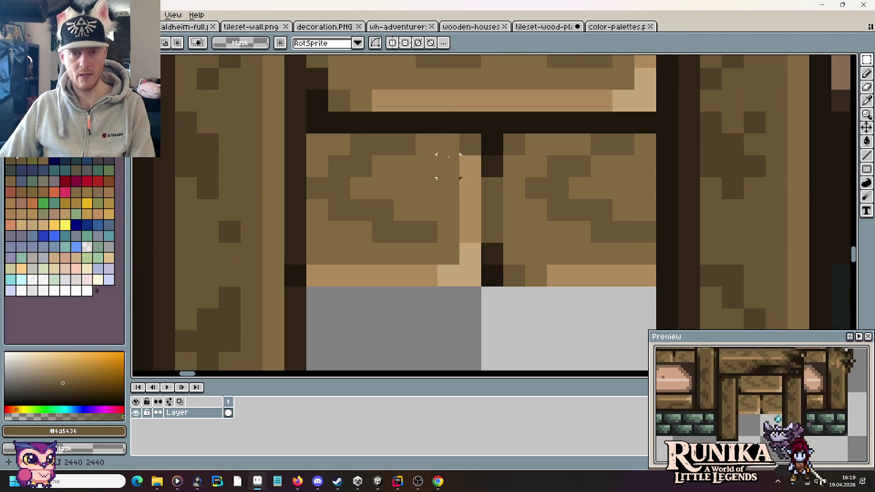
{"action": "key", "text": "i"}
{"action": "left_click", "coordinate": [454, 134]}
{"action": "scroll", "coordinate": [470, 207], "scroll_direction": "down", "scroll_amount": 1}
{"action": "key", "text": "b"}
{"action": "left_click", "coordinate": [400, 274]}
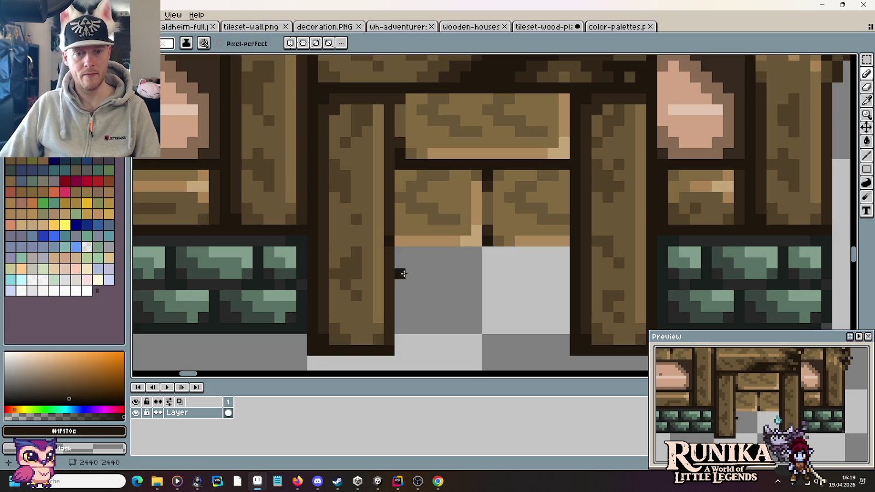
{"action": "left_click", "coordinate": [470, 275], "text": "shift"}
{"action": "left_click_drag", "start_coordinate": [470, 275], "coordinate": [553, 273]}
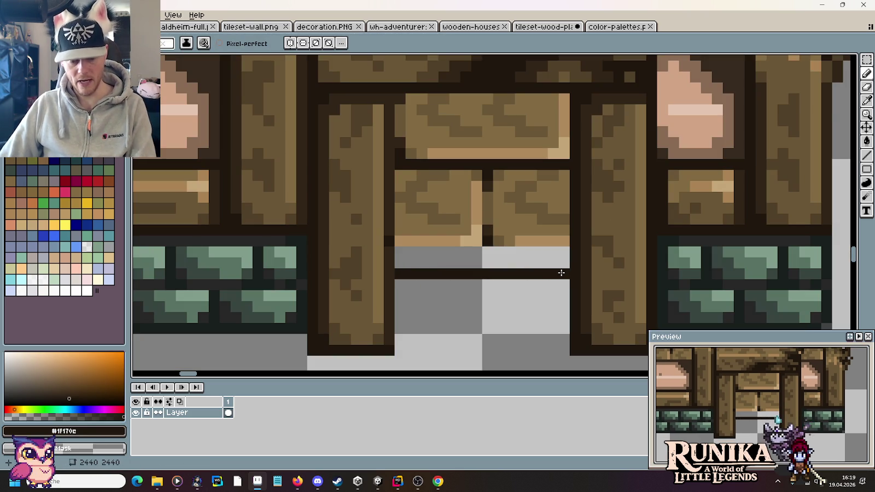
- Fill the empty row above the dark line with the mid-brown brick colour
{"action": "key", "text": "i"}
{"action": "left_click", "coordinate": [459, 219]}
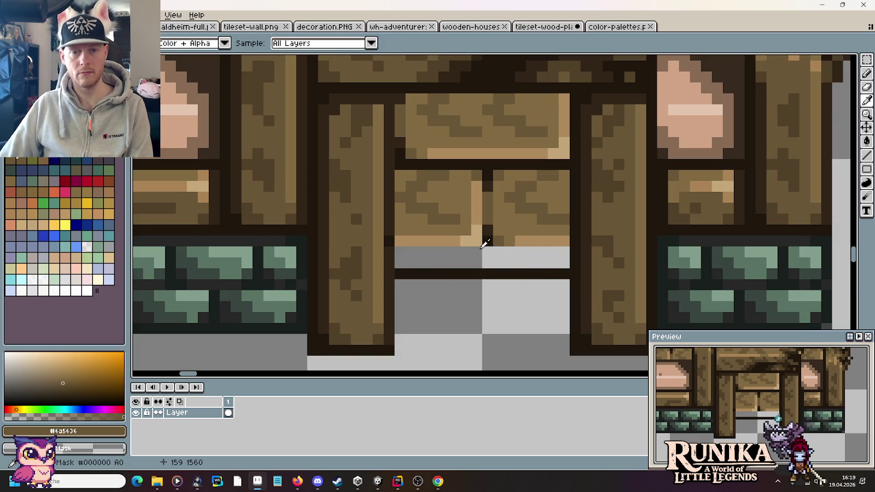
{"action": "key", "text": "g"}
{"action": "left_click", "coordinate": [454, 256]}
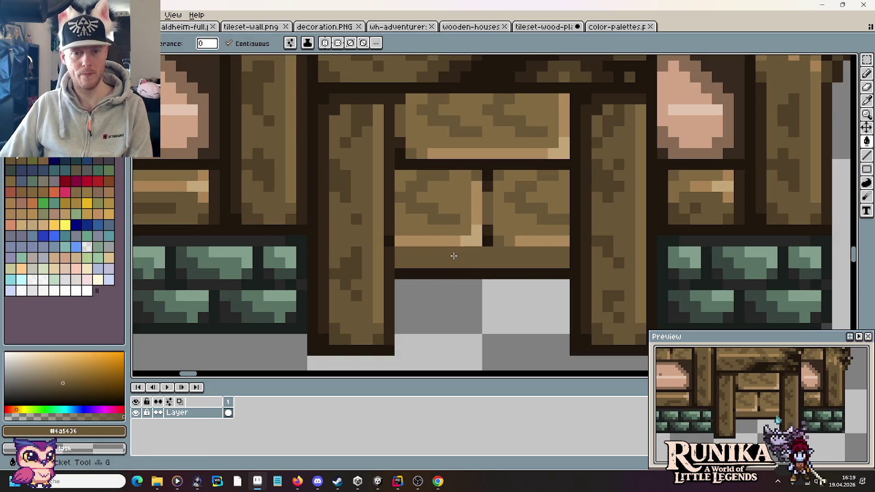
- Add a dark pixel at the brick seam and pick up the darker brown #312517
{"action": "key", "text": "i"}
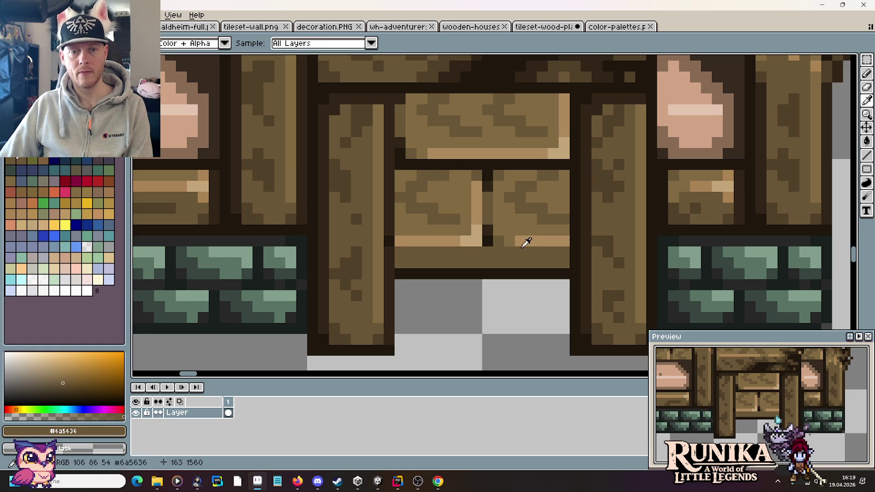
{"action": "left_click", "coordinate": [489, 238]}
{"action": "key", "text": "b"}
{"action": "left_click", "coordinate": [488, 251]}
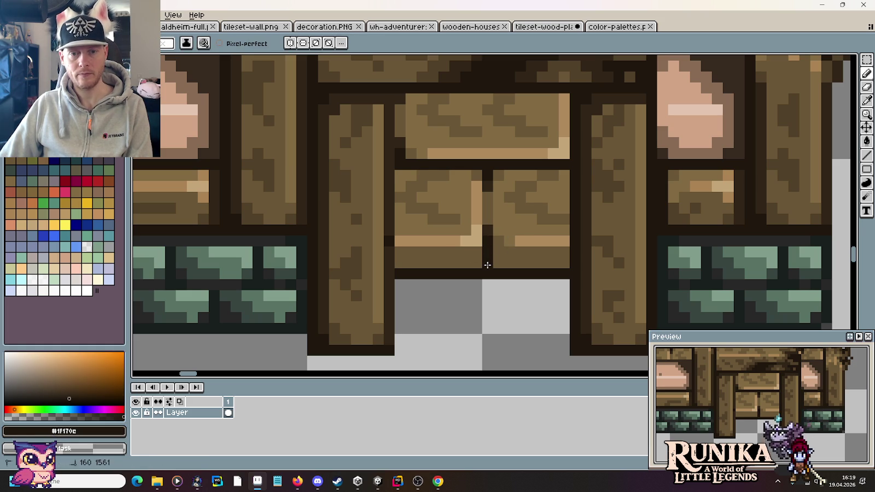
{"action": "key", "text": "i"}
{"action": "left_click", "coordinate": [485, 223]}
{"action": "key", "text": "b"}
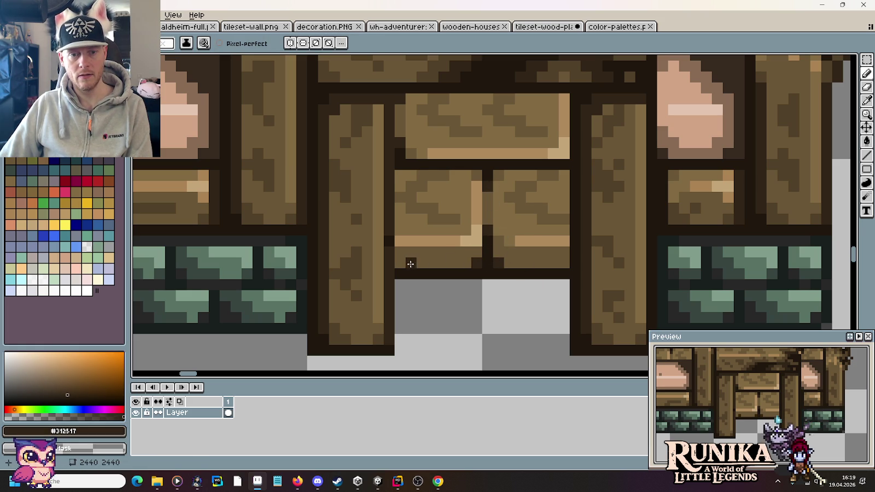
{"action": "scroll", "coordinate": [520, 296], "scroll_direction": "down", "scroll_amount": 3}
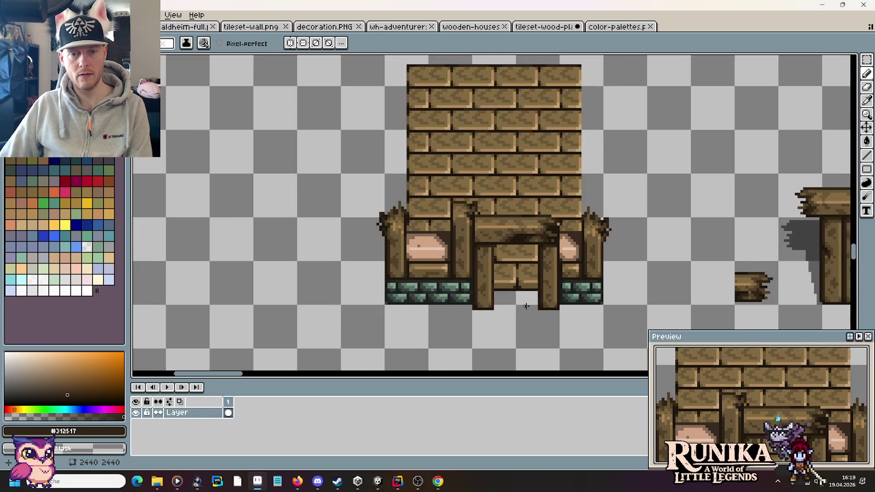
{"action": "scroll", "coordinate": [526, 307], "scroll_direction": "up", "scroll_amount": 2}
{"action": "scroll", "coordinate": [524, 303], "scroll_direction": "up", "scroll_amount": 2}
- Nudge the 12x2 bottom strip of the doorway brick infill up one pixel, then zoom out to check
{"action": "key", "text": "m"}
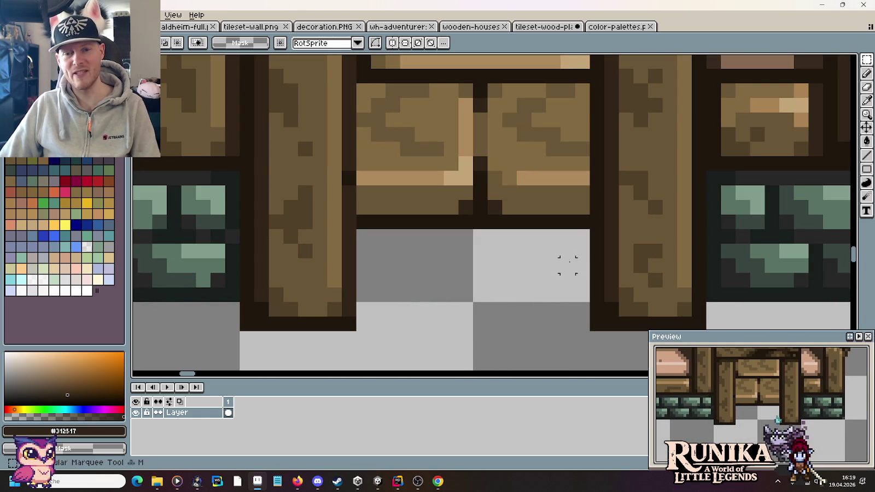
{"action": "left_click_drag", "start_coordinate": [583, 241], "coordinate": [372, 219]}
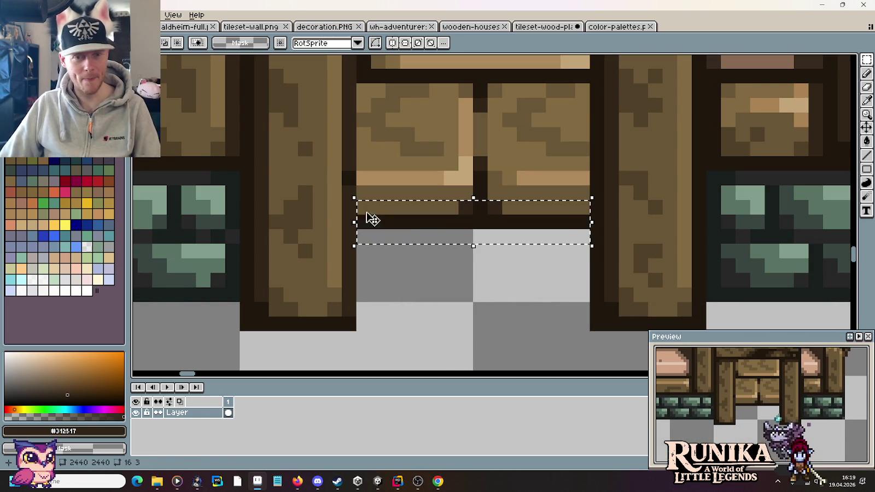
{"action": "key", "text": "Up"}
{"action": "key", "text": "Return"}
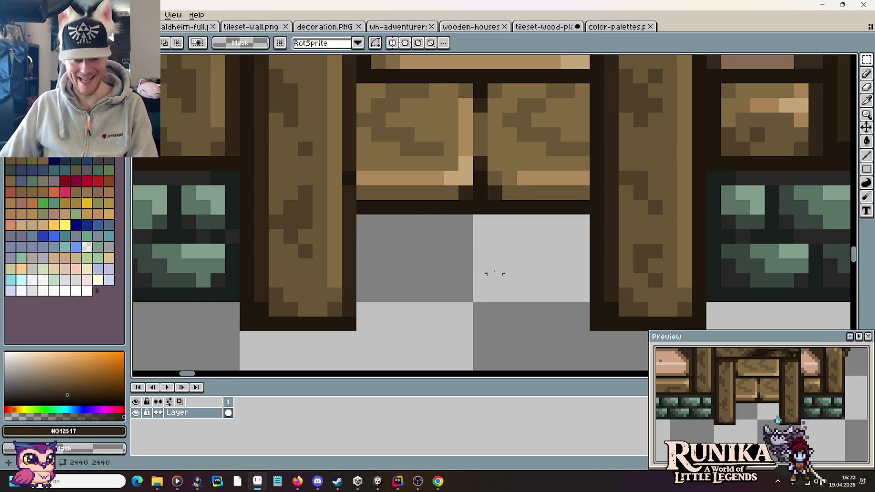
{"action": "scroll", "coordinate": [494, 273], "scroll_direction": "down", "scroll_amount": 2}
{"action": "scroll", "coordinate": [494, 268], "scroll_direction": "down", "scroll_amount": 2}
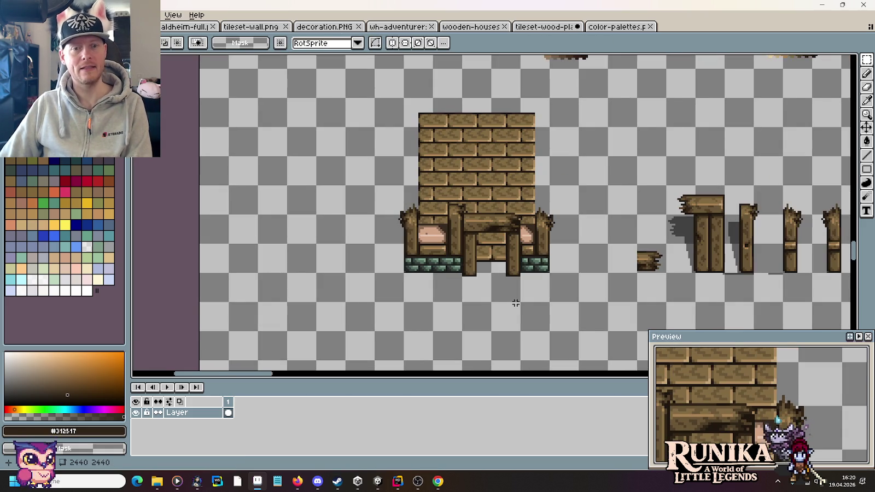
{"action": "scroll", "coordinate": [505, 250], "scroll_direction": "up", "scroll_amount": 2}
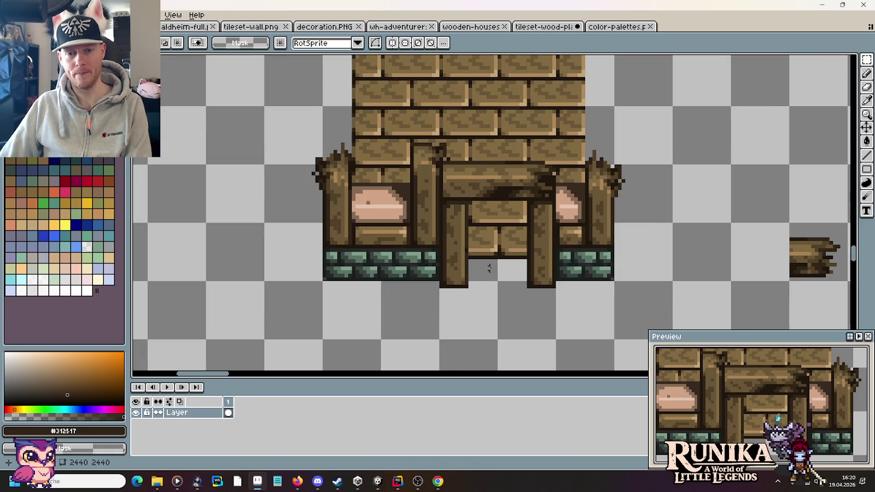
{"action": "scroll", "coordinate": [473, 239], "scroll_direction": "down", "scroll_amount": 1}
{"action": "scroll", "coordinate": [478, 257], "scroll_direction": "down", "scroll_amount": 1}
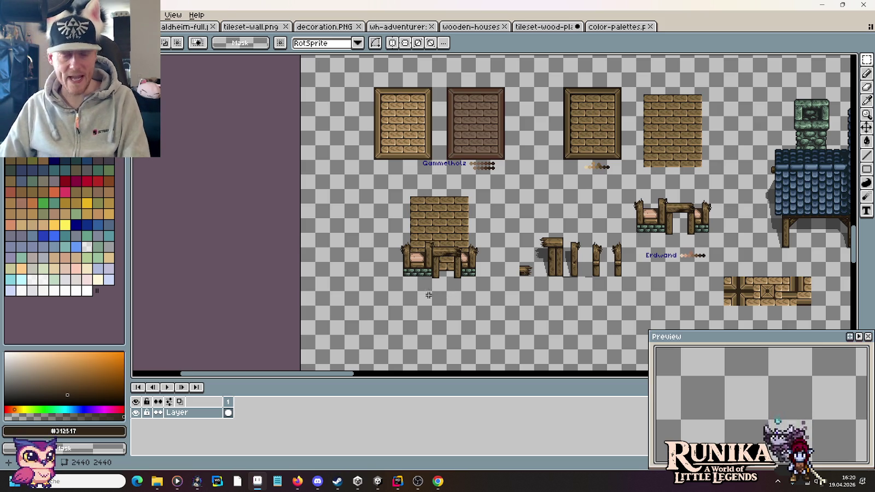
{"action": "scroll", "coordinate": [414, 260], "scroll_direction": "up", "scroll_amount": 5}
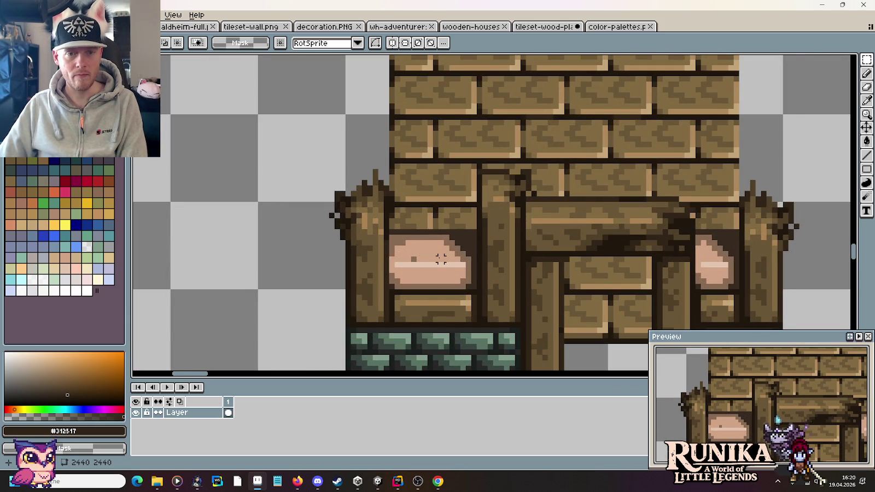
{"action": "scroll", "coordinate": [441, 260], "scroll_direction": "down", "scroll_amount": 6}
{"action": "scroll", "coordinate": [493, 283], "scroll_direction": "up", "scroll_amount": 3}
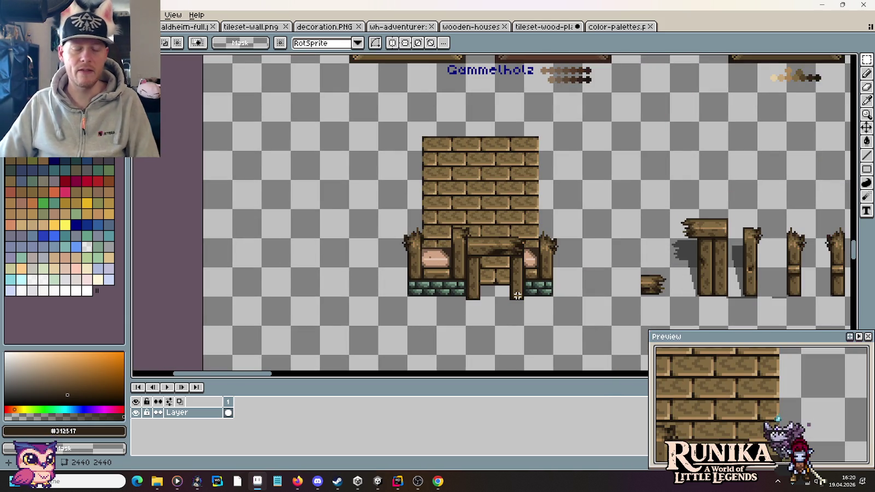
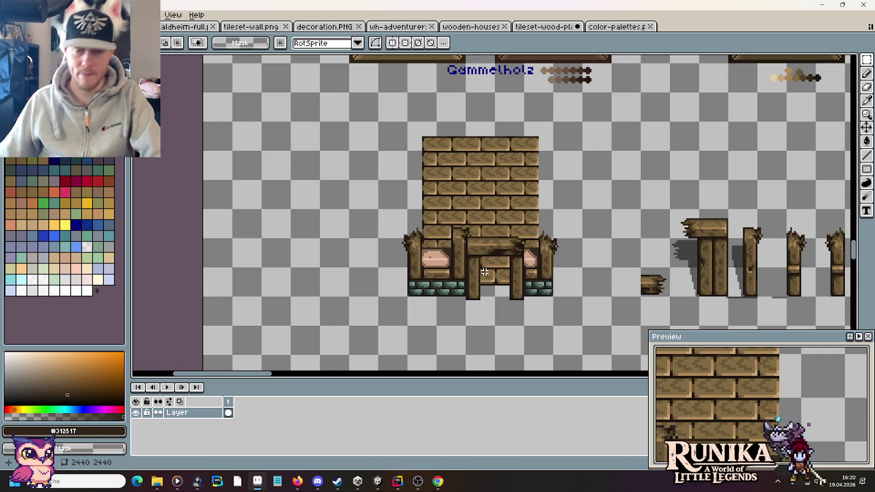
- Eyedrop the roof shadow to make #000000 at alpha 127 the foreground colour
{"action": "scroll", "coordinate": [304, 237], "scroll_direction": "right", "scroll_amount": 5}
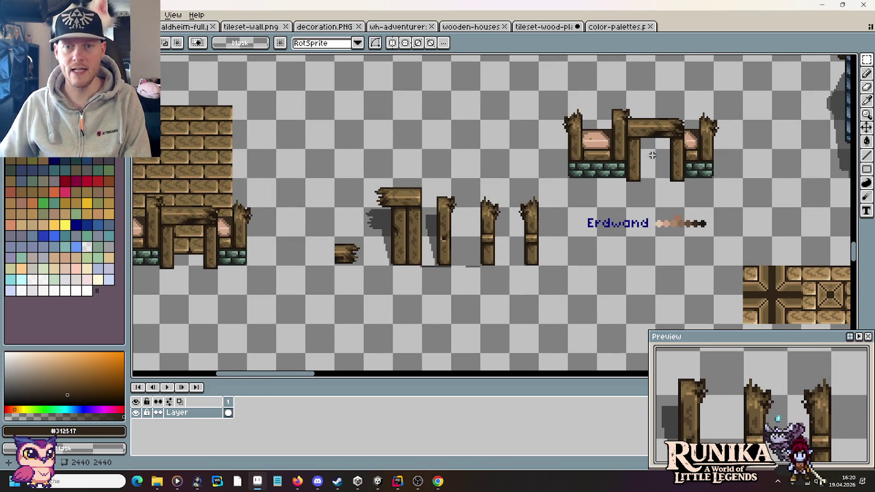
{"action": "scroll", "coordinate": [653, 155], "scroll_direction": "right", "scroll_amount": 3}
{"action": "key", "text": "i"}
{"action": "left_click", "coordinate": [678, 164]}
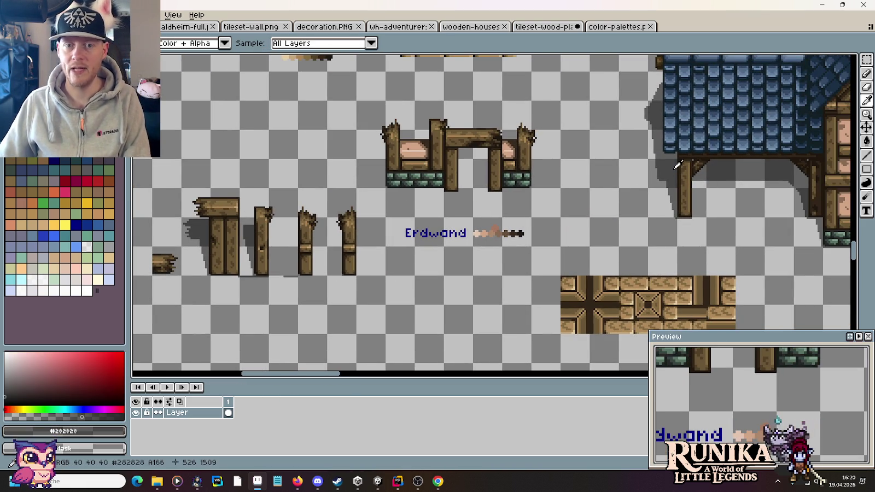
{"action": "scroll", "coordinate": [482, 182], "scroll_direction": "up", "scroll_amount": 3}
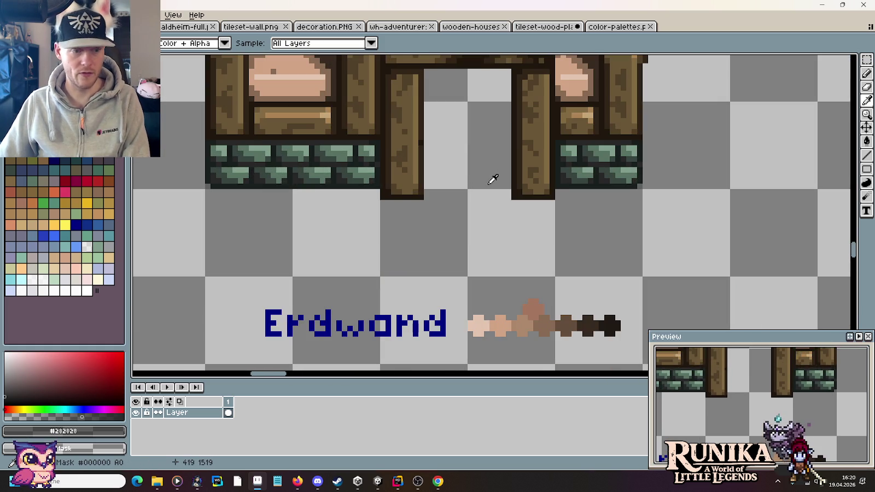
{"action": "scroll", "coordinate": [493, 180], "scroll_direction": "down", "scroll_amount": 2}
{"action": "scroll", "coordinate": [547, 172], "scroll_direction": "down", "scroll_amount": 1}
{"action": "scroll", "coordinate": [586, 165], "scroll_direction": "up", "scroll_amount": 3}
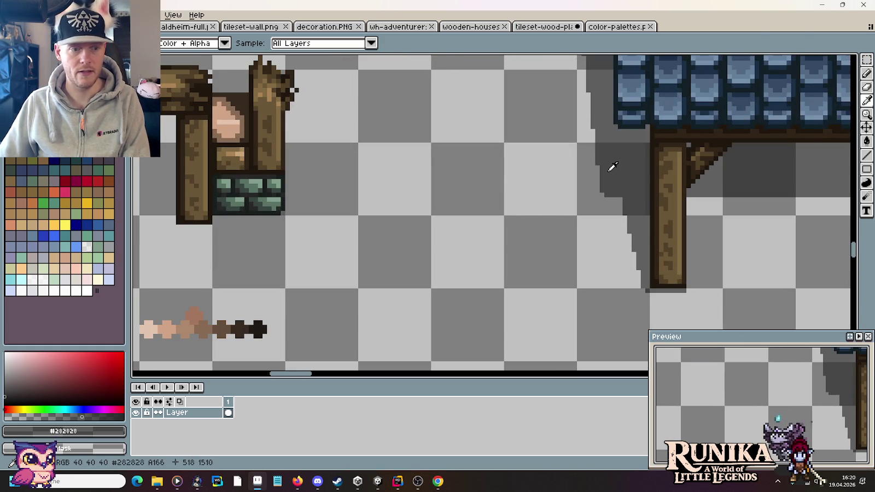
{"action": "left_click", "coordinate": [749, 161]}
{"action": "scroll", "coordinate": [750, 162], "scroll_direction": "down", "scroll_amount": 2}
{"action": "scroll", "coordinate": [751, 163], "scroll_direction": "up", "scroll_amount": 1}
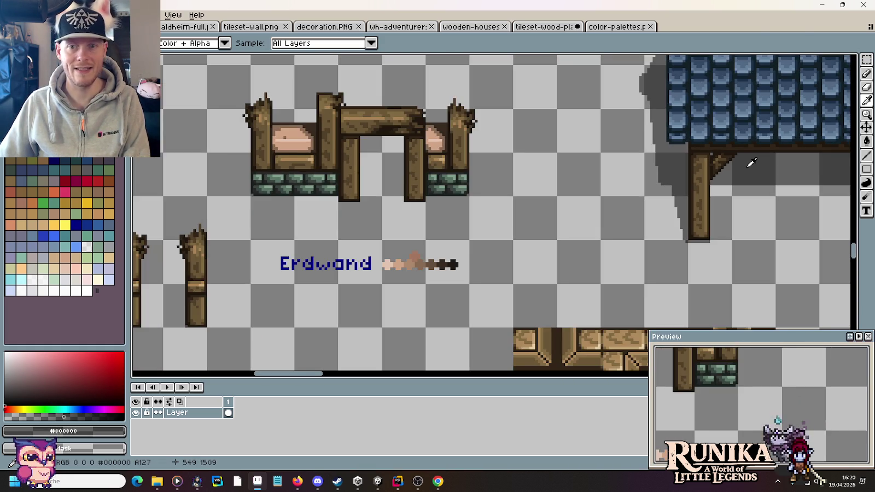
{"action": "left_click_drag", "start_coordinate": [751, 163], "coordinate": [599, 204]}
{"action": "key", "text": "g"}
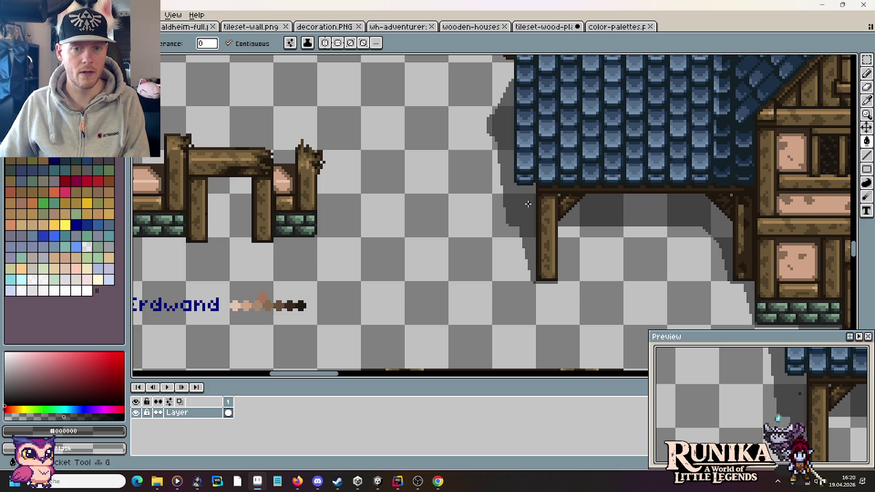
- Fill the shadow left of the post, testing it in yellow before refilling with translucent black
{"action": "left_click", "coordinate": [527, 204]}
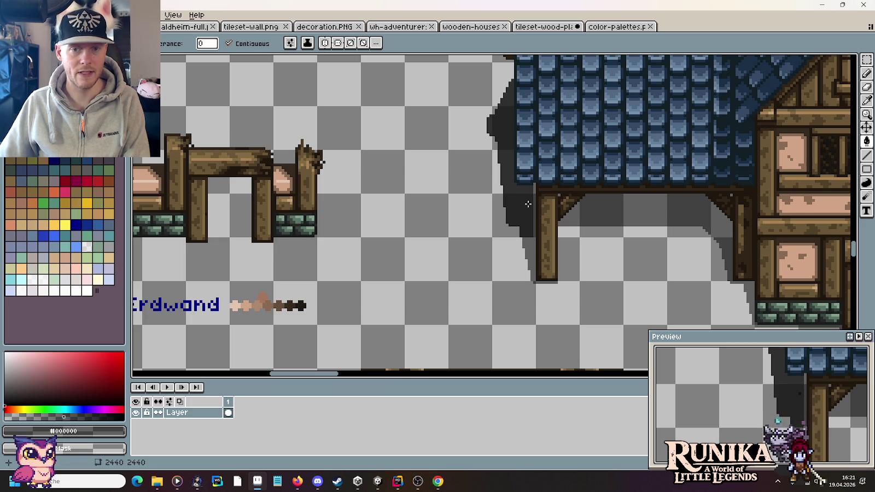
{"action": "key", "text": "ctrl+z"}
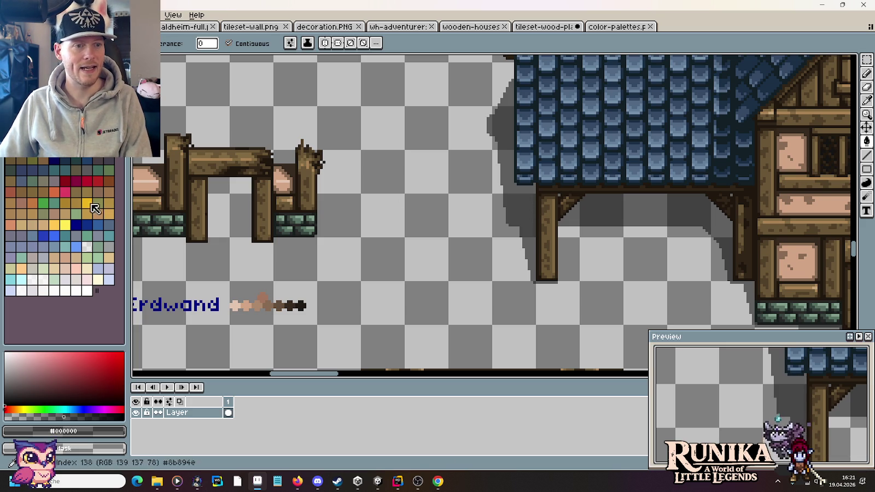
{"action": "left_click", "coordinate": [65, 225]}
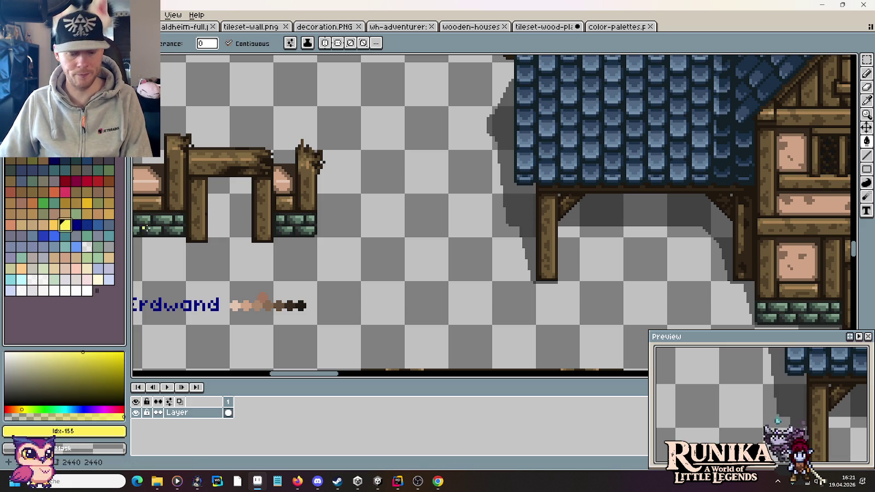
{"action": "left_click", "coordinate": [513, 207]}
{"action": "left_click", "coordinate": [534, 207]}
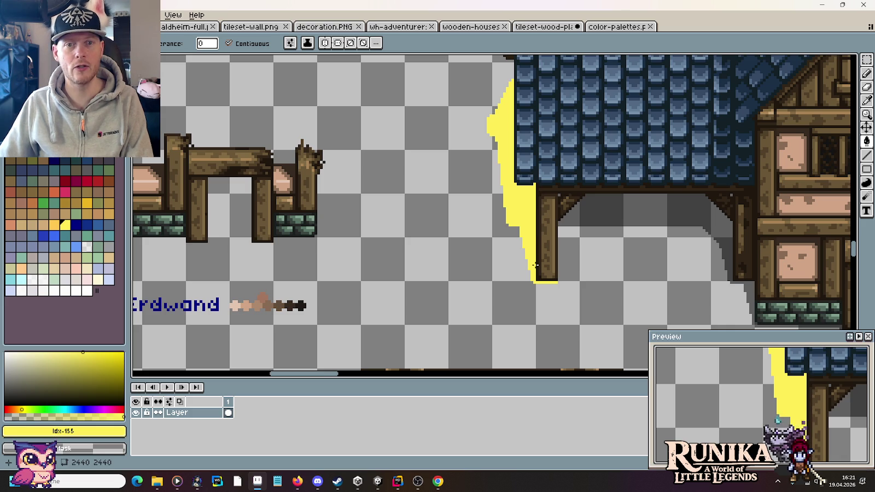
{"action": "key", "text": "x"}
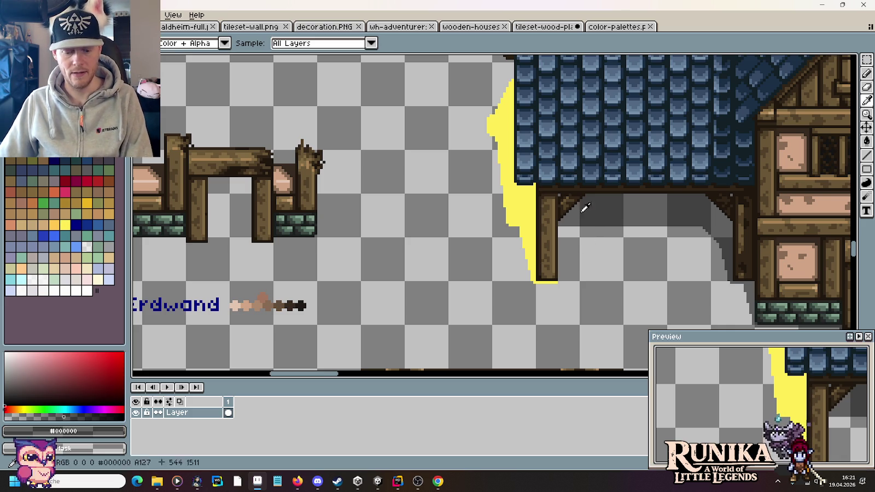
{"action": "left_click", "coordinate": [532, 207]}
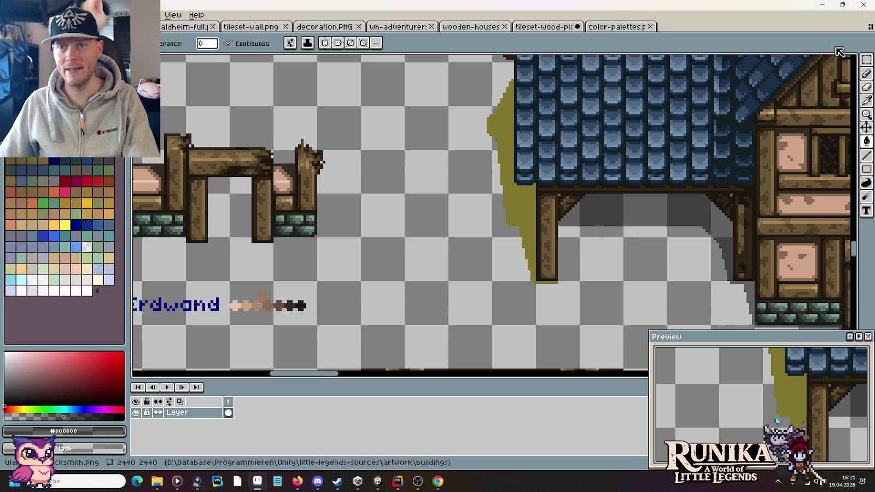
- Select the olive shadow region by colour, fill it translucent dark grey, and deselect
{"action": "key", "text": "w"}
{"action": "left_click", "coordinate": [513, 195]}
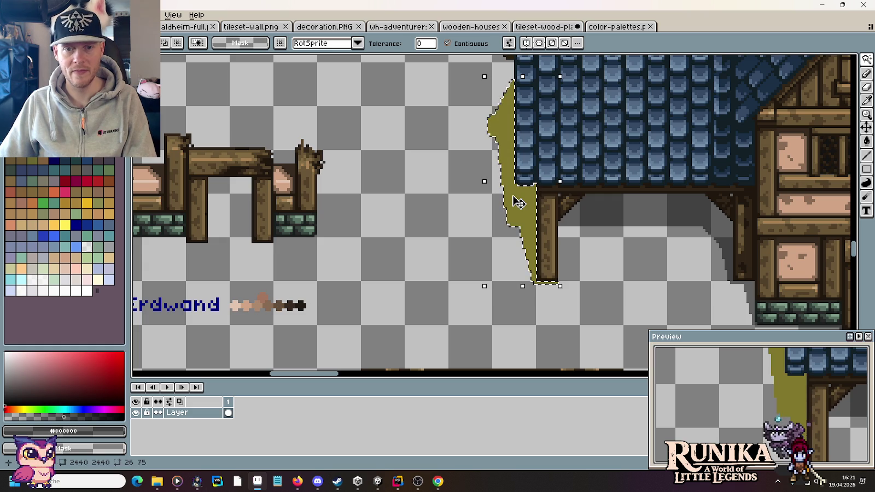
{"action": "key", "text": "i"}
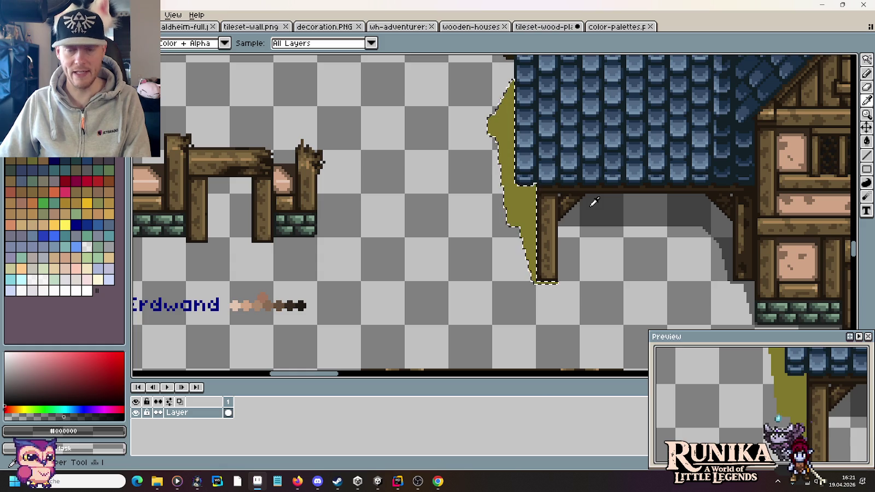
{"action": "key", "text": "g"}
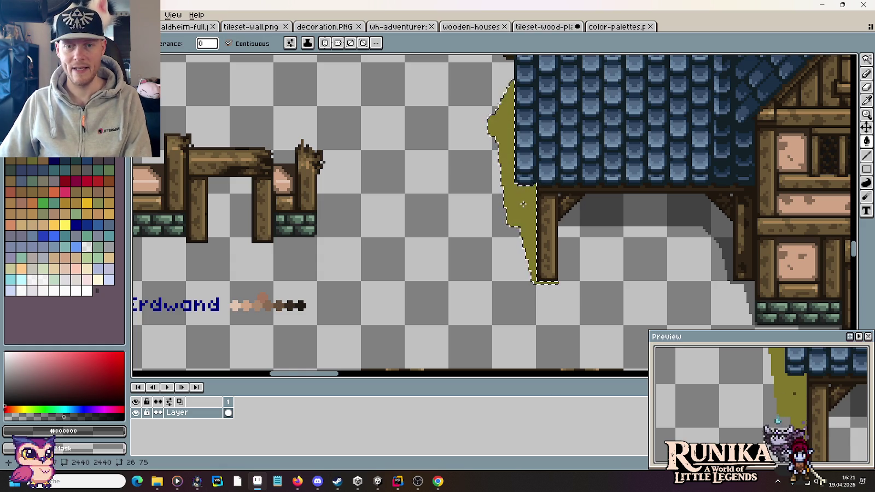
{"action": "left_click", "coordinate": [524, 204]}
{"action": "key", "text": "m"}
{"action": "key", "text": "ctrl+d"}
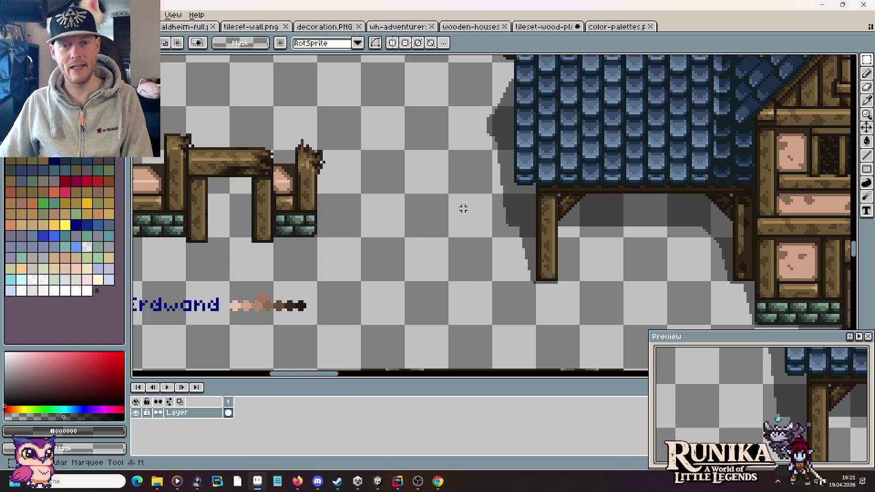
- Draw a dark shadow line under the arch post's base
{"action": "left_click_drag", "start_coordinate": [408, 235], "coordinate": [647, 246]}
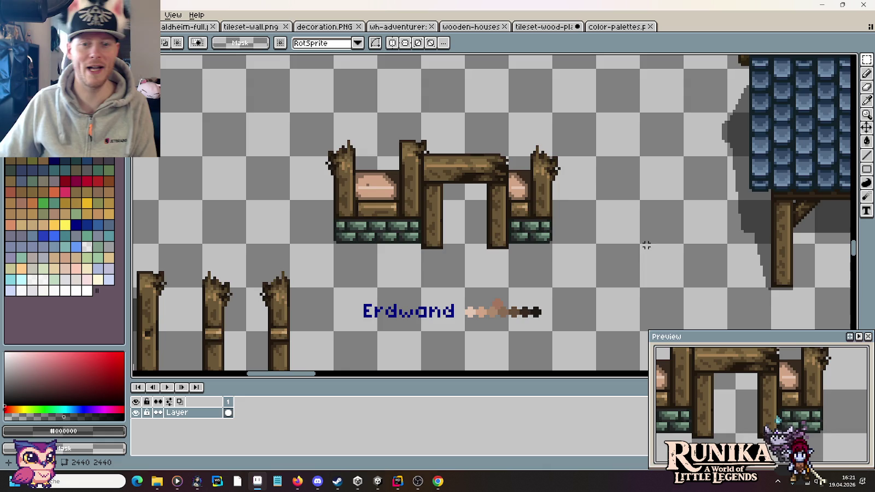
{"action": "scroll", "coordinate": [453, 232], "scroll_direction": "up", "scroll_amount": 2}
{"action": "scroll", "coordinate": [492, 246], "scroll_direction": "up", "scroll_amount": 2}
{"action": "scroll", "coordinate": [556, 270], "scroll_direction": "up", "scroll_amount": 1}
{"action": "key", "text": "b"}
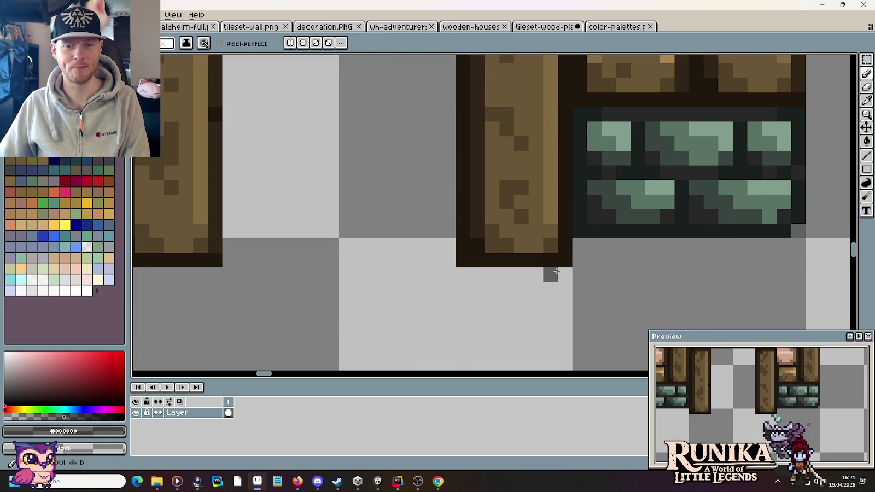
{"action": "mouse_move", "coordinate": [566, 274]}
{"action": "left_mouse_down"}
{"action": "mouse_move", "coordinate": [445, 273]}
{"action": "mouse_move", "coordinate": [445, 232]}
{"action": "left_mouse_up"}
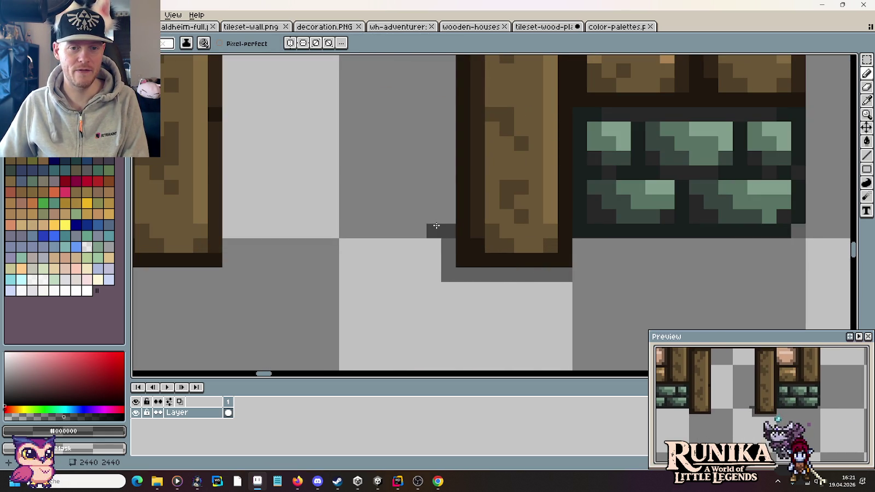
- Stretch the arch's right post wider to match the left post
{"action": "scroll", "coordinate": [432, 207], "scroll_direction": "down", "scroll_amount": 3}
{"action": "mouse_move", "coordinate": [502, 245]}
{"action": "left_mouse_down"}
{"action": "mouse_move", "coordinate": [544, 257]}
{"action": "mouse_move", "coordinate": [564, 180]}
{"action": "left_mouse_up"}
{"action": "key", "text": "m"}
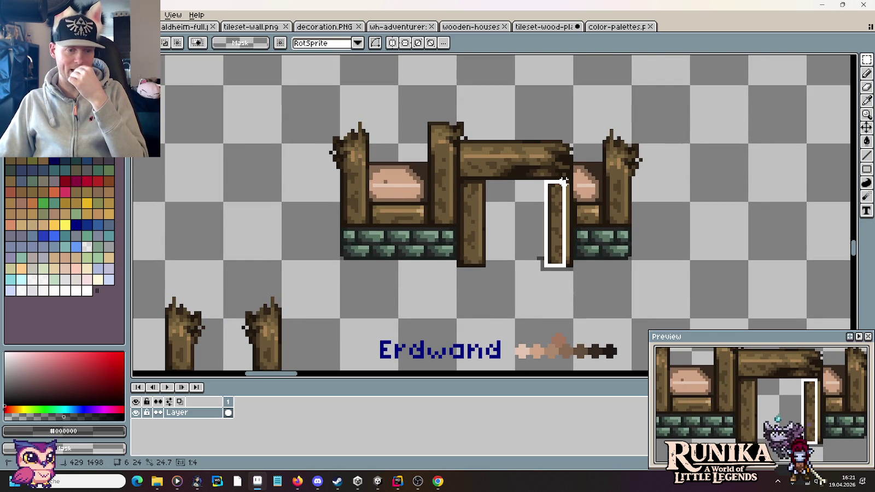
{"action": "left_click_drag", "start_coordinate": [563, 181], "coordinate": [573, 183]}
{"action": "scroll", "coordinate": [535, 255], "scroll_direction": "up", "scroll_amount": 2}
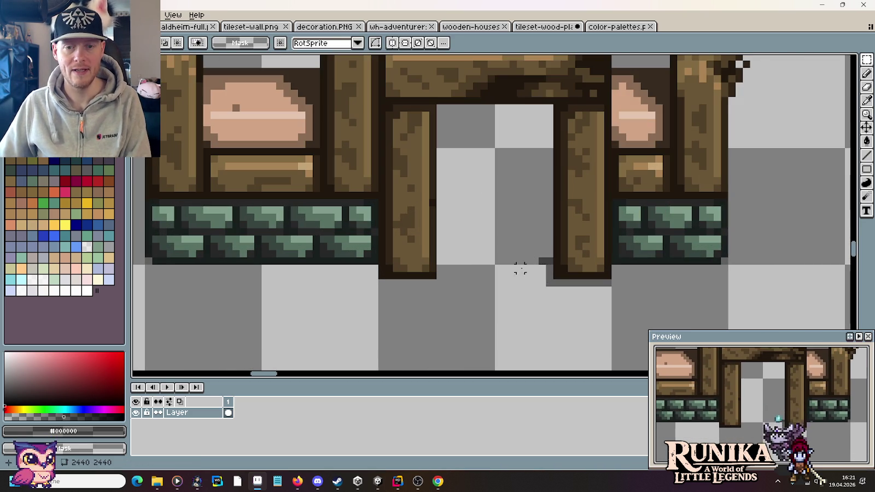
{"action": "left_click_drag", "start_coordinate": [526, 284], "coordinate": [536, 174]}
{"action": "key", "text": "Escape"}
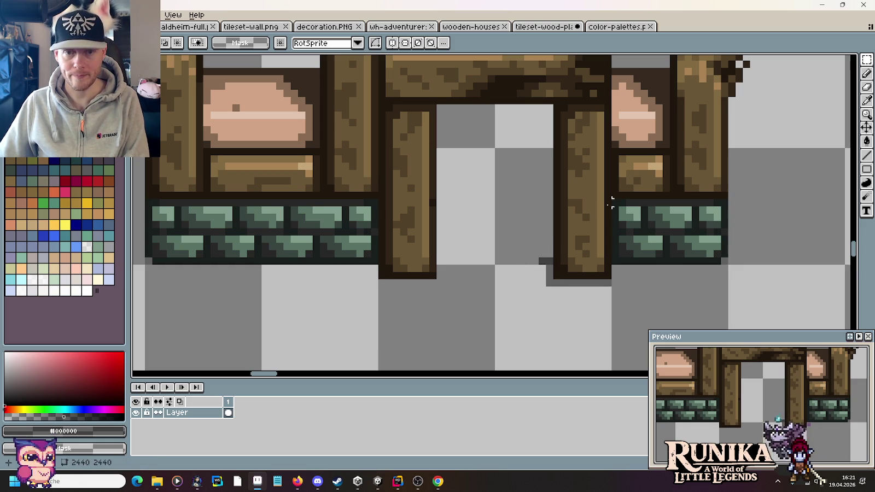
- Draw a dark grey shadow line across the doorway
{"action": "key", "text": "i"}
{"action": "key", "text": "b"}
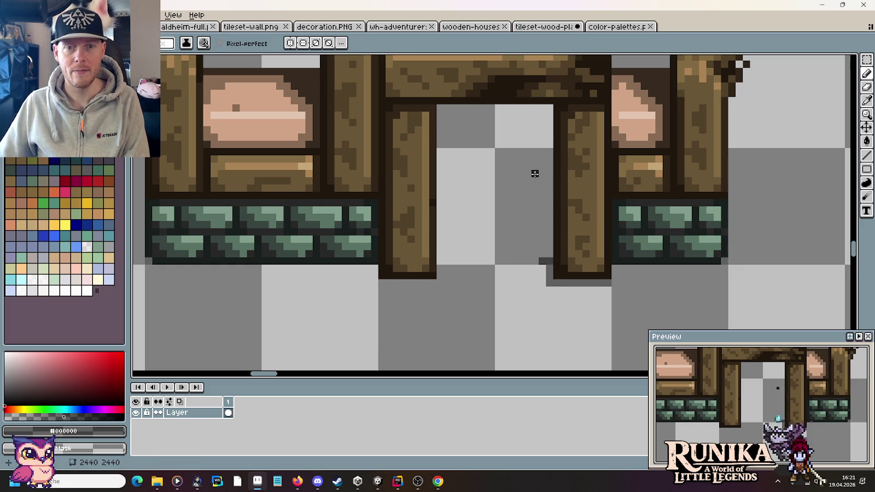
{"action": "left_click_drag", "start_coordinate": [532, 169], "coordinate": [440, 167]}
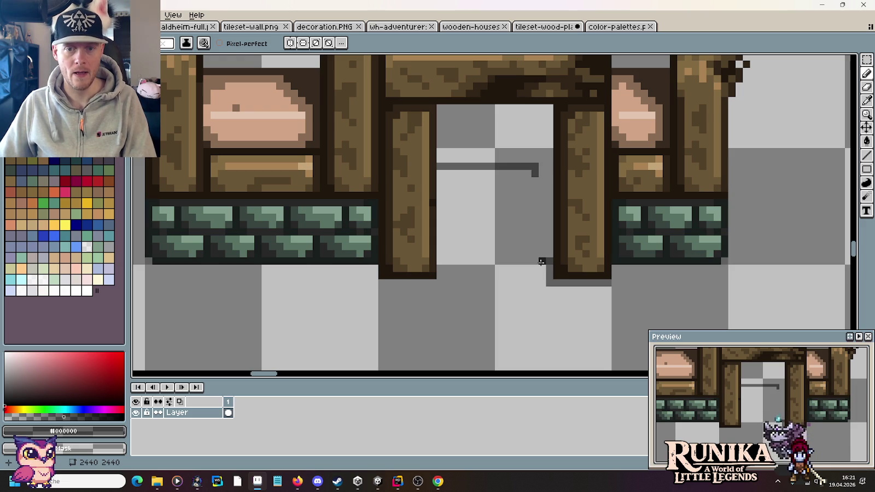
{"action": "scroll", "coordinate": [542, 261], "scroll_direction": "down", "scroll_amount": 2}
{"action": "scroll", "coordinate": [610, 250], "scroll_direction": "down", "scroll_amount": 1}
{"action": "scroll", "coordinate": [709, 222], "scroll_direction": "down", "scroll_amount": 2}
{"action": "left_click_drag", "start_coordinate": [709, 221], "coordinate": [275, 253]}
{"action": "scroll", "coordinate": [713, 219], "scroll_direction": "up", "scroll_amount": 3}
{"action": "scroll", "coordinate": [714, 230], "scroll_direction": "up", "scroll_amount": 1}
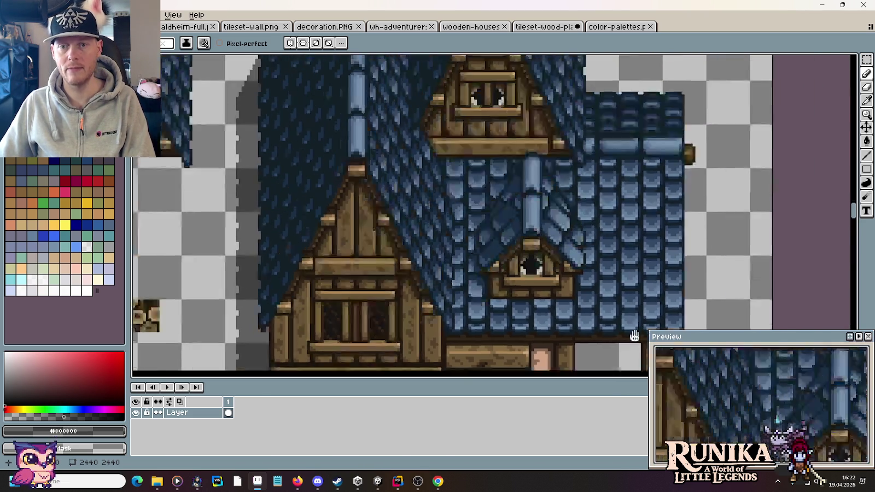
{"action": "scroll", "coordinate": [643, 139], "scroll_direction": "down", "scroll_amount": 2}
{"action": "scroll", "coordinate": [643, 139], "scroll_direction": "down", "scroll_amount": 2}
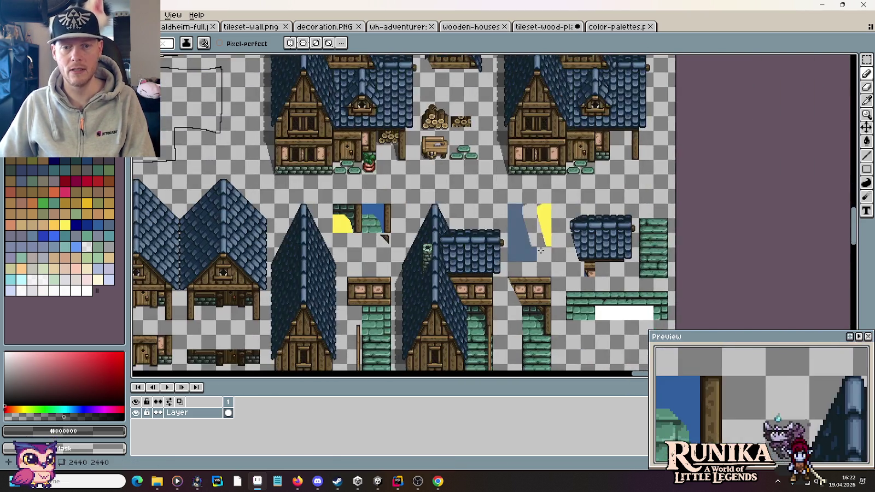
{"action": "left_click_drag", "start_coordinate": [547, 246], "coordinate": [492, 356]}
{"action": "scroll", "coordinate": [493, 356], "scroll_direction": "up", "scroll_amount": 2}
{"action": "scroll", "coordinate": [582, 170], "scroll_direction": "up", "scroll_amount": 1}
{"action": "left_click_drag", "start_coordinate": [582, 170], "coordinate": [654, 107]}
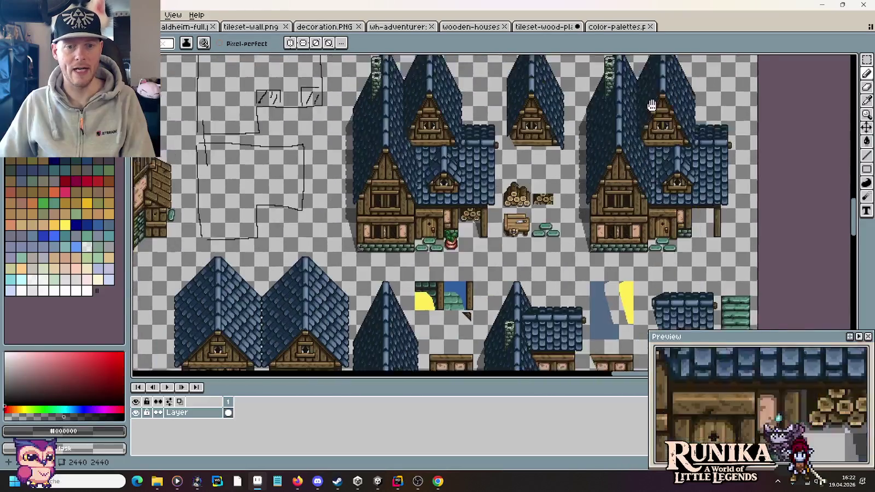
{"action": "scroll", "coordinate": [602, 120], "scroll_direction": "up", "scroll_amount": 2}
{"action": "scroll", "coordinate": [552, 136], "scroll_direction": "up", "scroll_amount": 1}
{"action": "scroll", "coordinate": [553, 236], "scroll_direction": "up", "scroll_amount": 1}
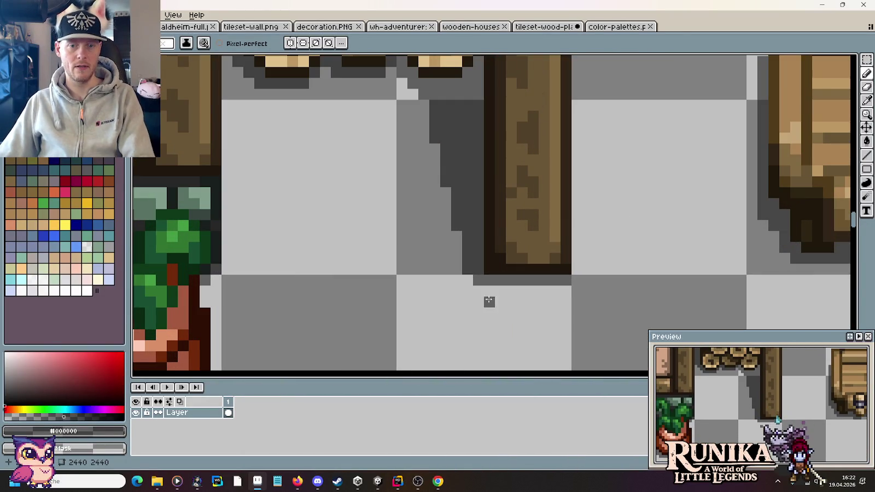
{"action": "scroll", "coordinate": [475, 278], "scroll_direction": "down", "scroll_amount": 2}
{"action": "scroll", "coordinate": [474, 278], "scroll_direction": "down", "scroll_amount": 2}
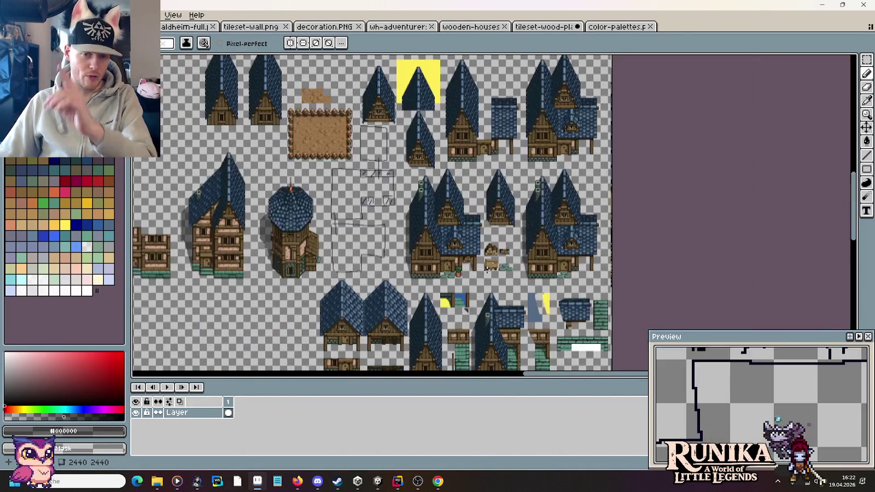
{"action": "scroll", "coordinate": [383, 262], "scroll_direction": "down", "scroll_amount": 1}
{"action": "left_click_drag", "start_coordinate": [184, 246], "coordinate": [342, 246]}
{"action": "scroll", "coordinate": [342, 246], "scroll_direction": "up", "scroll_amount": 4}
{"action": "left_click_drag", "start_coordinate": [219, 164], "coordinate": [486, 271]}
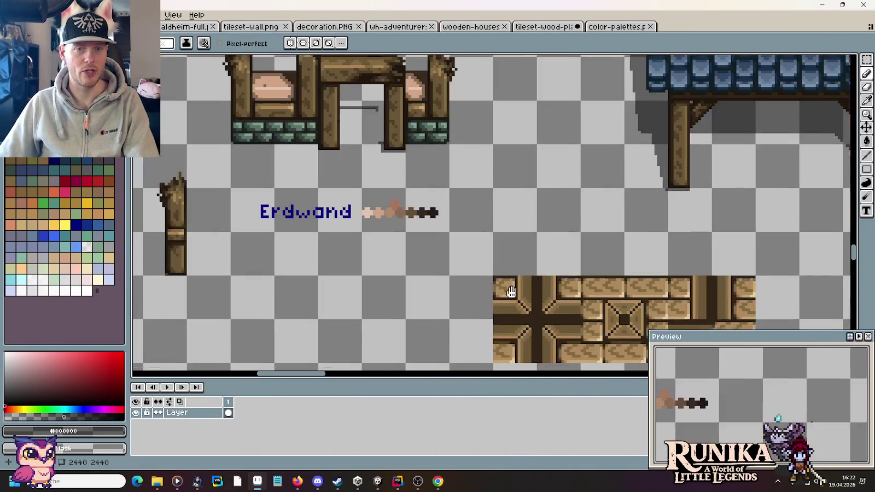
{"action": "left_click_drag", "start_coordinate": [378, 150], "coordinate": [485, 209]}
{"action": "scroll", "coordinate": [485, 208], "scroll_direction": "up", "scroll_amount": 3}
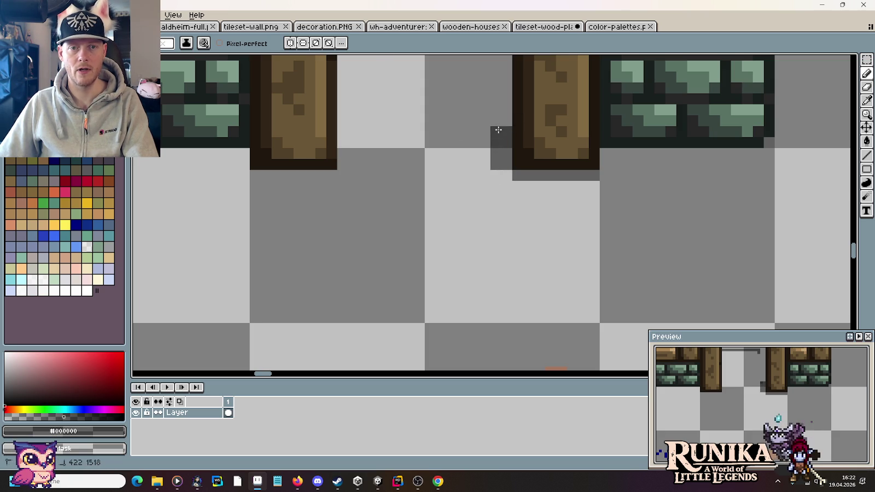
- Move the small dark shadow block beside the post up and to the left
{"action": "scroll", "coordinate": [498, 130], "scroll_direction": "down", "scroll_amount": 1}
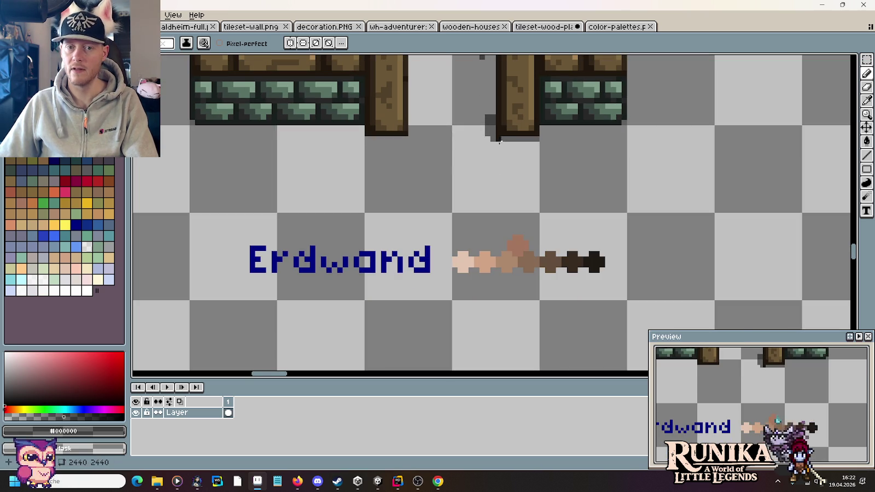
{"action": "left_click_drag", "start_coordinate": [499, 141], "coordinate": [463, 283]}
{"action": "scroll", "coordinate": [463, 283], "scroll_direction": "up", "scroll_amount": 2}
{"action": "scroll", "coordinate": [468, 267], "scroll_direction": "up", "scroll_amount": 1}
{"action": "key", "text": "m"}
{"action": "left_click_drag", "start_coordinate": [607, 345], "coordinate": [551, 267]}
{"action": "mouse_move", "coordinate": [589, 298]}
{"action": "left_mouse_down"}
{"action": "mouse_move", "coordinate": [557, 175]}
{"action": "mouse_move", "coordinate": [557, 186]}
{"action": "left_mouse_up"}
{"action": "left_click", "coordinate": [613, 182]}
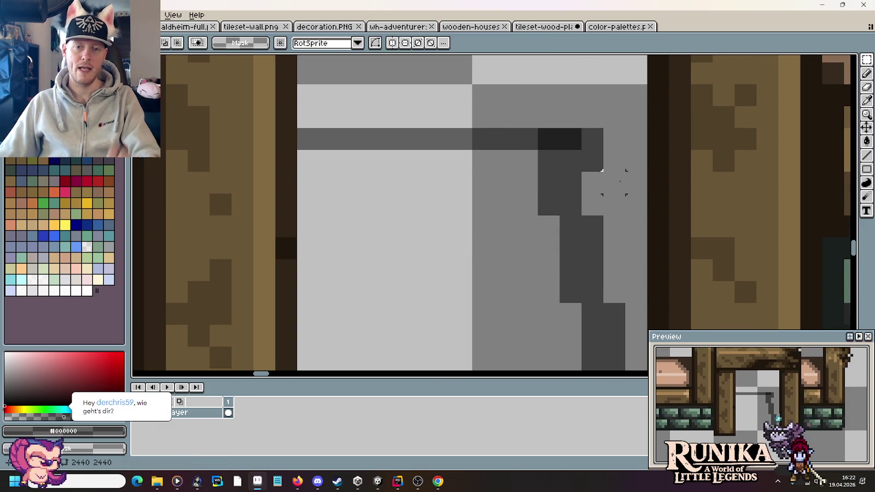
{"action": "scroll", "coordinate": [613, 181], "scroll_direction": "down", "scroll_amount": 3}
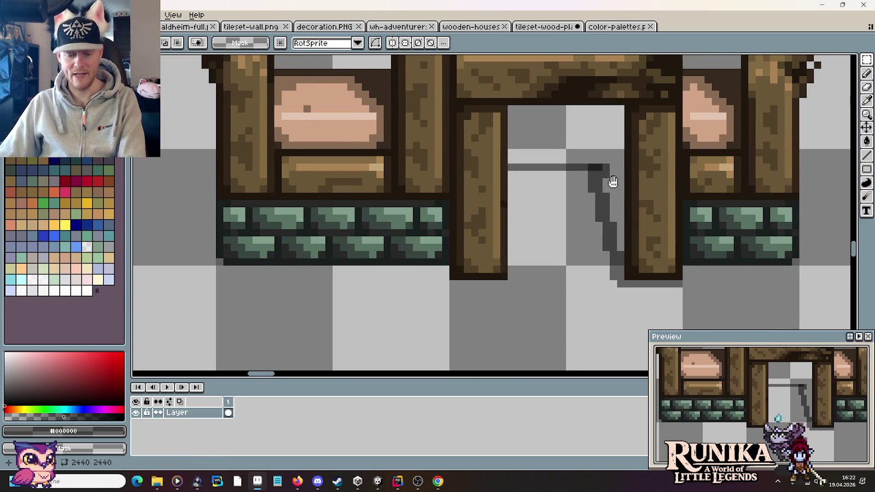
{"action": "scroll", "coordinate": [612, 182], "scroll_direction": "up", "scroll_amount": 2}
{"action": "left_click_drag", "start_coordinate": [585, 168], "coordinate": [571, 183]}
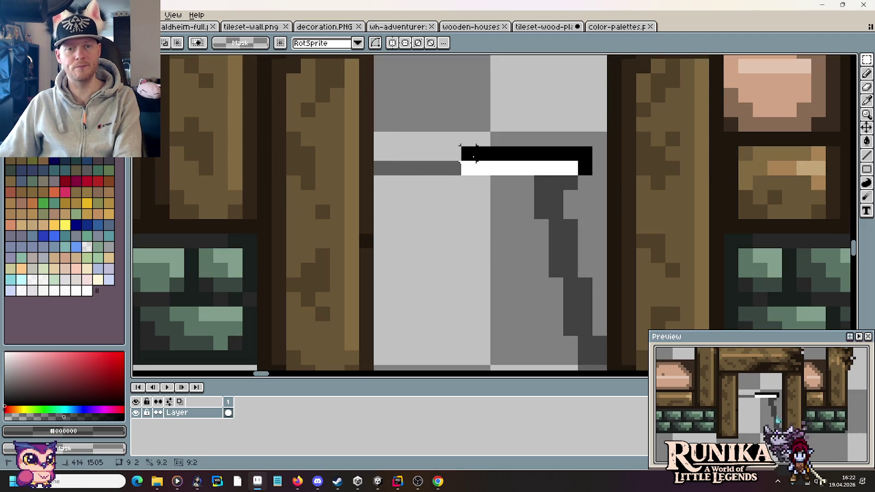
- Darken the shadow's corner pixel and fill the doorway's cast shadow in darker grey
{"action": "key", "text": "b"}
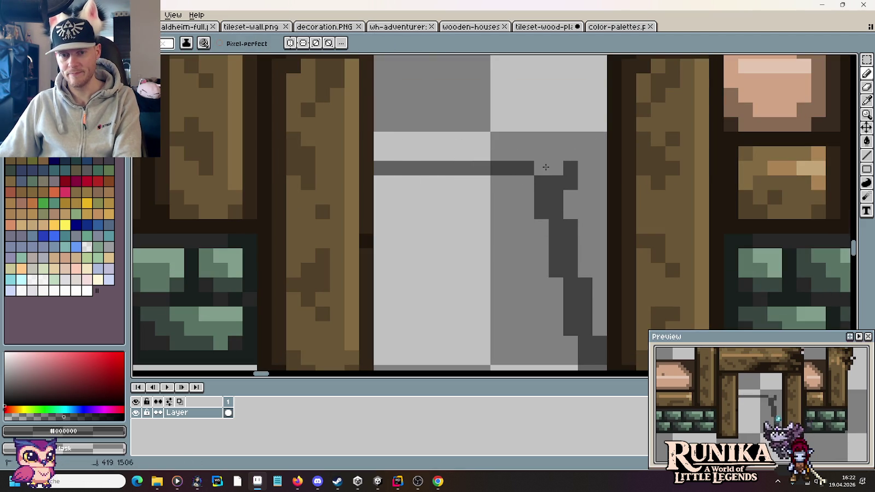
{"action": "left_click", "coordinate": [556, 169]}
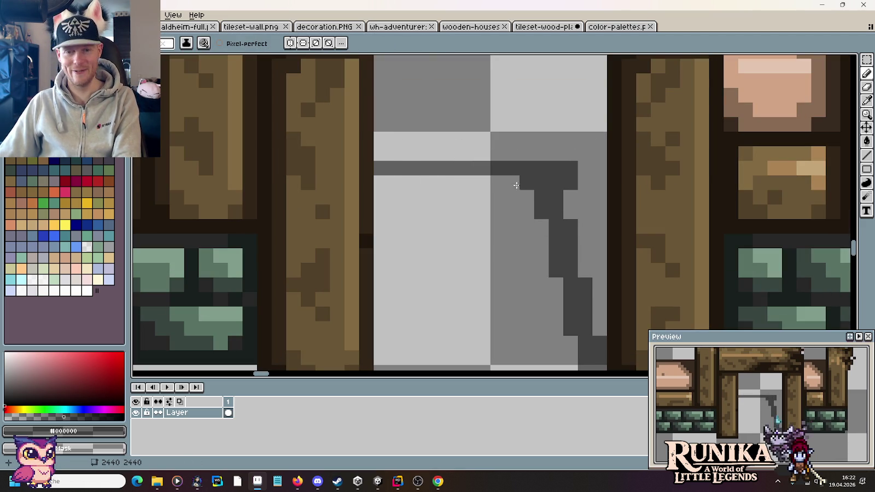
{"action": "scroll", "coordinate": [563, 194], "scroll_direction": "down", "scroll_amount": 3}
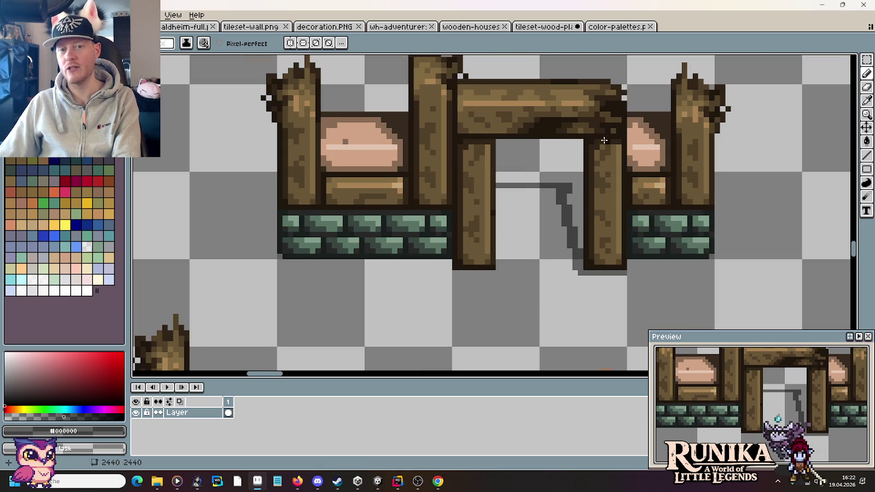
{"action": "key", "text": "g"}
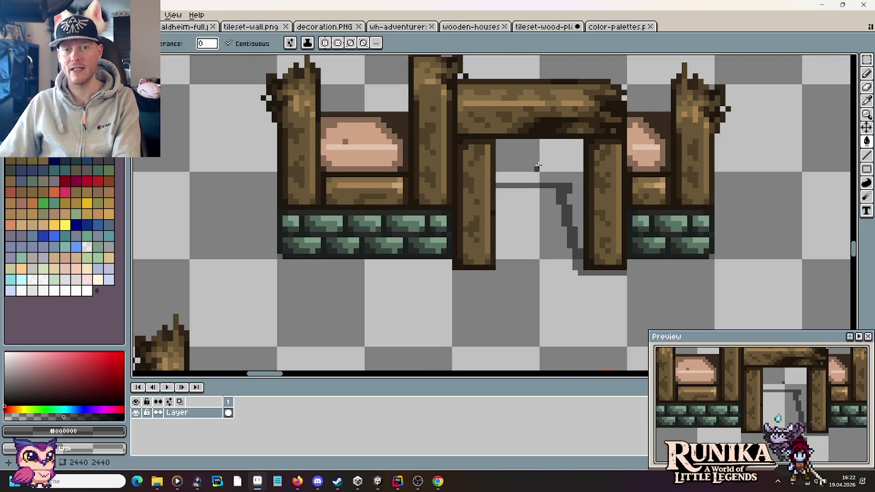
{"action": "scroll", "coordinate": [538, 166], "scroll_direction": "up", "scroll_amount": 1}
{"action": "scroll", "coordinate": [530, 181], "scroll_direction": "up", "scroll_amount": 1}
{"action": "key", "text": "m"}
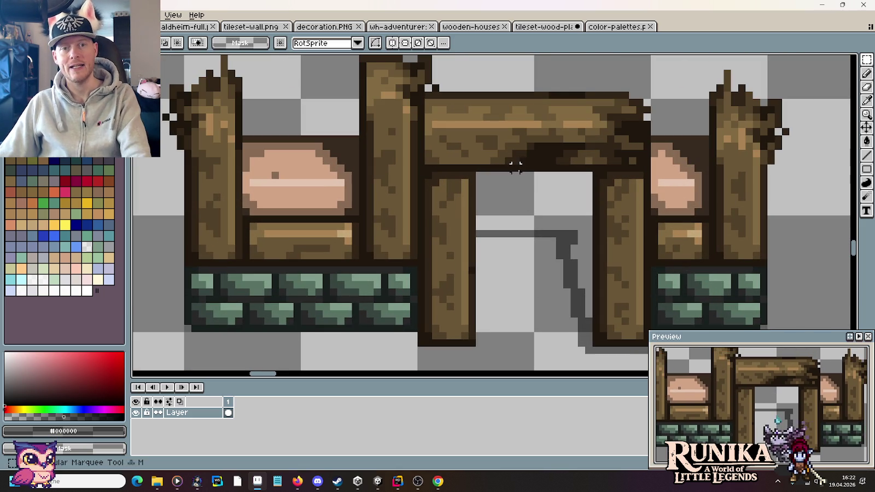
{"action": "left_click_drag", "start_coordinate": [516, 165], "coordinate": [538, 94]}
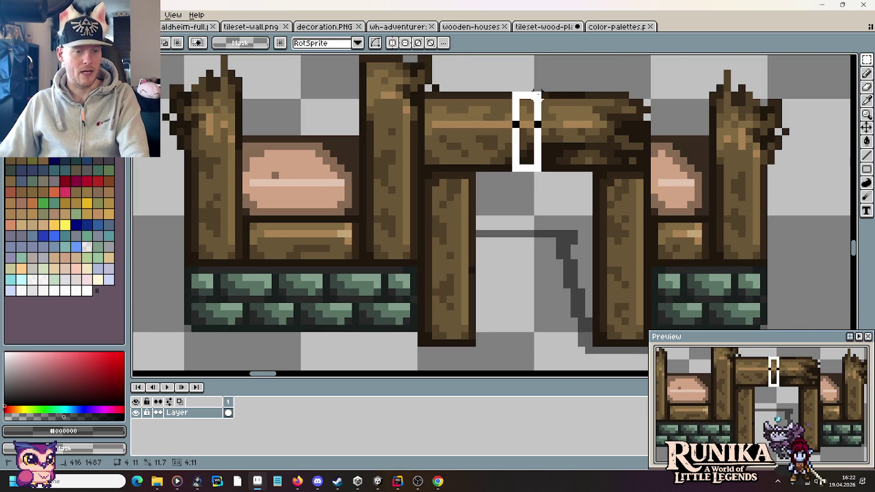
{"action": "key", "text": "ctrl+d"}
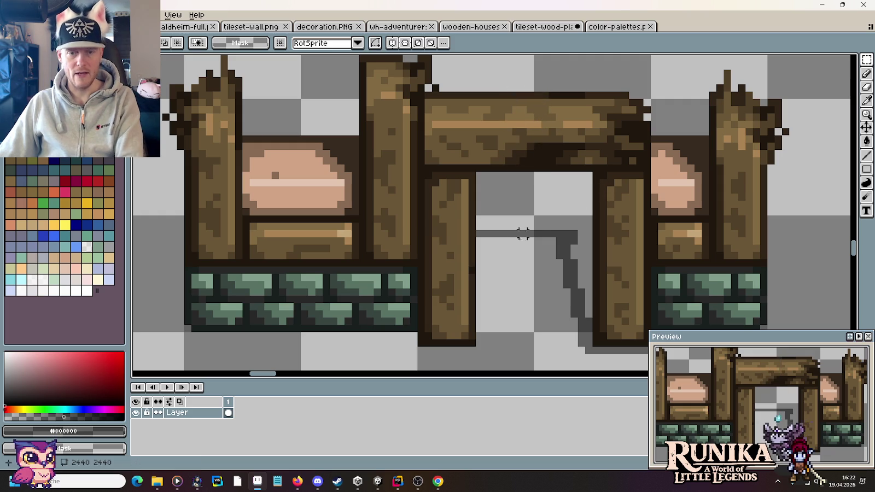
{"action": "left_click_drag", "start_coordinate": [516, 233], "coordinate": [534, 165]}
{"action": "key", "text": "ctrl+z"}
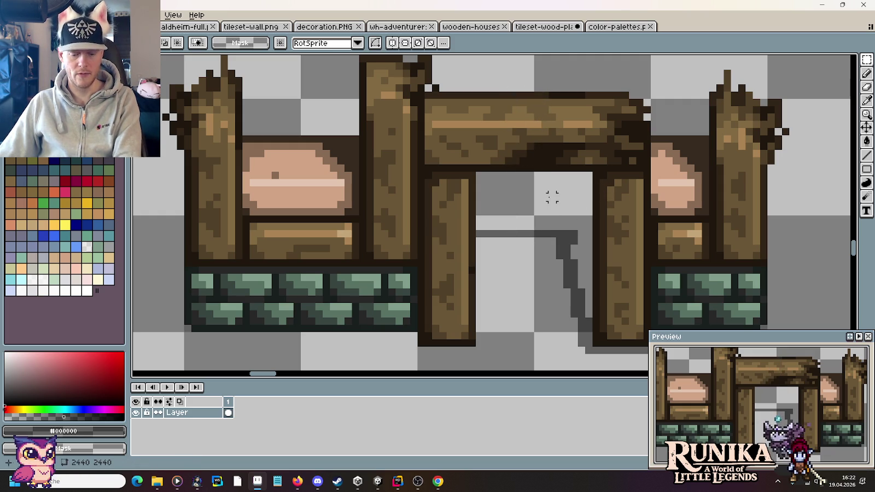
{"action": "key", "text": "g"}
{"action": "left_click", "coordinate": [560, 214]}
- Draw dark shadow rows beneath the right stone wall bases
{"action": "key", "text": "m"}
{"action": "scroll", "coordinate": [562, 218], "scroll_direction": "down", "scroll_amount": 3}
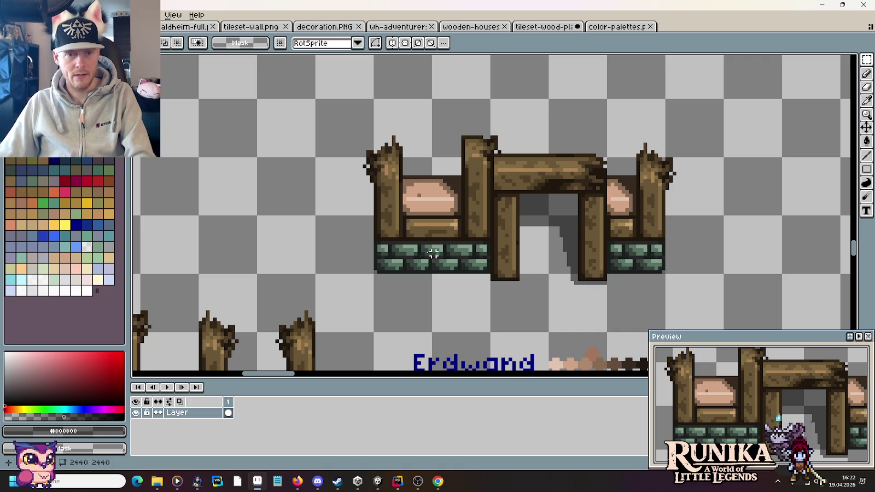
{"action": "scroll", "coordinate": [602, 273], "scroll_direction": "up", "scroll_amount": 2}
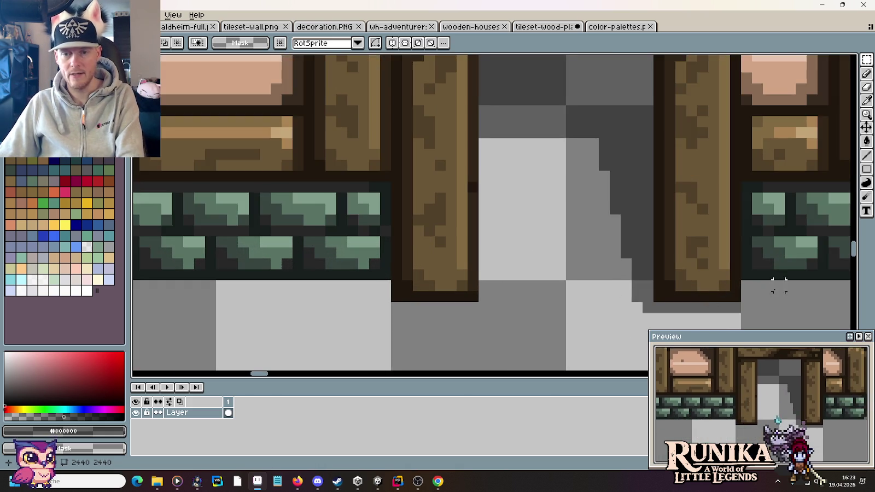
{"action": "key", "text": "b"}
{"action": "left_click_drag", "start_coordinate": [757, 264], "coordinate": [602, 263]}
{"action": "scroll", "coordinate": [766, 257], "scroll_direction": "up", "scroll_amount": 1}
{"action": "left_click_drag", "start_coordinate": [828, 306], "coordinate": [486, 305]}
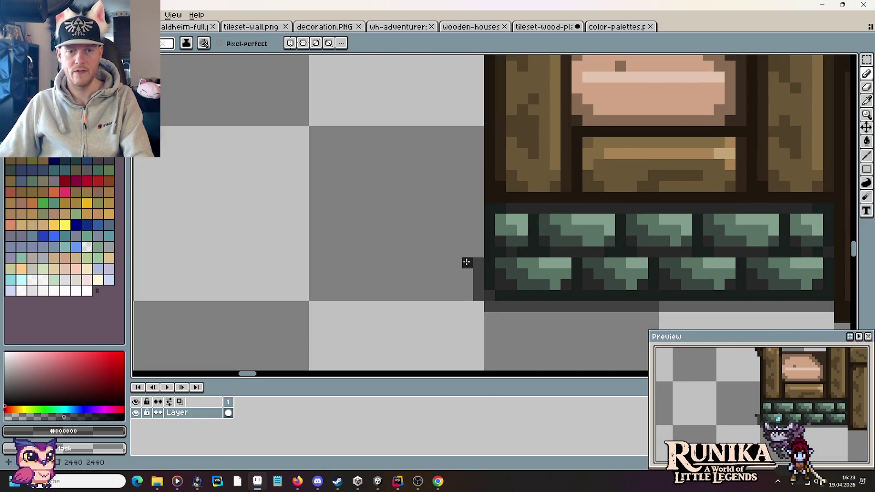
- Nudge the shadow line tile up and left, then clear the trial selection beside the post
{"action": "scroll", "coordinate": [445, 252], "scroll_direction": "down", "scroll_amount": 1}
{"action": "scroll", "coordinate": [422, 236], "scroll_direction": "down", "scroll_amount": 1}
{"action": "scroll", "coordinate": [438, 253], "scroll_direction": "up", "scroll_amount": 1}
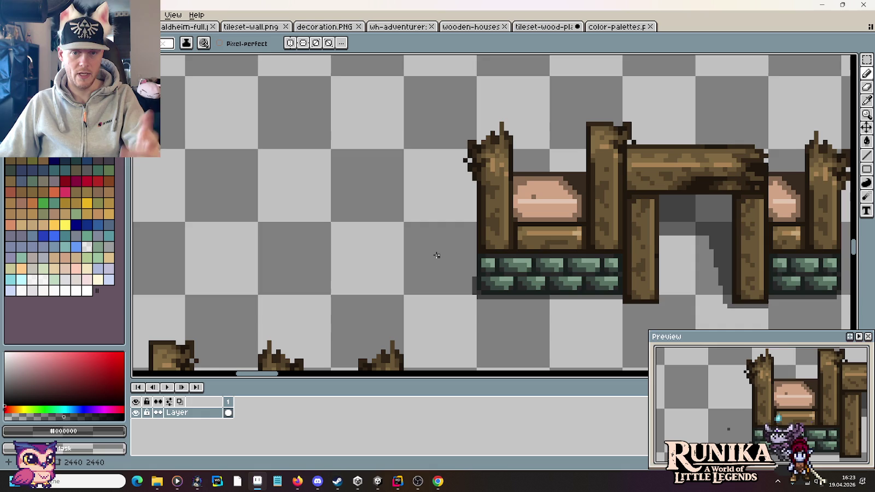
{"action": "scroll", "coordinate": [447, 261], "scroll_direction": "up", "scroll_amount": 3}
{"action": "key", "text": "m"}
{"action": "mouse_move", "coordinate": [350, 171]}
{"action": "left_mouse_down"}
{"action": "mouse_move", "coordinate": [477, 301]}
{"action": "mouse_move", "coordinate": [424, 117]}
{"action": "left_mouse_up"}
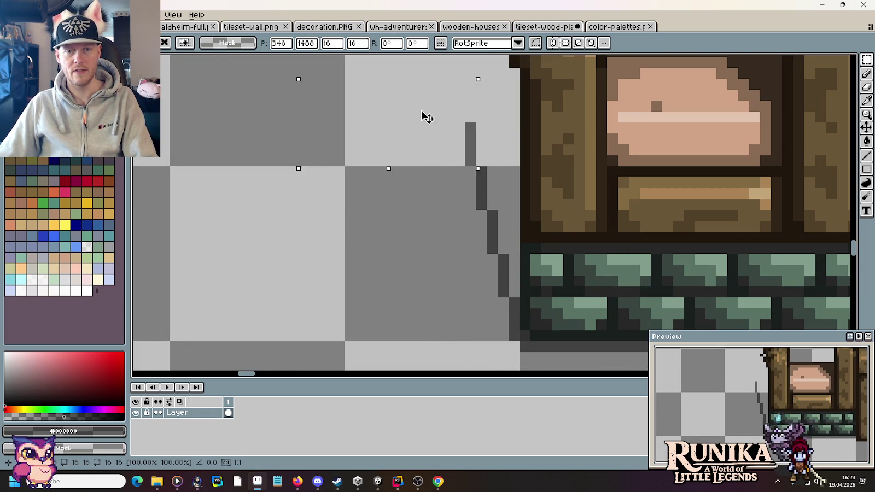
{"action": "key", "text": "Return"}
{"action": "scroll", "coordinate": [474, 326], "scroll_direction": "up", "scroll_amount": 3}
{"action": "scroll", "coordinate": [474, 326], "scroll_direction": "down", "scroll_amount": 2}
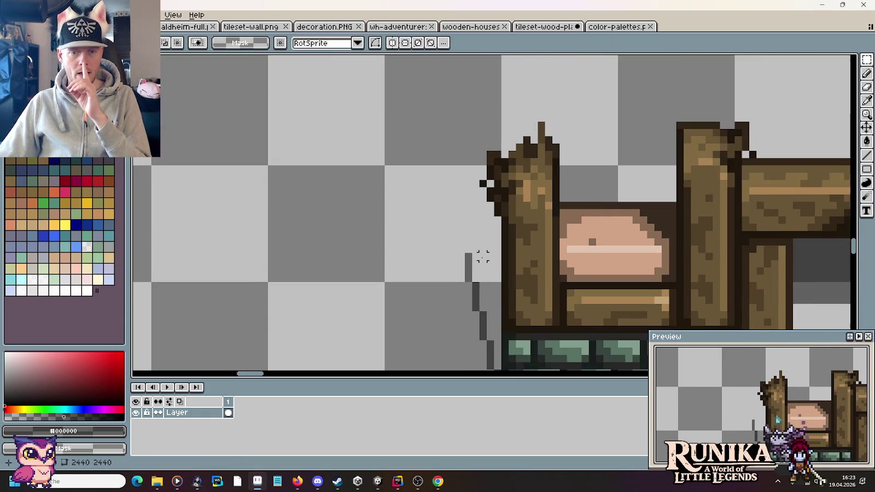
{"action": "left_click_drag", "start_coordinate": [476, 256], "coordinate": [476, 248]}
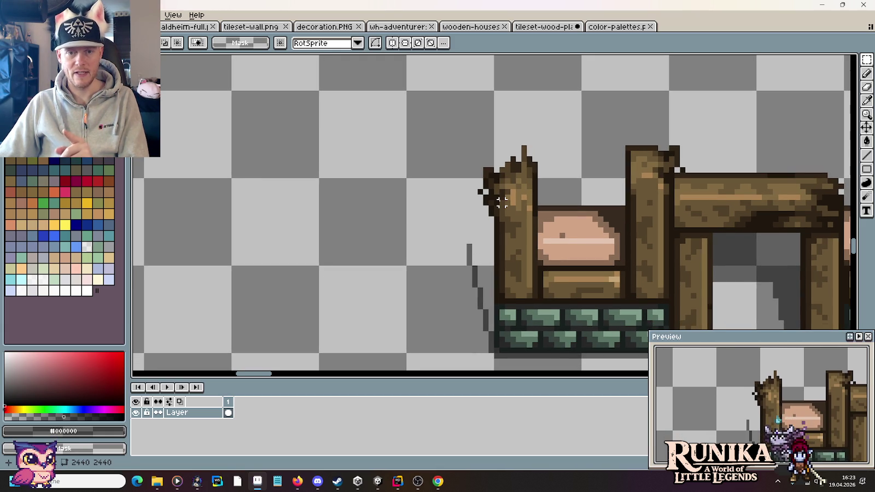
{"action": "left_click_drag", "start_coordinate": [451, 229], "coordinate": [479, 263]}
{"action": "key", "text": "ctrl+z"}
{"action": "left_click", "coordinate": [447, 268]}
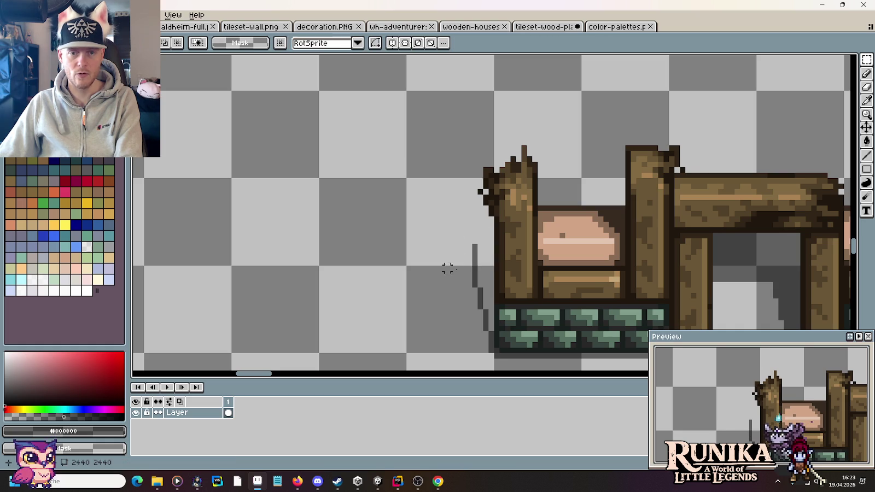
{"action": "scroll", "coordinate": [480, 274], "scroll_direction": "up", "scroll_amount": 2}
- Draw the shadow's top edge beside the left post and fill it dark grey
{"action": "key", "text": "b"}
{"action": "left_click_drag", "start_coordinate": [479, 211], "coordinate": [500, 209]}
{"action": "key", "text": "g"}
{"action": "left_click", "coordinate": [474, 241]}
- Add four pixels to give the post shadow a stepped left edge
{"action": "key", "text": "b"}
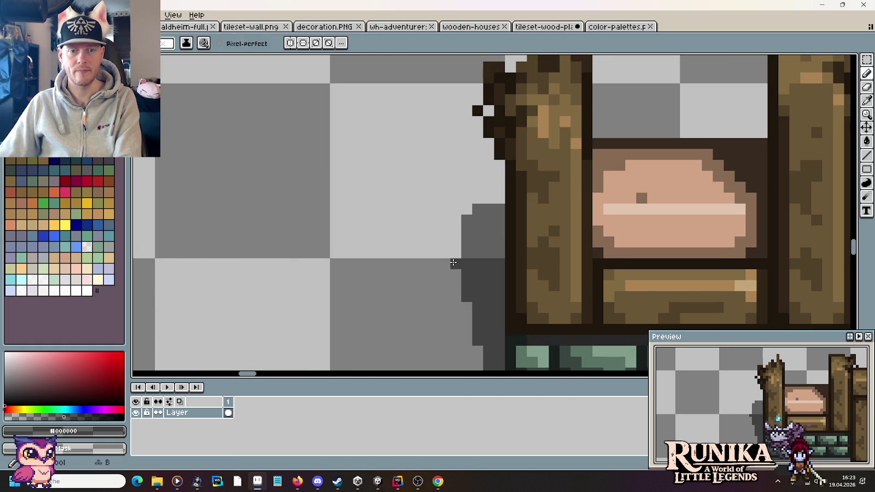
{"action": "left_click", "coordinate": [456, 275]}
{"action": "left_click", "coordinate": [445, 264]}
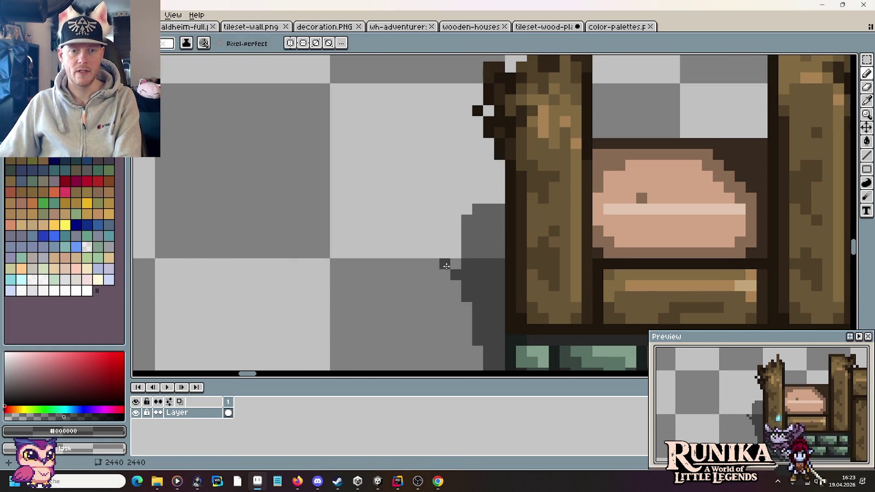
{"action": "left_click", "coordinate": [444, 253]}
{"action": "left_click", "coordinate": [456, 241]}
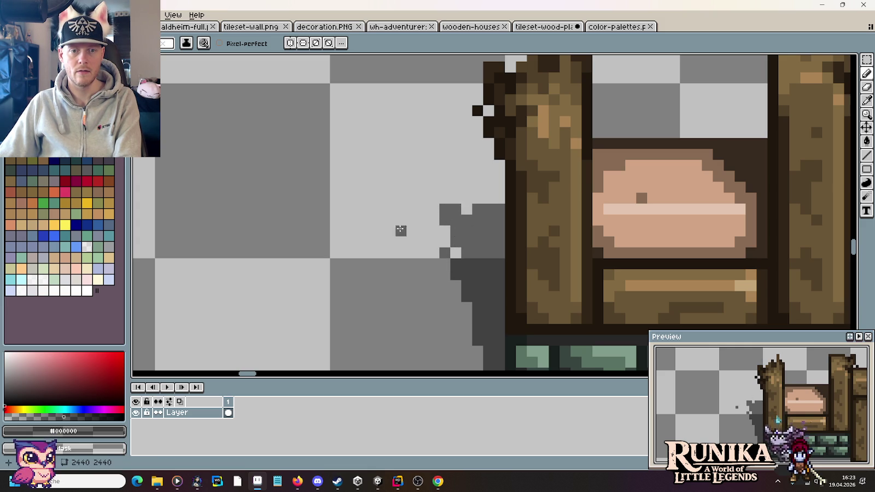
- Darken a pixel at the edge of the fence's left shadow
{"action": "scroll", "coordinate": [396, 235], "scroll_direction": "down", "scroll_amount": 3}
{"action": "scroll", "coordinate": [407, 238], "scroll_direction": "up", "scroll_amount": 3}
{"action": "scroll", "coordinate": [407, 238], "scroll_direction": "up", "scroll_amount": 1}
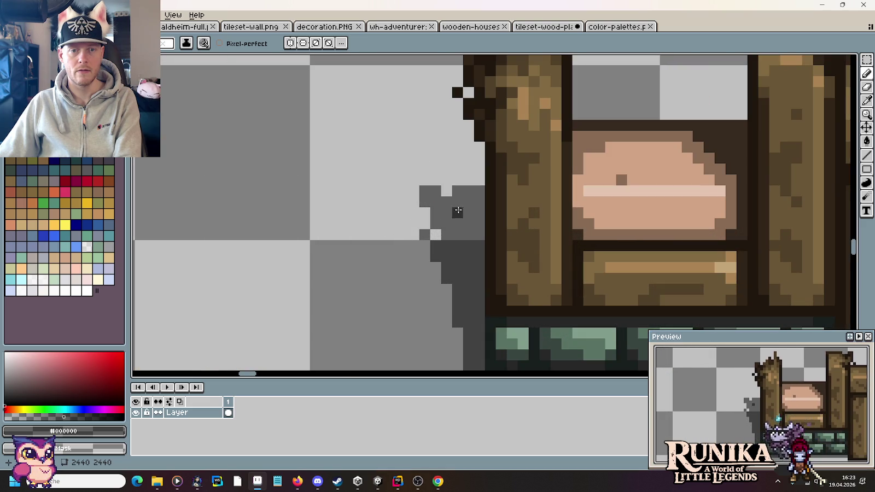
{"action": "scroll", "coordinate": [437, 233], "scroll_direction": "down", "scroll_amount": 2}
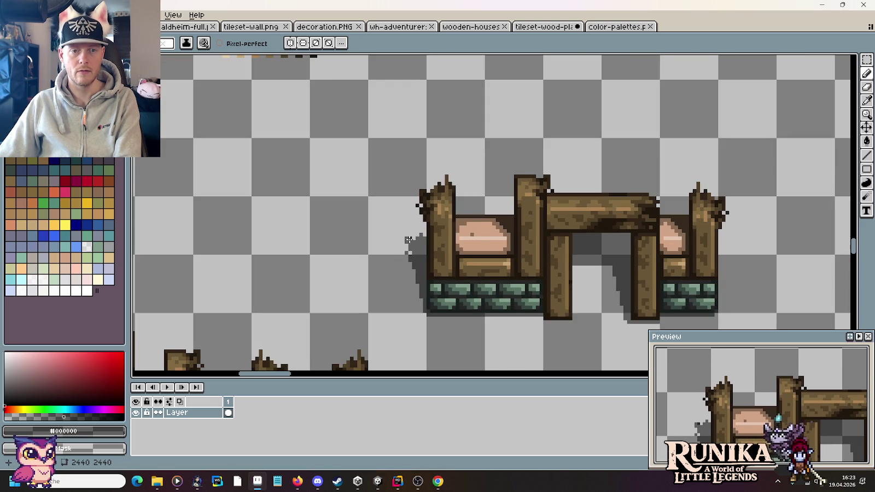
{"action": "scroll", "coordinate": [408, 240], "scroll_direction": "up", "scroll_amount": 2}
{"action": "scroll", "coordinate": [364, 280], "scroll_direction": "down", "scroll_amount": 2}
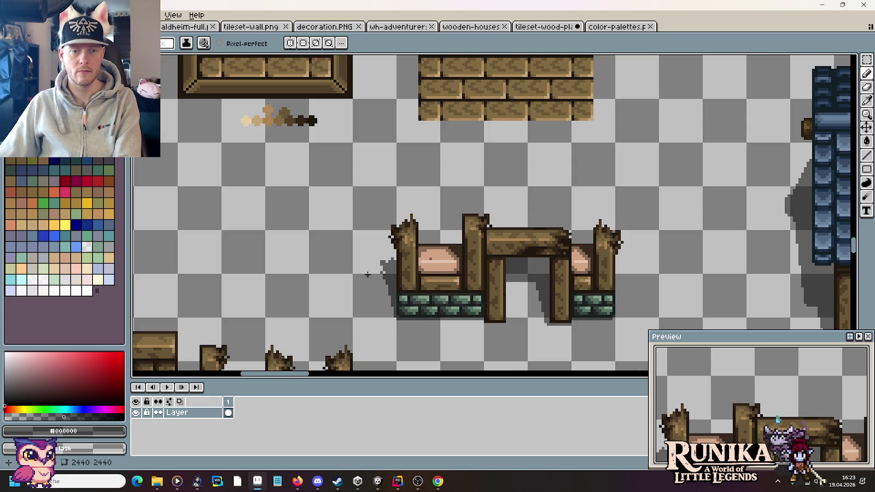
{"action": "scroll", "coordinate": [370, 274], "scroll_direction": "up", "scroll_amount": 2}
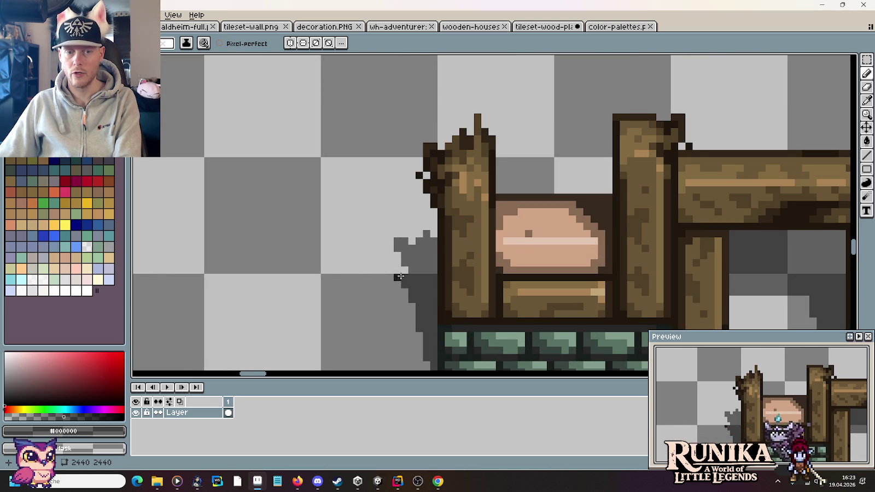
{"action": "left_click", "coordinate": [397, 267]}
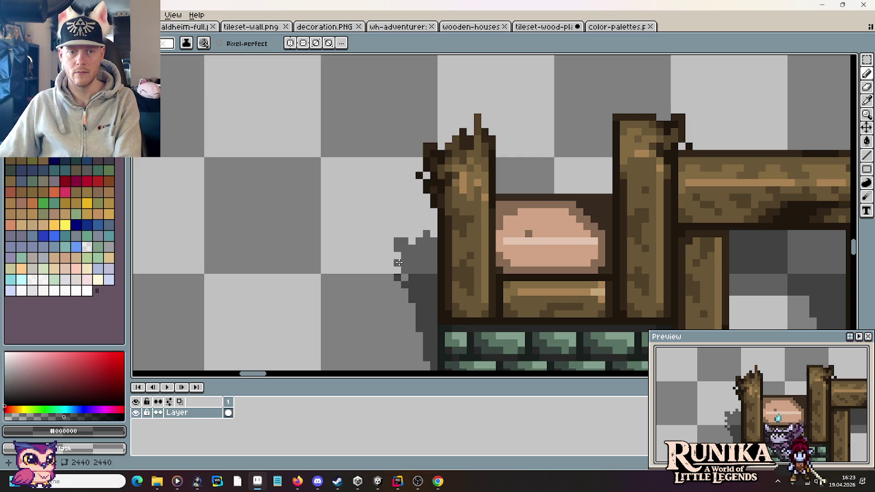
- Paint grey shadow pixels down the fence's left edge and save the tileset
{"action": "scroll", "coordinate": [369, 269], "scroll_direction": "down", "scroll_amount": 2}
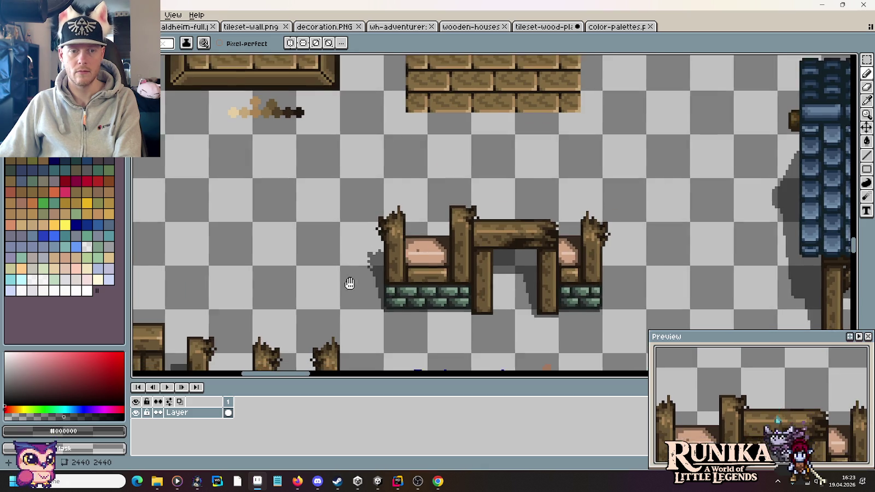
{"action": "scroll", "coordinate": [372, 271], "scroll_direction": "up", "scroll_amount": 2}
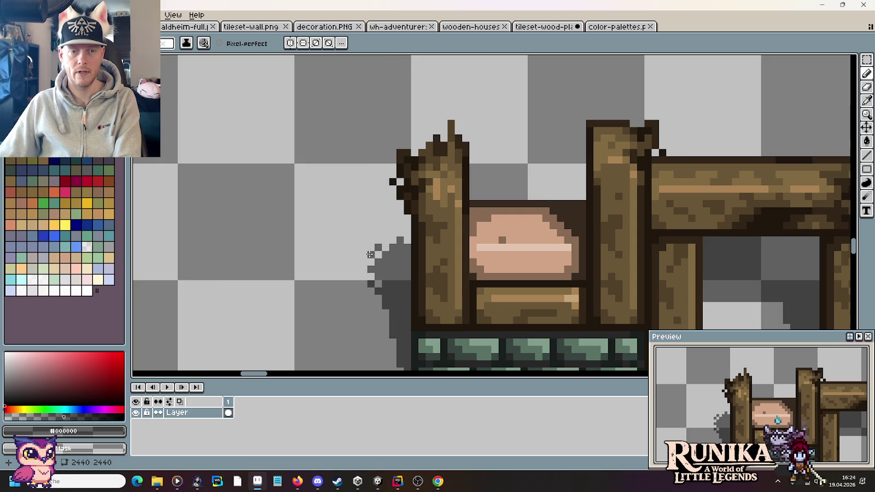
{"action": "scroll", "coordinate": [334, 255], "scroll_direction": "down", "scroll_amount": 1}
{"action": "scroll", "coordinate": [336, 257], "scroll_direction": "down", "scroll_amount": 1}
{"action": "left_click_drag", "start_coordinate": [326, 274], "coordinate": [341, 248]}
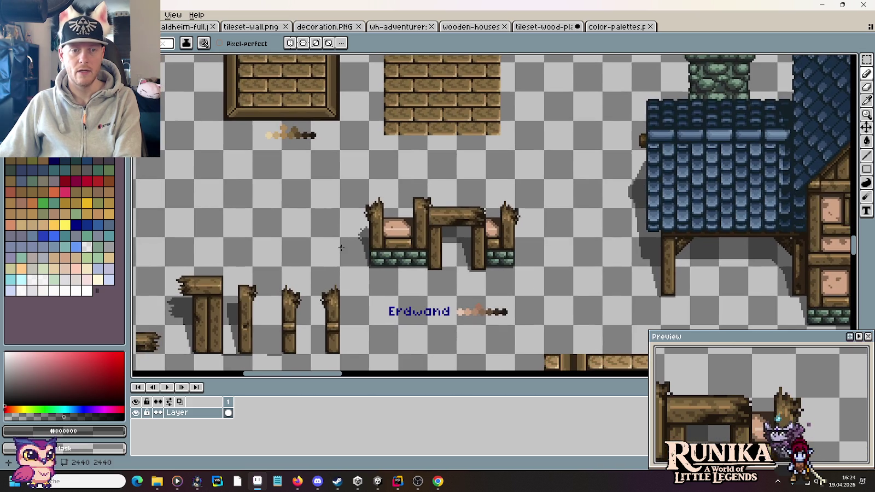
{"action": "scroll", "coordinate": [350, 246], "scroll_direction": "up", "scroll_amount": 3}
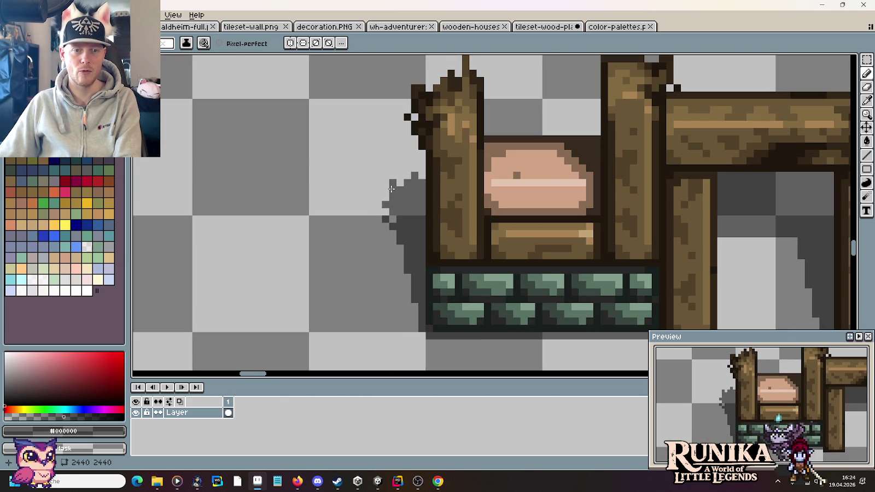
{"action": "left_click_drag", "start_coordinate": [386, 184], "coordinate": [387, 211]}
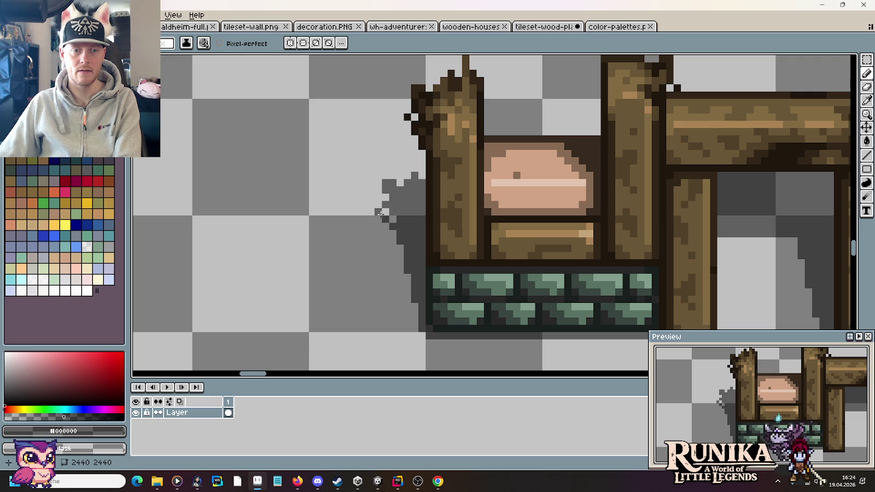
{"action": "scroll", "coordinate": [320, 219], "scroll_direction": "down", "scroll_amount": 3}
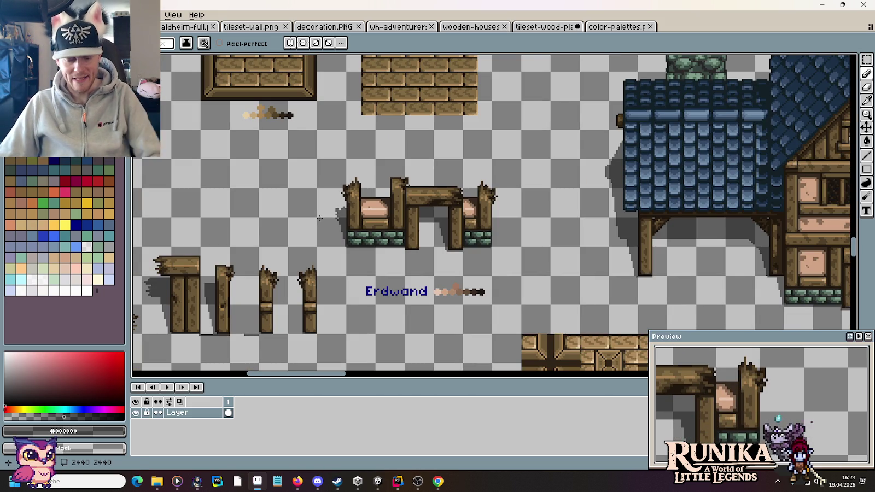
{"action": "key", "text": "ctrl+s"}
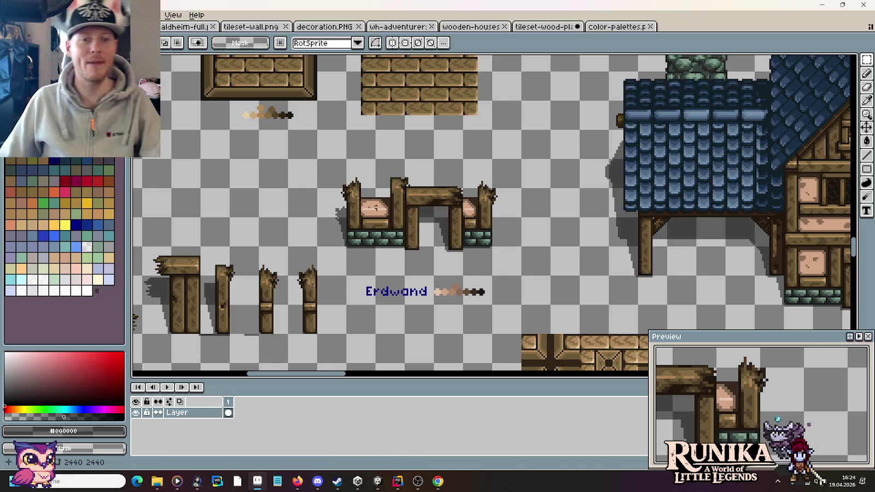
- Copy the Erdwand fence onto the left brick wall's base, then switch to the Chrome map
{"action": "scroll", "coordinate": [471, 181], "scroll_direction": "down", "scroll_amount": 2}
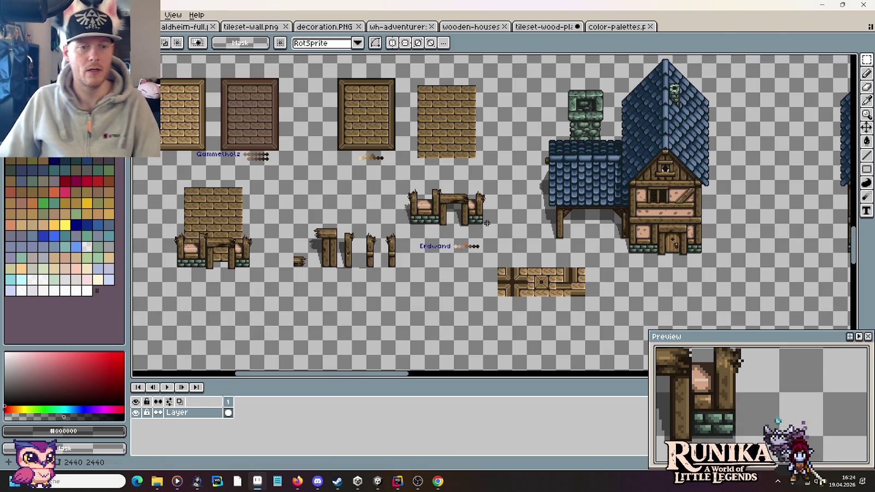
{"action": "left_click_drag", "start_coordinate": [496, 237], "coordinate": [411, 190]}
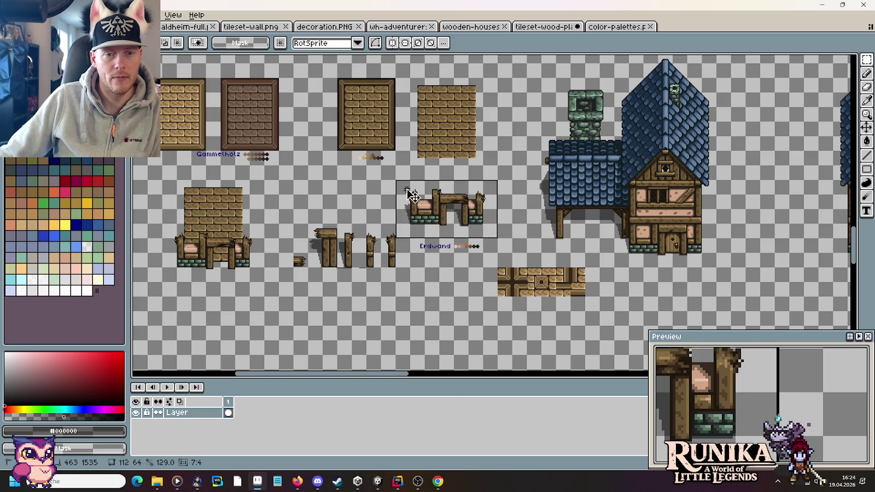
{"action": "left_click_drag", "start_coordinate": [462, 235], "coordinate": [221, 279]}
{"action": "key", "text": "Return"}
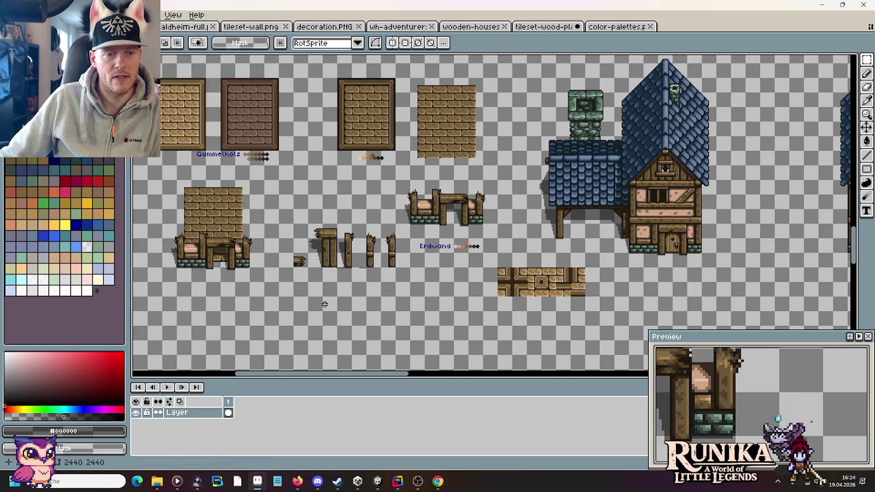
{"action": "scroll", "coordinate": [344, 279], "scroll_direction": "up", "scroll_amount": 2}
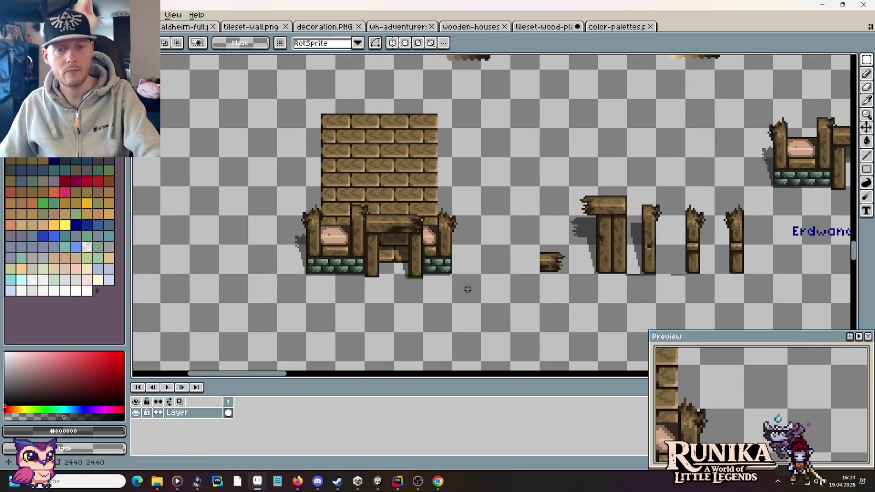
{"action": "scroll", "coordinate": [464, 271], "scroll_direction": "down", "scroll_amount": 2}
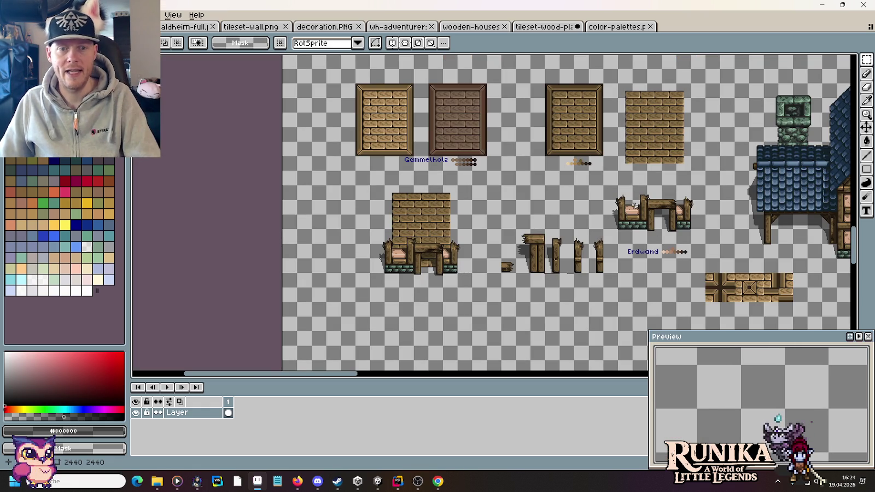
{"action": "key", "text": "alt+Tab"}
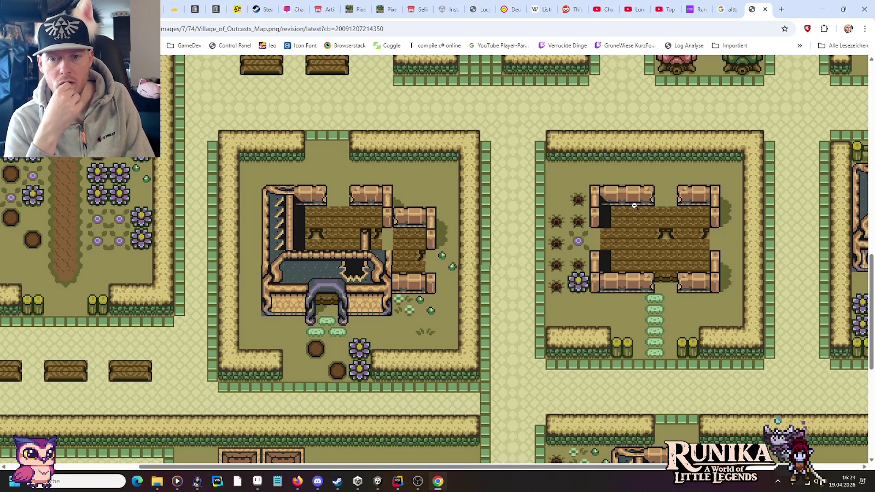
- Return from the Village of Outcasts map to the Aseprite tileset
{"action": "key", "text": "alt+Tab"}
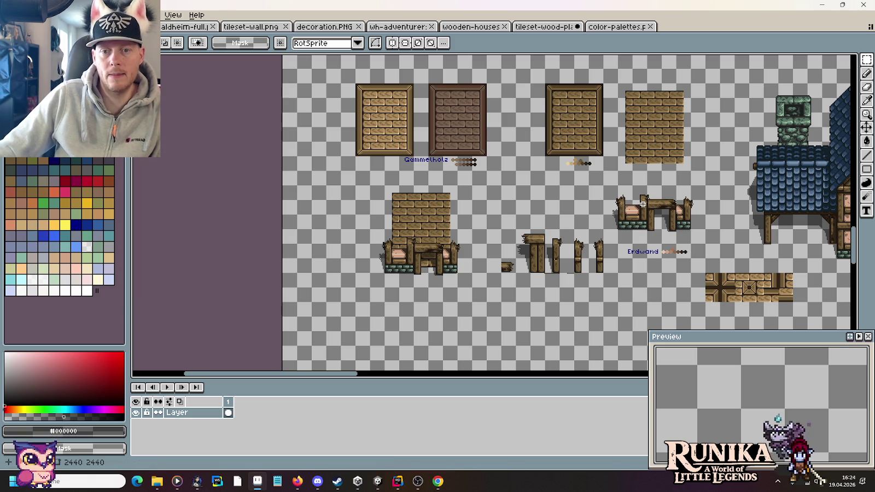
- Drag the brick wall and fence tile a few pixels lower, then survey the sheet
{"action": "left_click_drag", "start_coordinate": [677, 206], "coordinate": [615, 230]}
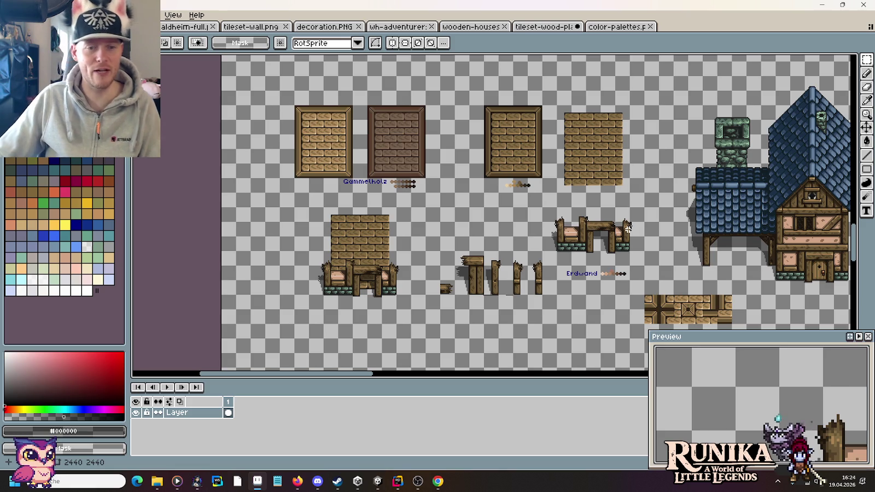
{"action": "left_click_drag", "start_coordinate": [408, 304], "coordinate": [320, 211]}
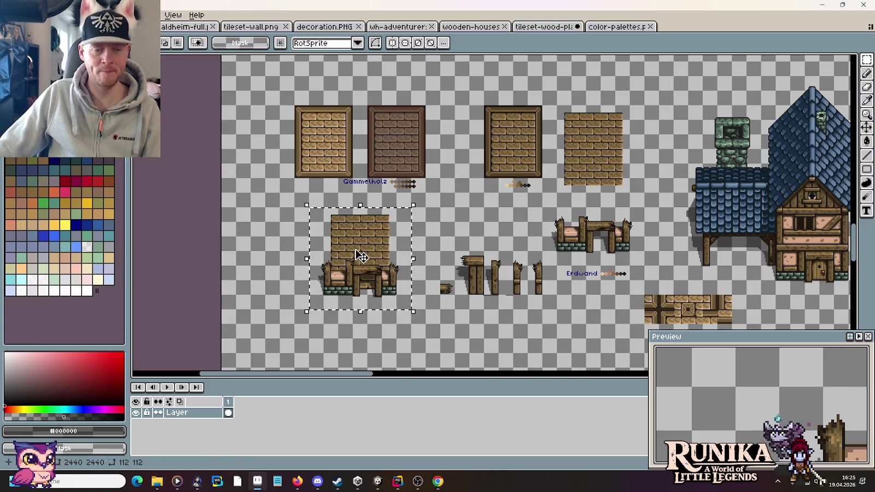
{"action": "left_click_drag", "start_coordinate": [361, 256], "coordinate": [361, 271]}
{"action": "key", "text": "ctrl+d"}
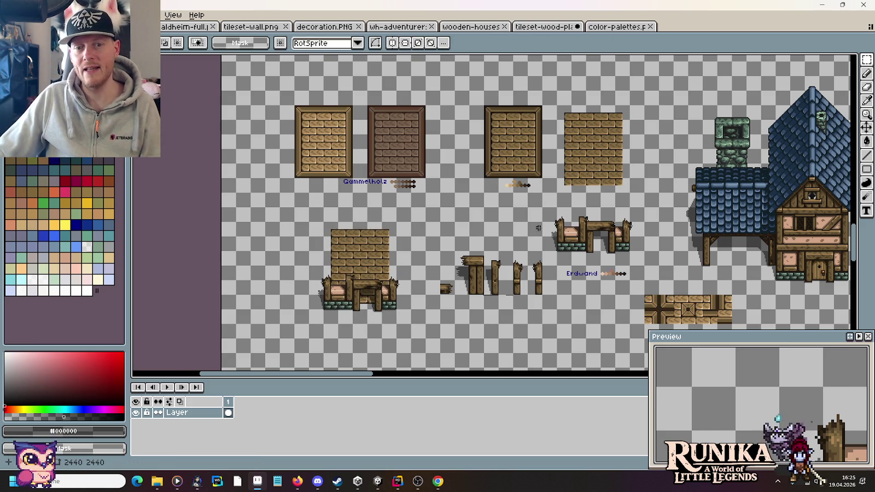
{"action": "scroll", "coordinate": [583, 249], "scroll_direction": "up", "scroll_amount": 2}
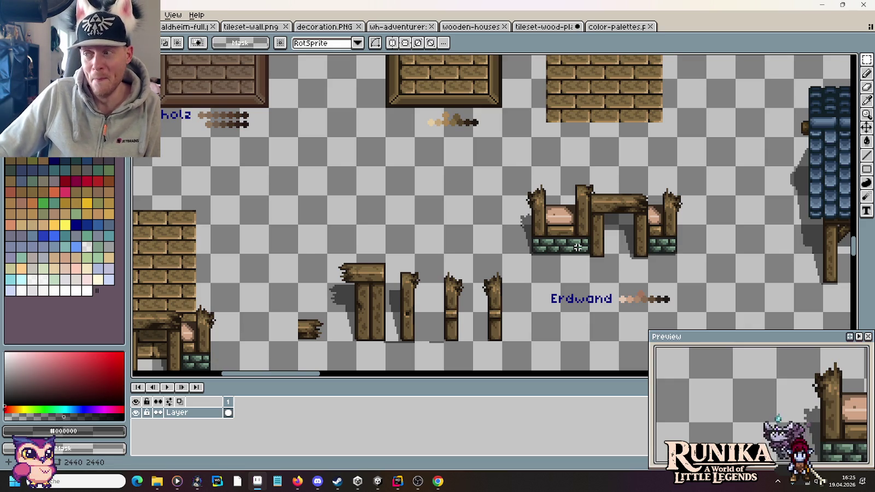
{"action": "scroll", "coordinate": [627, 249], "scroll_direction": "down", "scroll_amount": 3}
{"action": "scroll", "coordinate": [627, 248], "scroll_direction": "left", "scroll_amount": 3}
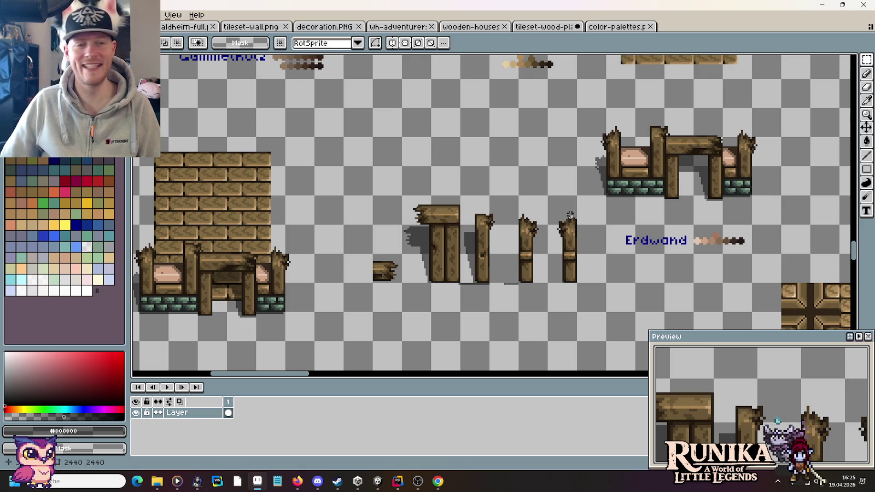
{"action": "left_click_drag", "start_coordinate": [503, 225], "coordinate": [576, 240]}
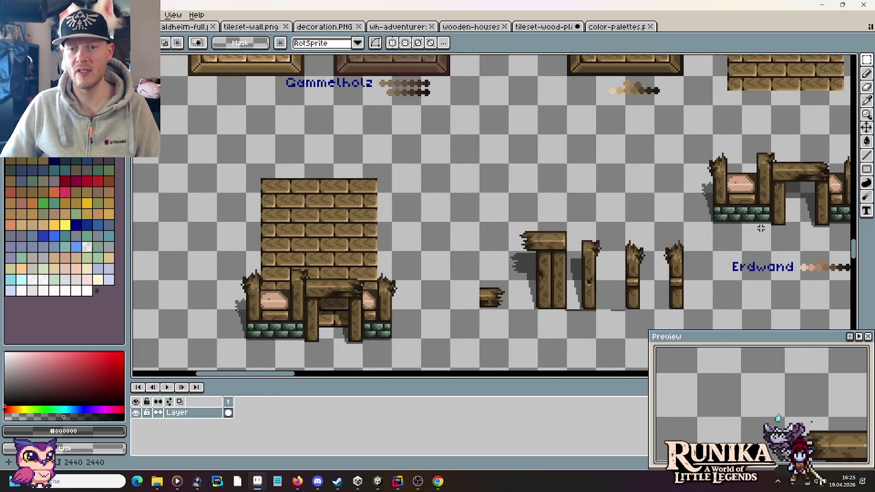
{"action": "left_click_drag", "start_coordinate": [708, 201], "coordinate": [601, 178]}
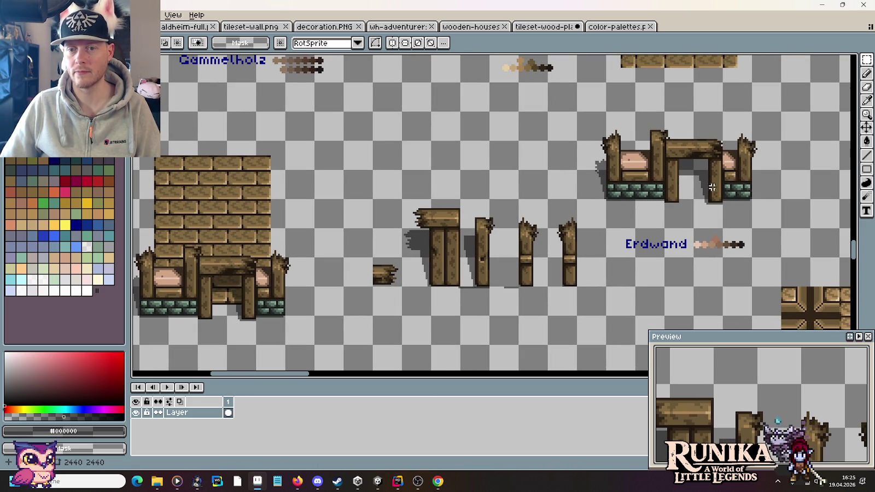
{"action": "scroll", "coordinate": [715, 190], "scroll_direction": "down", "scroll_amount": 2}
{"action": "left_click_drag", "start_coordinate": [741, 196], "coordinate": [562, 252]}
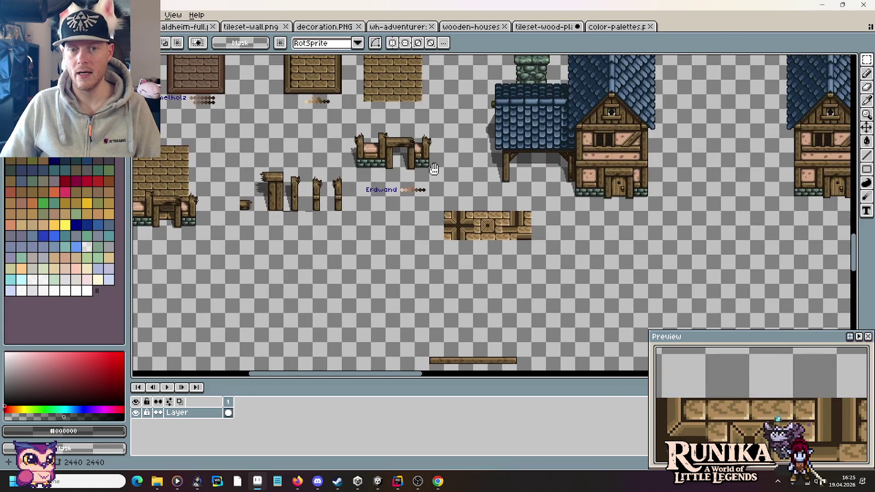
- Copy a 32×32 window-over-stone-base tile into place above the brick wall, below the Gammelholz label
{"action": "scroll", "coordinate": [561, 251], "scroll_direction": "up", "scroll_amount": 1}
{"action": "scroll", "coordinate": [519, 164], "scroll_direction": "up", "scroll_amount": 2}
{"action": "scroll", "coordinate": [492, 161], "scroll_direction": "up", "scroll_amount": 1}
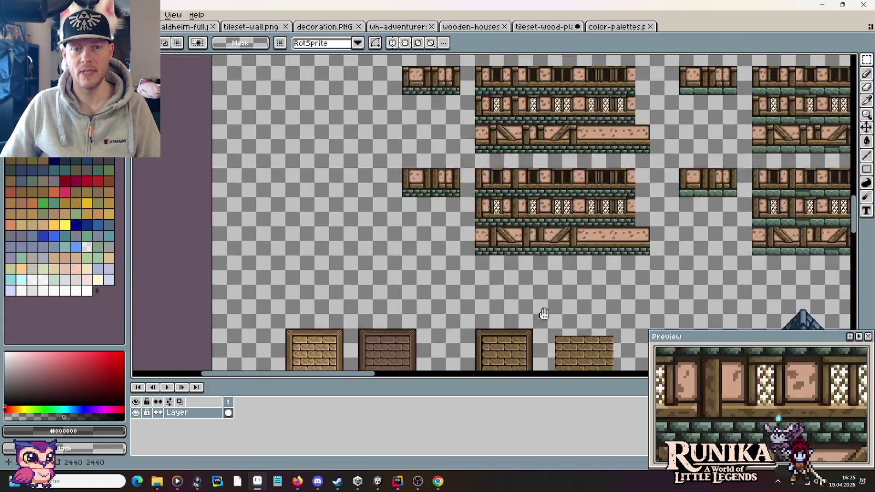
{"action": "scroll", "coordinate": [479, 161], "scroll_direction": "up", "scroll_amount": 1}
{"action": "mouse_move", "coordinate": [475, 154]}
{"action": "left_mouse_down"}
{"action": "mouse_move", "coordinate": [482, 257]}
{"action": "mouse_move", "coordinate": [424, 65]}
{"action": "left_mouse_up"}
{"action": "mouse_move", "coordinate": [506, 245]}
{"action": "left_mouse_down"}
{"action": "mouse_move", "coordinate": [514, 93]}
{"action": "mouse_move", "coordinate": [548, 191]}
{"action": "left_mouse_up"}
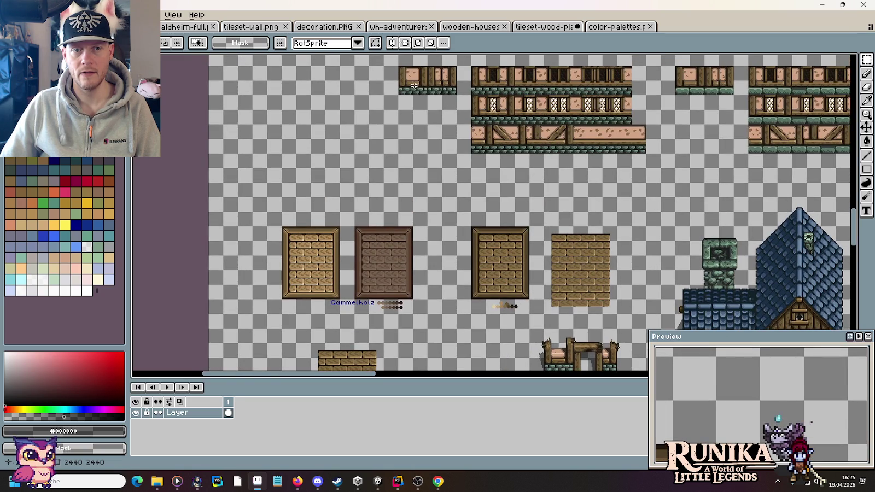
{"action": "mouse_move", "coordinate": [399, 66]}
{"action": "left_mouse_down"}
{"action": "mouse_move", "coordinate": [414, 94]}
{"action": "mouse_move", "coordinate": [372, 359]}
{"action": "mouse_move", "coordinate": [396, 353]}
{"action": "mouse_move", "coordinate": [518, 200]}
{"action": "left_mouse_up"}
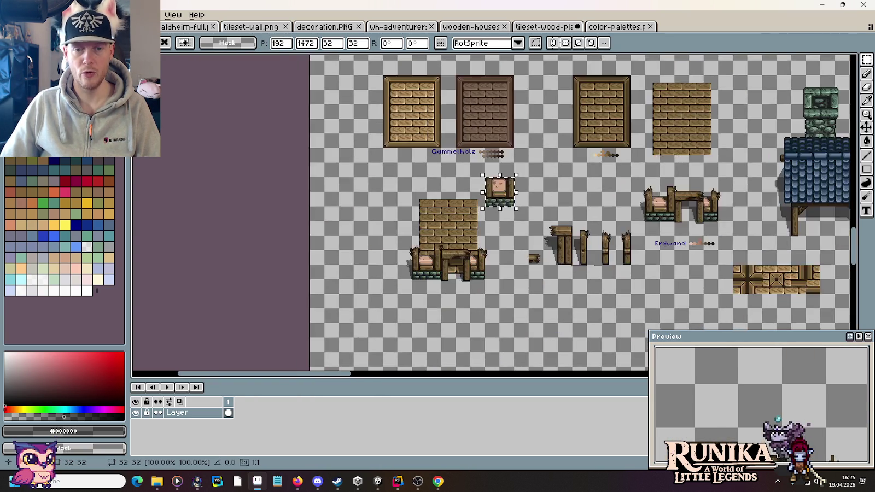
{"action": "scroll", "coordinate": [490, 217], "scroll_direction": "up", "scroll_amount": 3}
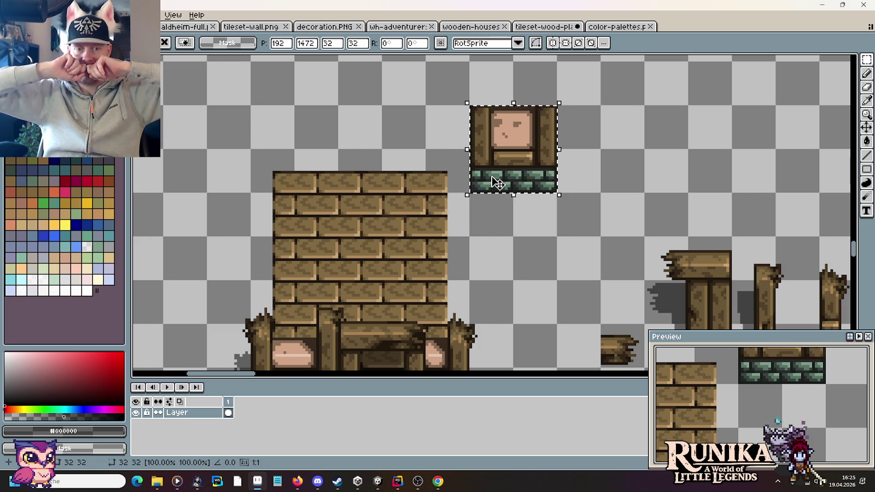
{"action": "scroll", "coordinate": [506, 257], "scroll_direction": "down", "scroll_amount": 1}
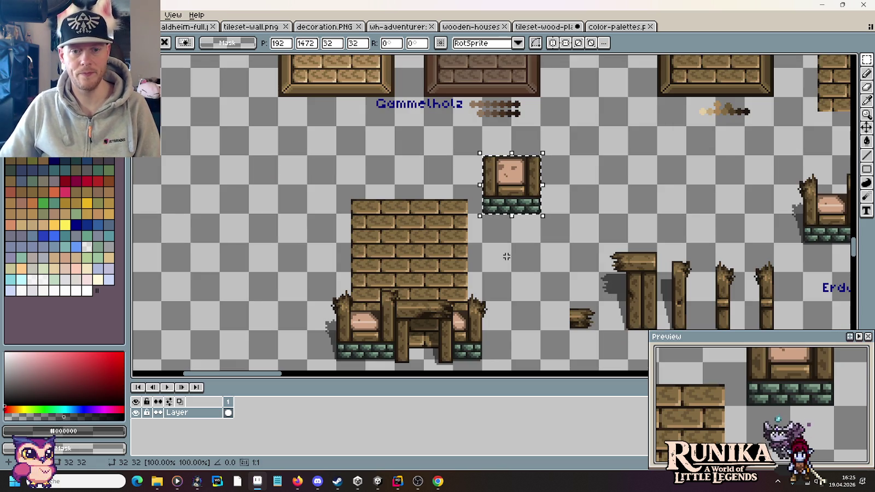
{"action": "scroll", "coordinate": [507, 251], "scroll_direction": "down", "scroll_amount": 1}
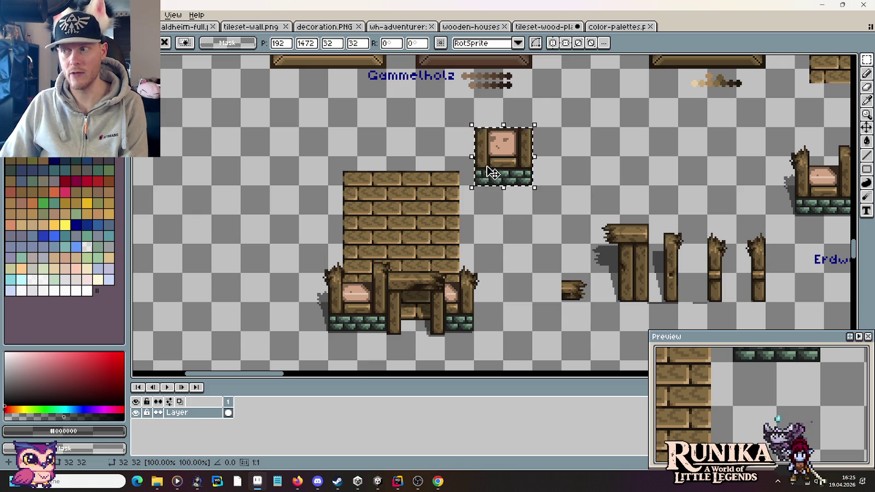
{"action": "scroll", "coordinate": [537, 256], "scroll_direction": "down", "scroll_amount": 1}
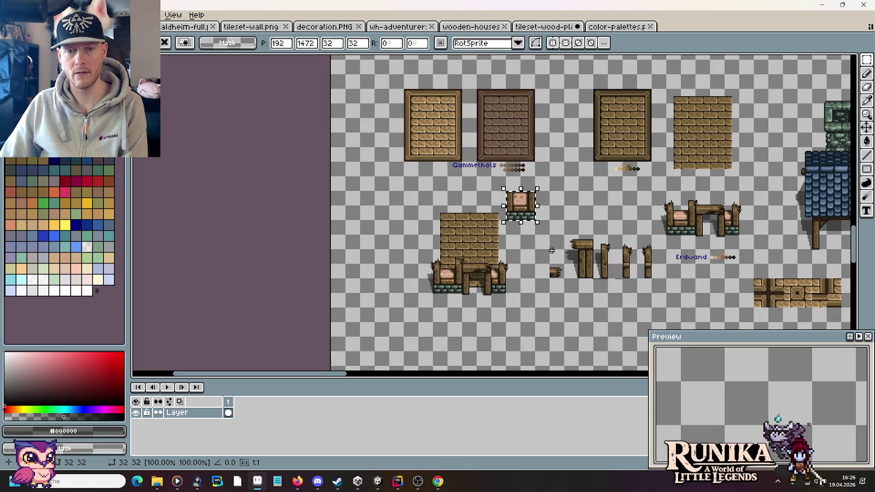
- Drop the floating window tile above the brick wall, then paste the copied window piece again
{"action": "key", "text": "ctrl+d"}
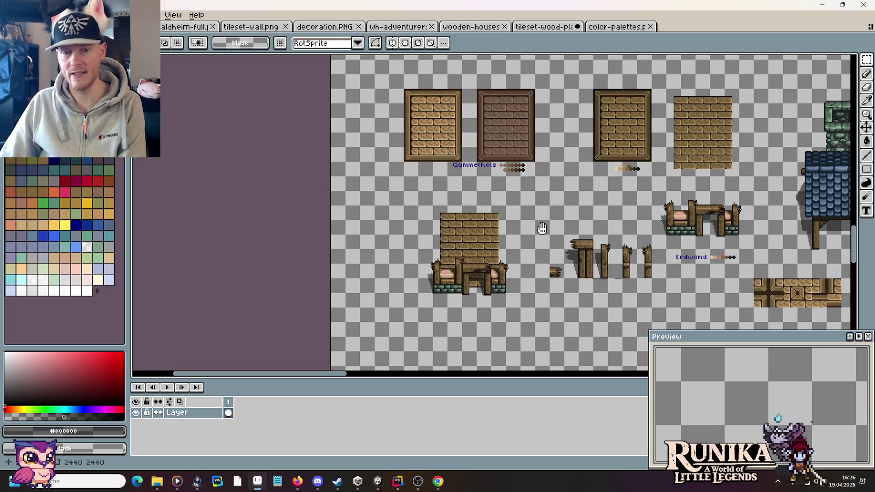
{"action": "left_click_drag", "start_coordinate": [543, 229], "coordinate": [542, 230]}
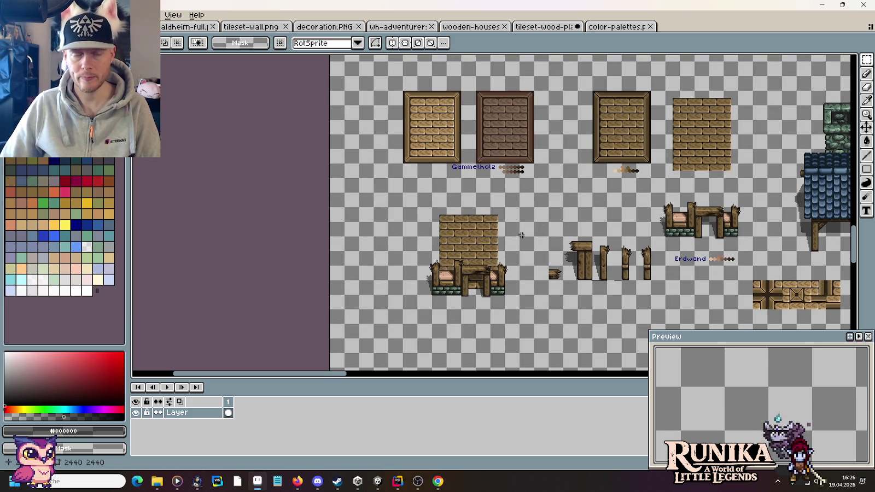
{"action": "scroll", "coordinate": [540, 279], "scroll_direction": "up", "scroll_amount": 2}
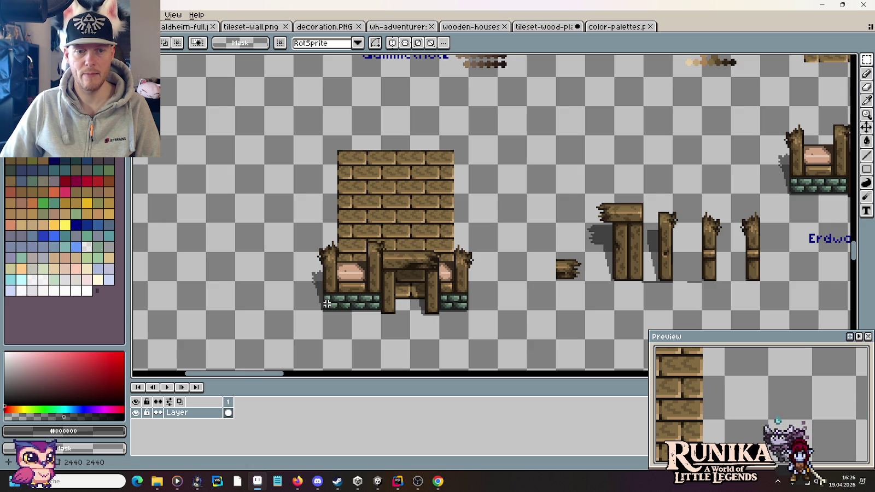
{"action": "scroll", "coordinate": [566, 162], "scroll_direction": "up", "scroll_amount": 5}
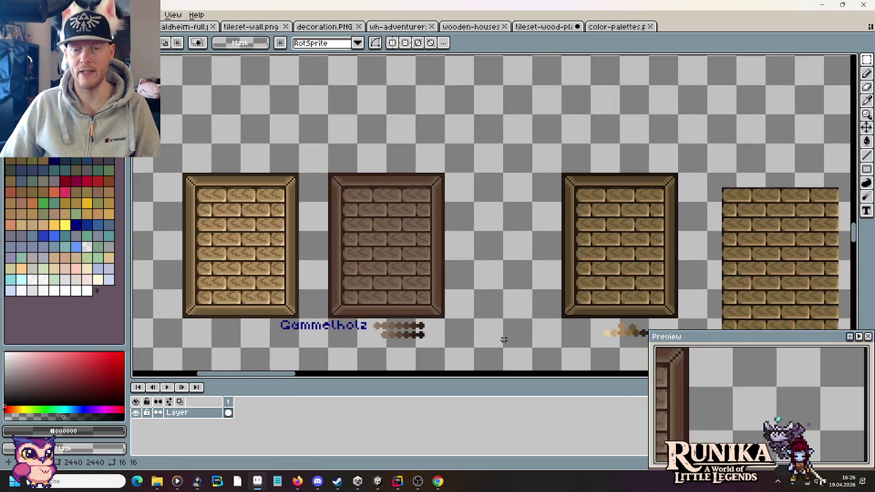
{"action": "scroll", "coordinate": [519, 230], "scroll_direction": "down", "scroll_amount": 3}
{"action": "scroll", "coordinate": [636, 154], "scroll_direction": "up", "scroll_amount": 1}
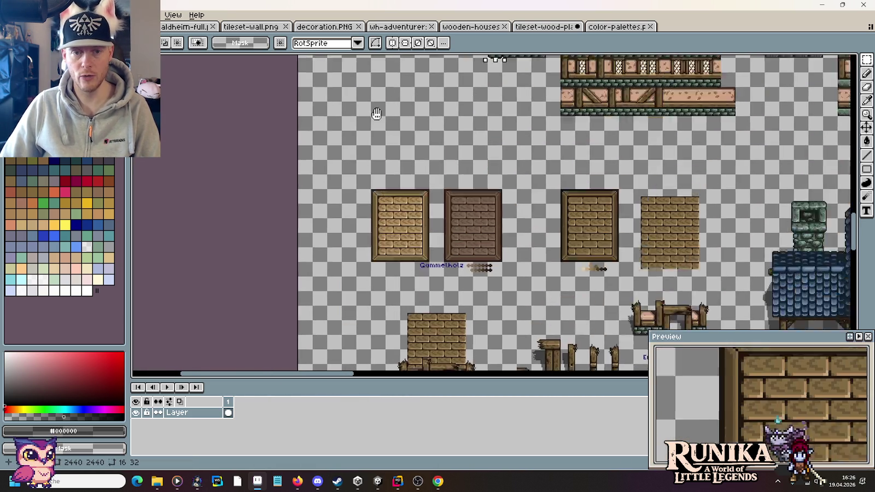
{"action": "scroll", "coordinate": [442, 219], "scroll_direction": "down", "scroll_amount": 5}
{"action": "scroll", "coordinate": [442, 205], "scroll_direction": "up", "scroll_amount": 2}
{"action": "key", "text": "ctrl+v"}
- Place the pasted narrow post-and-window piece above the brick wall
{"action": "left_click_drag", "start_coordinate": [741, 243], "coordinate": [470, 246]}
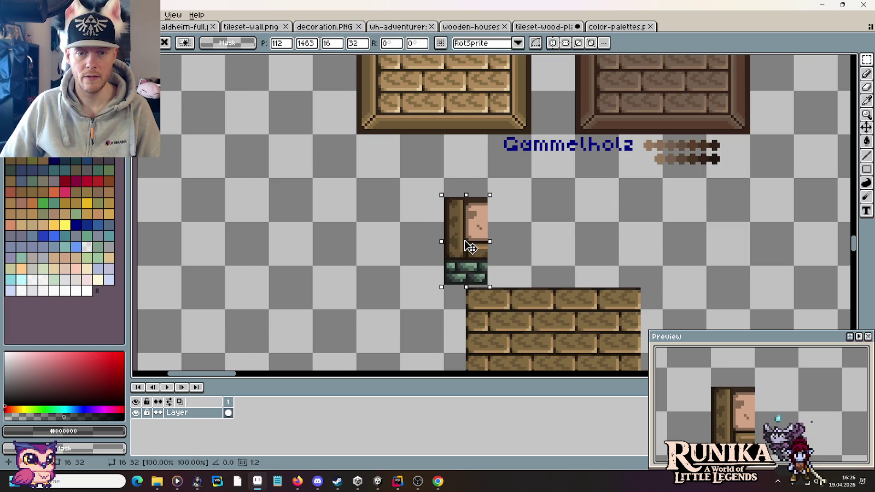
{"action": "left_click", "coordinate": [559, 259]}
{"action": "left_click_drag", "start_coordinate": [518, 283], "coordinate": [484, 109]}
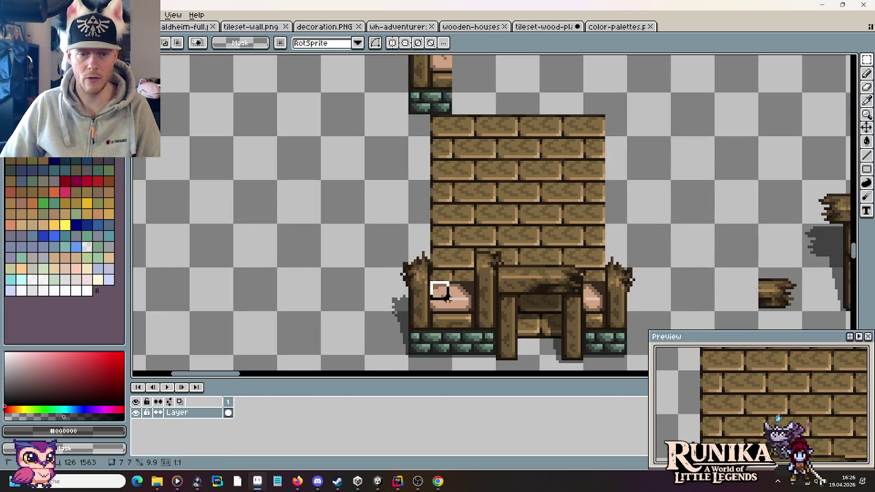
{"action": "scroll", "coordinate": [433, 323], "scroll_direction": "up", "scroll_amount": 3}
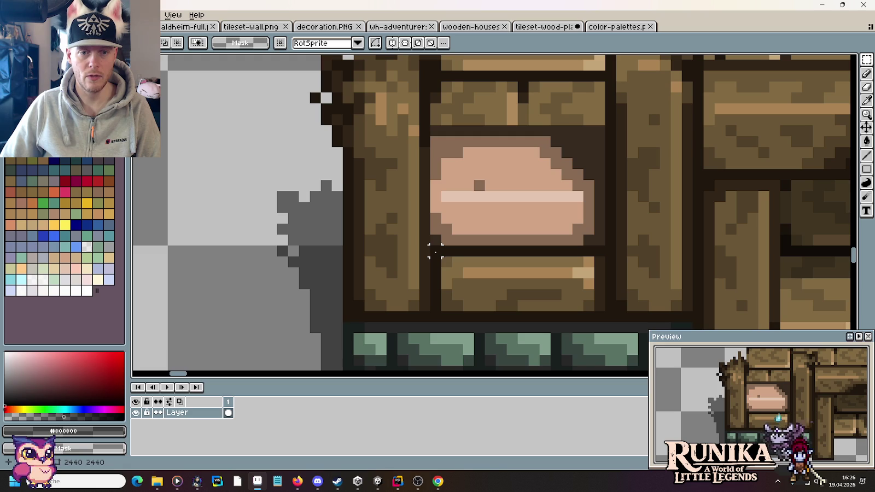
- Select and adjust the wooden sills under the left and right house windows
{"action": "left_click_drag", "start_coordinate": [422, 247], "coordinate": [459, 319]}
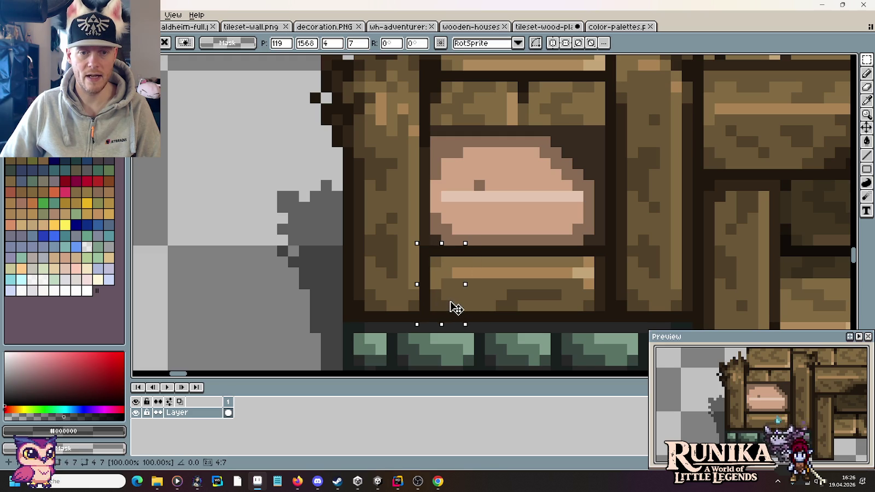
{"action": "scroll", "coordinate": [456, 308], "scroll_direction": "down", "scroll_amount": 3}
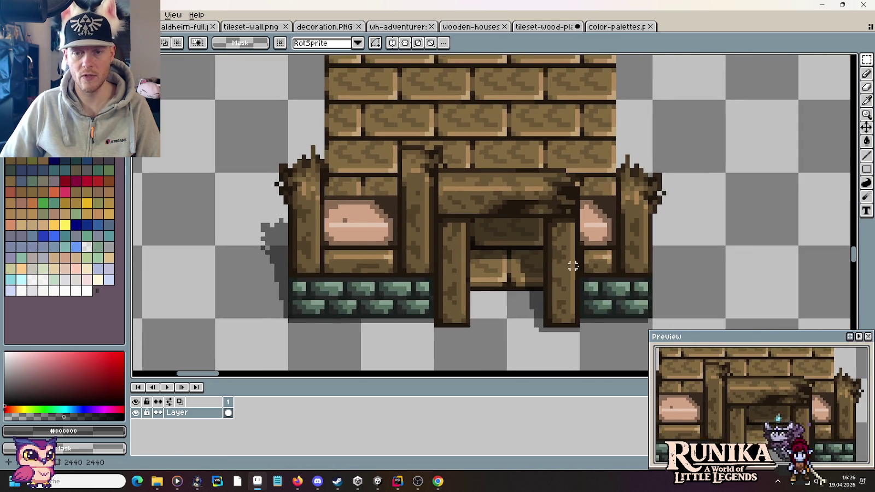
{"action": "scroll", "coordinate": [572, 266], "scroll_direction": "up", "scroll_amount": 3}
{"action": "mouse_move", "coordinate": [575, 195]}
{"action": "left_mouse_down"}
{"action": "mouse_move", "coordinate": [633, 283]}
{"action": "mouse_move", "coordinate": [626, 283]}
{"action": "left_mouse_up"}
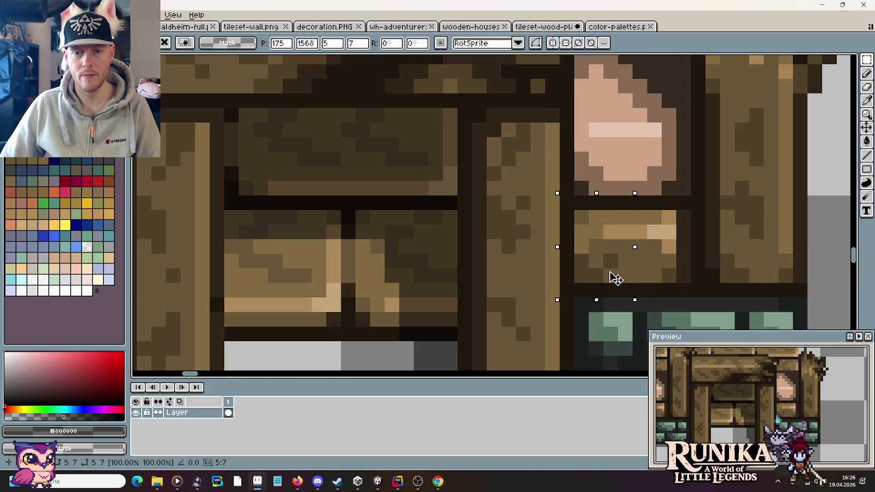
{"action": "left_click", "coordinate": [664, 275]}
{"action": "scroll", "coordinate": [670, 275], "scroll_direction": "down", "scroll_amount": 4}
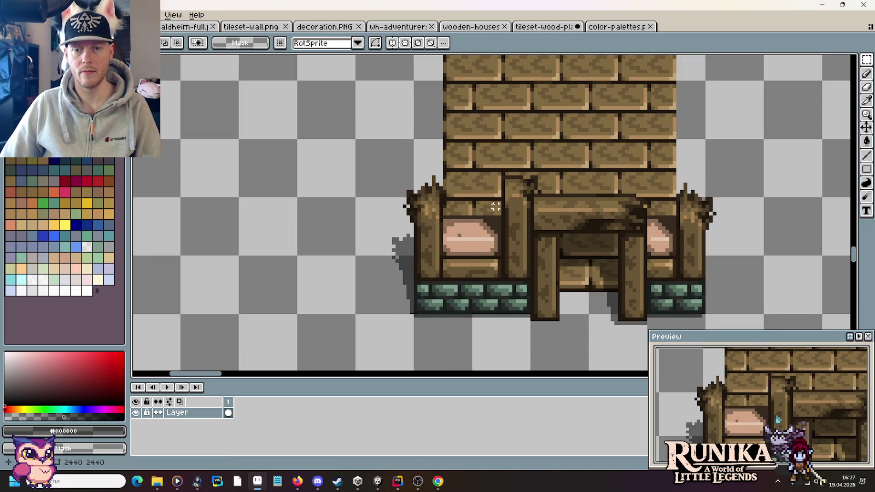
{"action": "scroll", "coordinate": [495, 206], "scroll_direction": "down", "scroll_amount": 3}
{"action": "left_click_drag", "start_coordinate": [679, 189], "coordinate": [328, 188]}
{"action": "mouse_move", "coordinate": [300, 246]}
{"action": "left_mouse_down"}
{"action": "mouse_move", "coordinate": [314, 279]}
{"action": "mouse_move", "coordinate": [318, 270]}
{"action": "mouse_move", "coordinate": [673, 246]}
{"action": "left_mouse_up"}
- Undo the last transform, shift the pink window block left, and delete the stray pixels above it
{"action": "scroll", "coordinate": [420, 272], "scroll_direction": "up", "scroll_amount": 1}
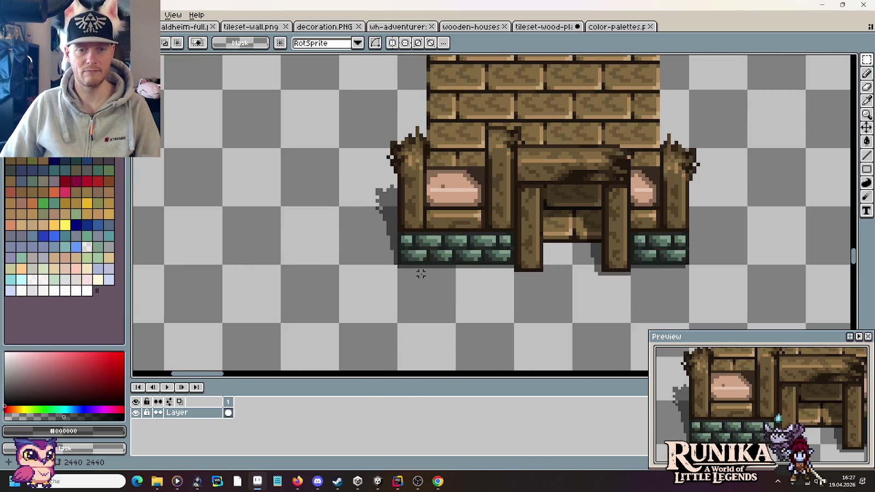
{"action": "key", "text": "ctrl+z"}
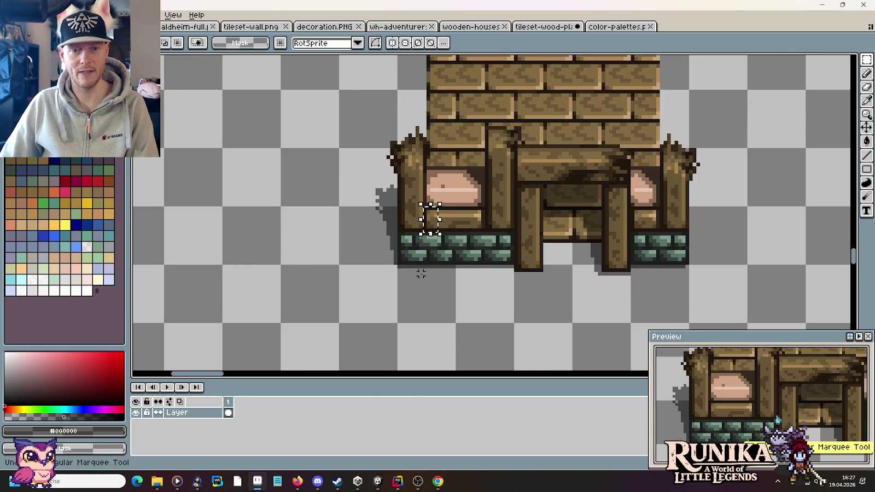
{"action": "scroll", "coordinate": [476, 261], "scroll_direction": "down", "scroll_amount": 1}
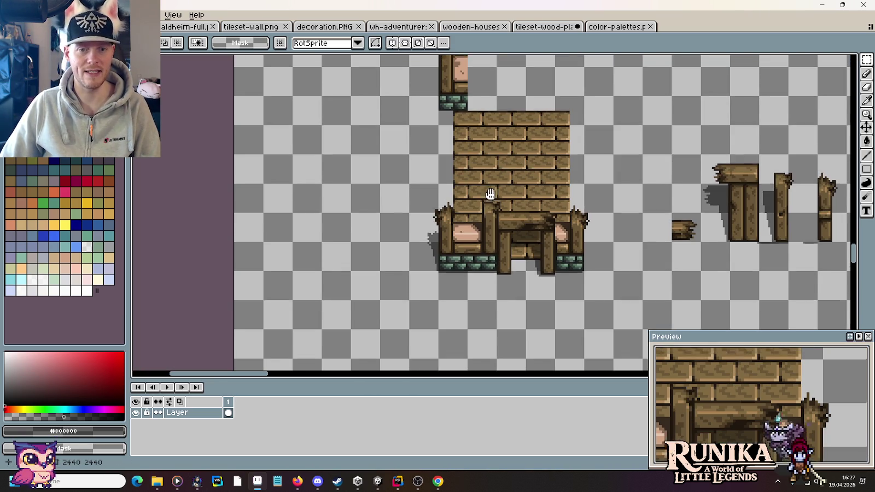
{"action": "scroll", "coordinate": [491, 189], "scroll_direction": "up", "scroll_amount": 3}
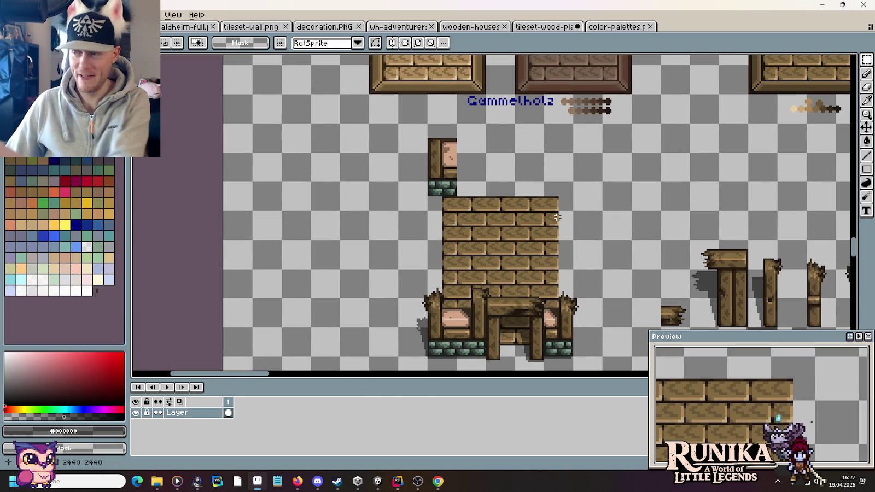
{"action": "left_click_drag", "start_coordinate": [566, 227], "coordinate": [534, 203]}
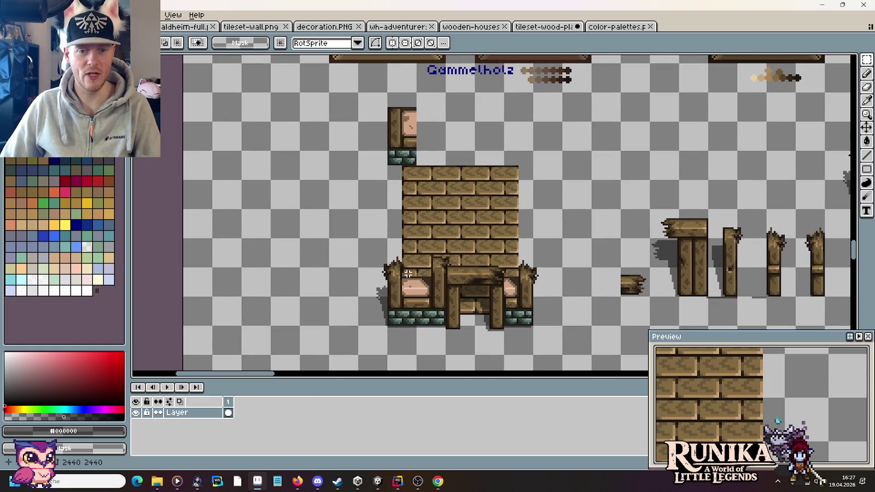
{"action": "scroll", "coordinate": [409, 281], "scroll_direction": "up", "scroll_amount": 2}
{"action": "mouse_move", "coordinate": [394, 277]}
{"action": "left_mouse_down"}
{"action": "mouse_move", "coordinate": [463, 354]}
{"action": "mouse_move", "coordinate": [464, 167]}
{"action": "mouse_move", "coordinate": [445, 162]}
{"action": "left_mouse_up"}
{"action": "key", "text": "ctrl+d"}
{"action": "left_click_drag", "start_coordinate": [395, 97], "coordinate": [432, 74]}
{"action": "key", "text": "Delete"}
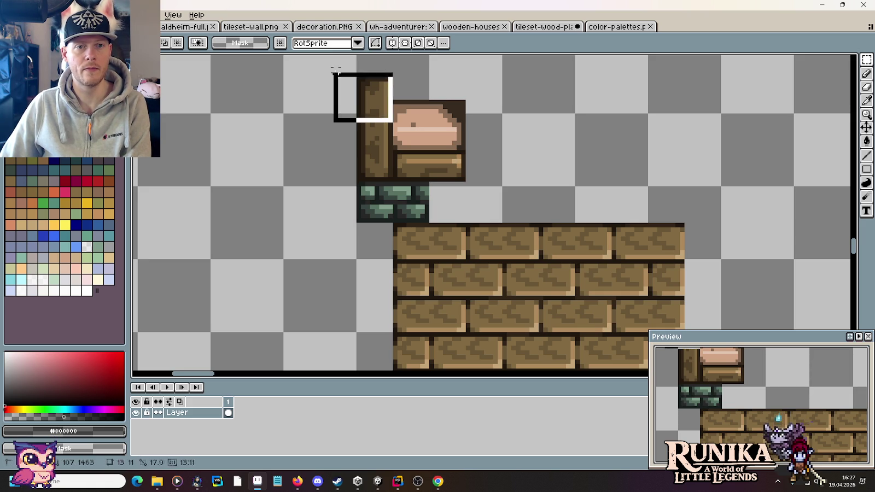
{"action": "scroll", "coordinate": [492, 214], "scroll_direction": "down", "scroll_amount": 3}
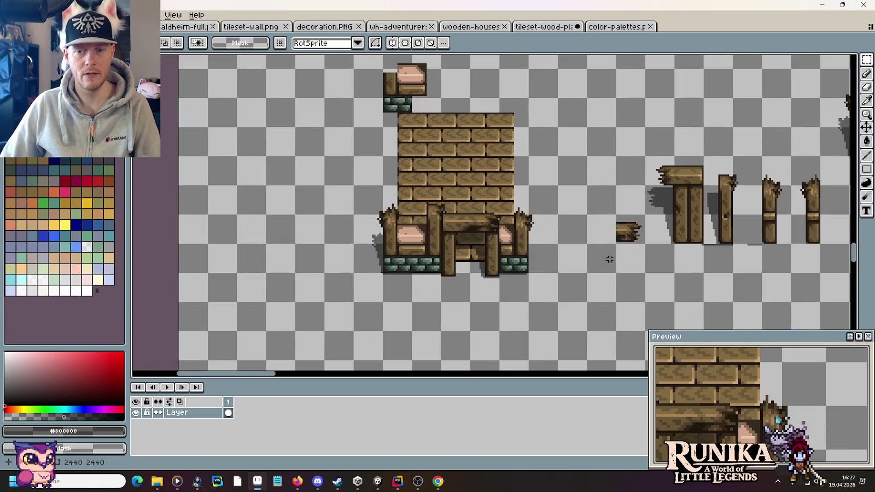
{"action": "scroll", "coordinate": [782, 184], "scroll_direction": "up", "scroll_amount": 2}
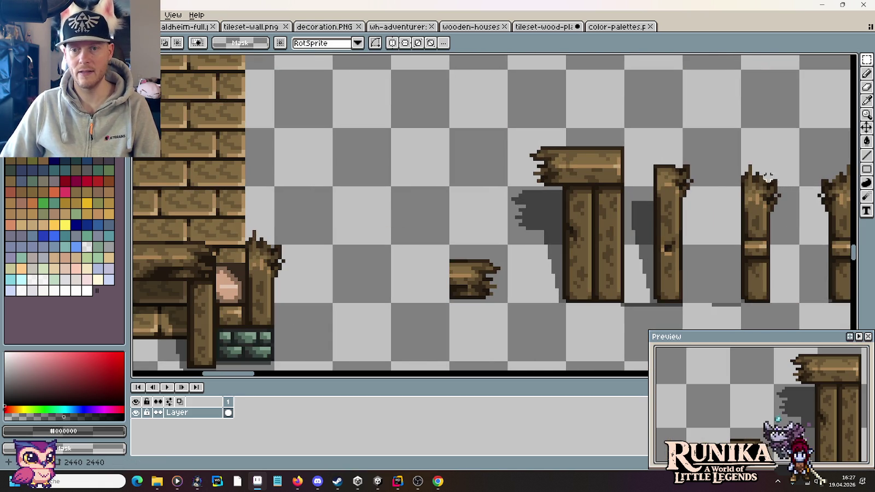
- Copy a broken post from the ruined posts onto the small window piece's wooden post
{"action": "left_click_drag", "start_coordinate": [721, 137], "coordinate": [797, 224]}
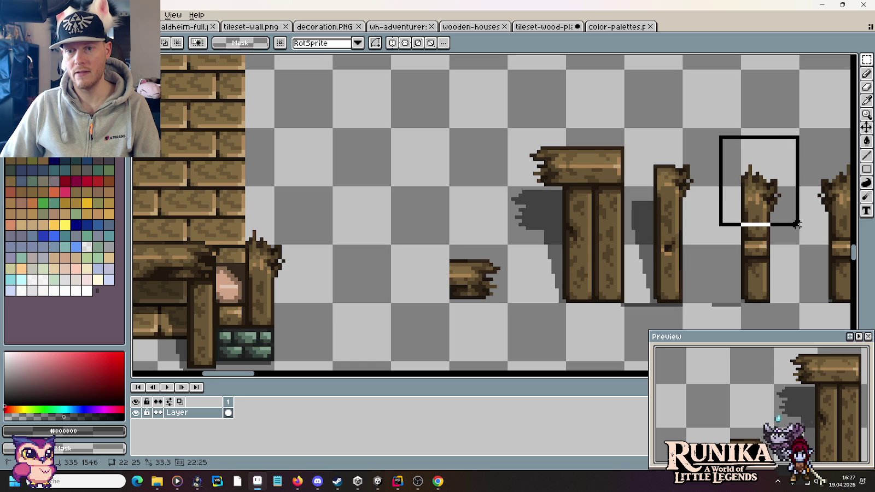
{"action": "key", "text": "ctrl+c"}
{"action": "scroll", "coordinate": [765, 219], "scroll_direction": "left", "scroll_amount": 10}
{"action": "key", "text": "ctrl+v"}
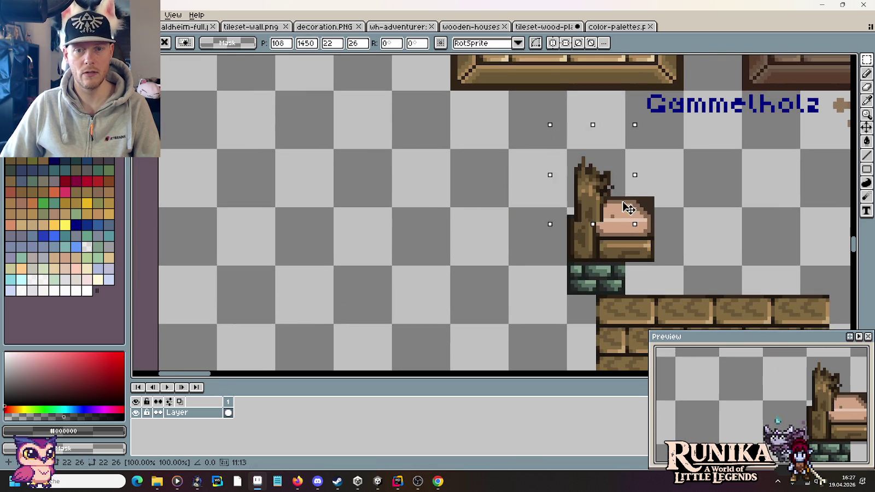
{"action": "left_click_drag", "start_coordinate": [617, 199], "coordinate": [617, 206]}
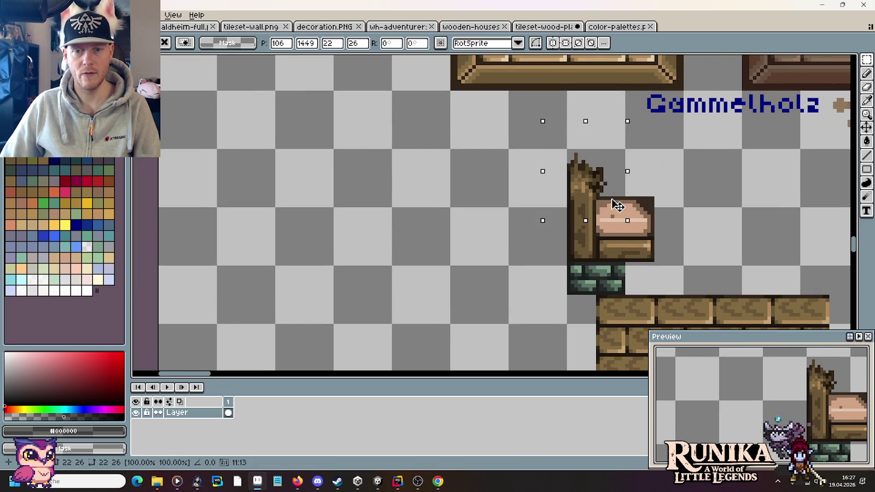
{"action": "key", "text": "Return"}
{"action": "key", "text": "ctrl+d"}
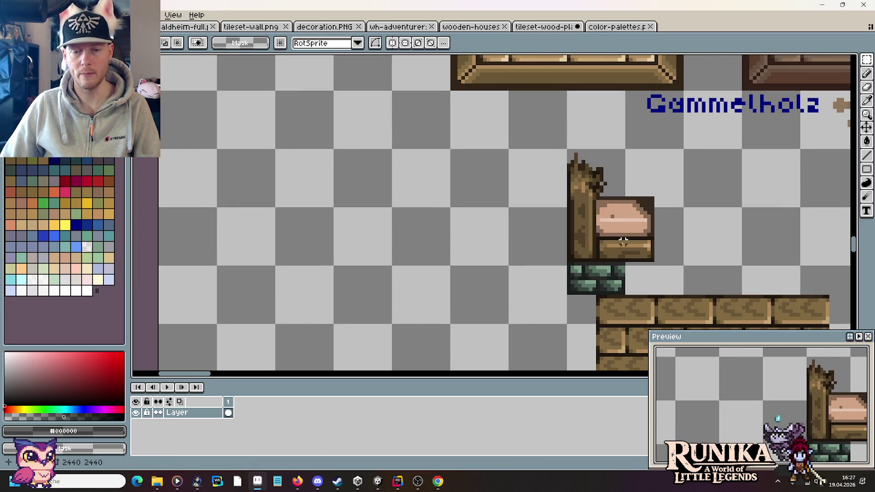
{"action": "scroll", "coordinate": [547, 219], "scroll_direction": "down", "scroll_amount": 2}
{"action": "scroll", "coordinate": [453, 146], "scroll_direction": "up", "scroll_amount": 1}
{"action": "scroll", "coordinate": [445, 273], "scroll_direction": "up", "scroll_amount": 2}
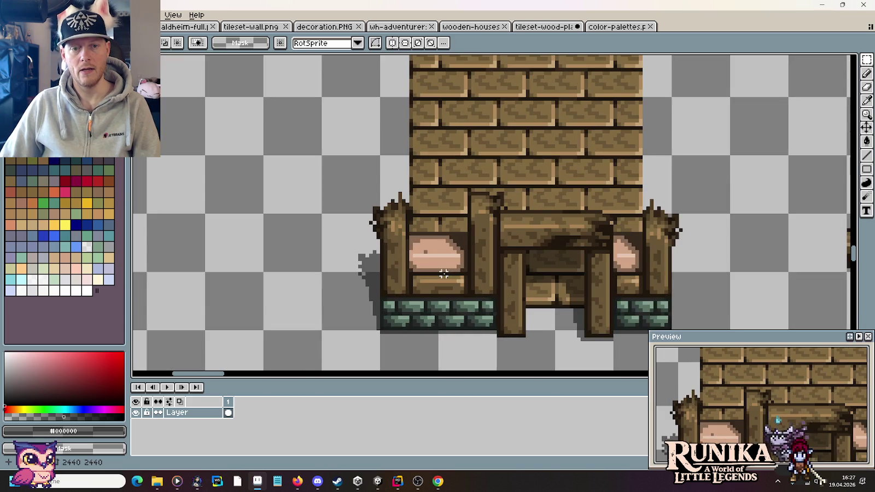
{"action": "left_click_drag", "start_coordinate": [417, 163], "coordinate": [421, 138]}
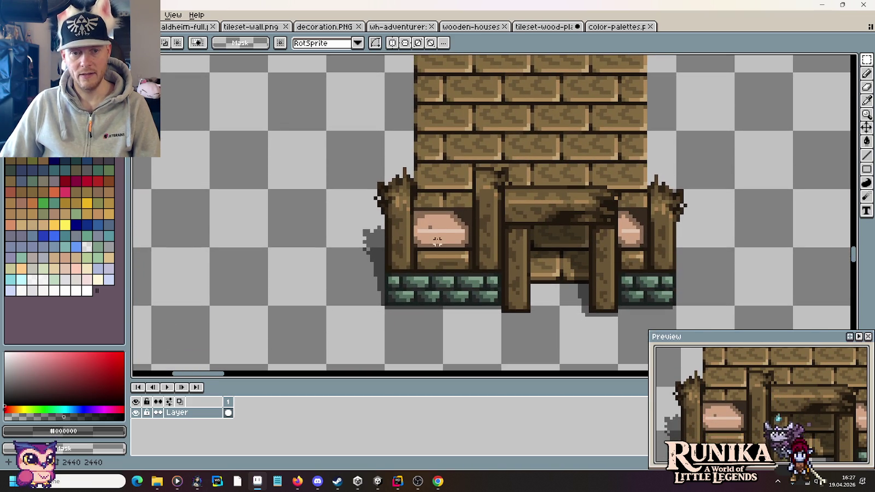
{"action": "scroll", "coordinate": [434, 230], "scroll_direction": "down", "scroll_amount": 5}
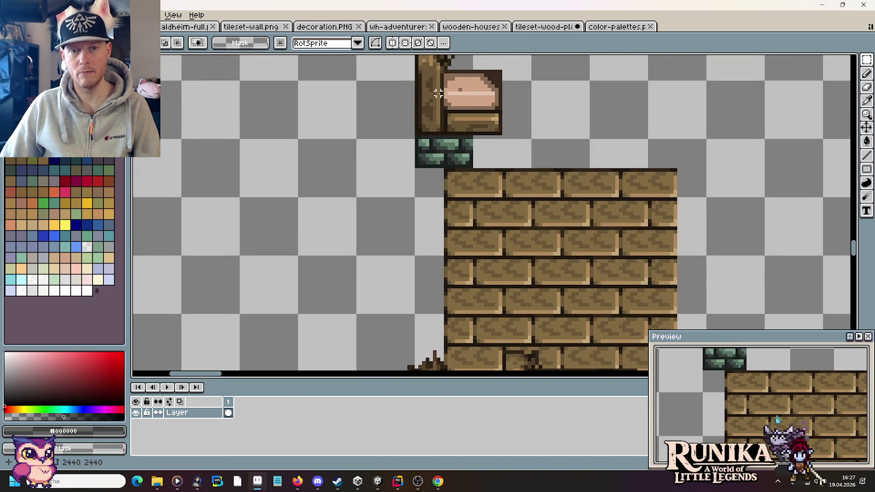
{"action": "left_click_drag", "start_coordinate": [441, 97], "coordinate": [416, 109]}
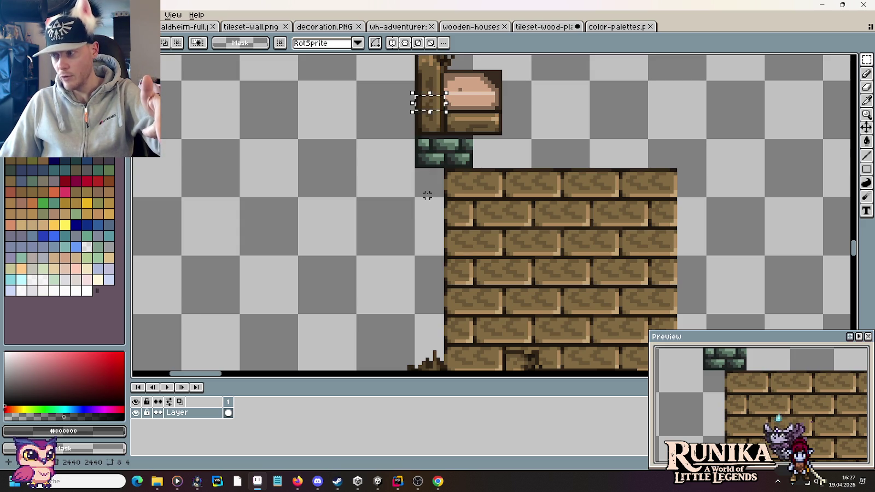
- Draw a dark brown outline line for the lower post down past the stones
{"action": "scroll", "coordinate": [450, 191], "scroll_direction": "up", "scroll_amount": 2}
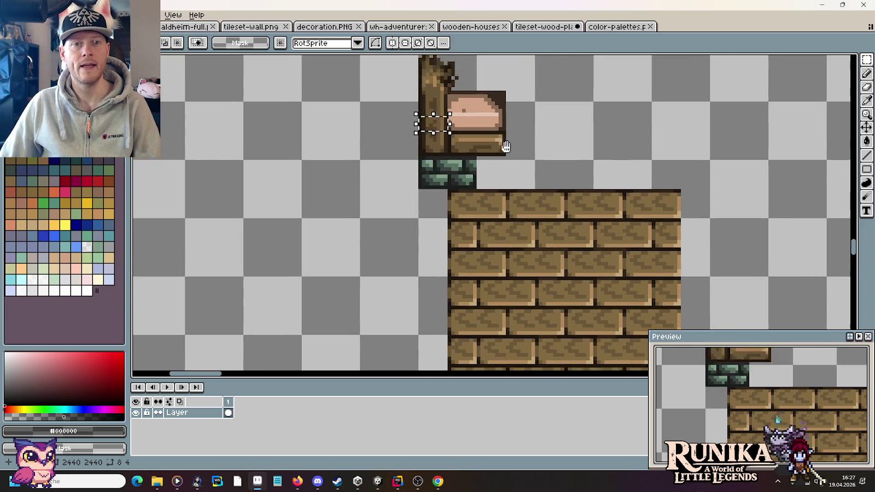
{"action": "scroll", "coordinate": [518, 173], "scroll_direction": "up", "scroll_amount": 1}
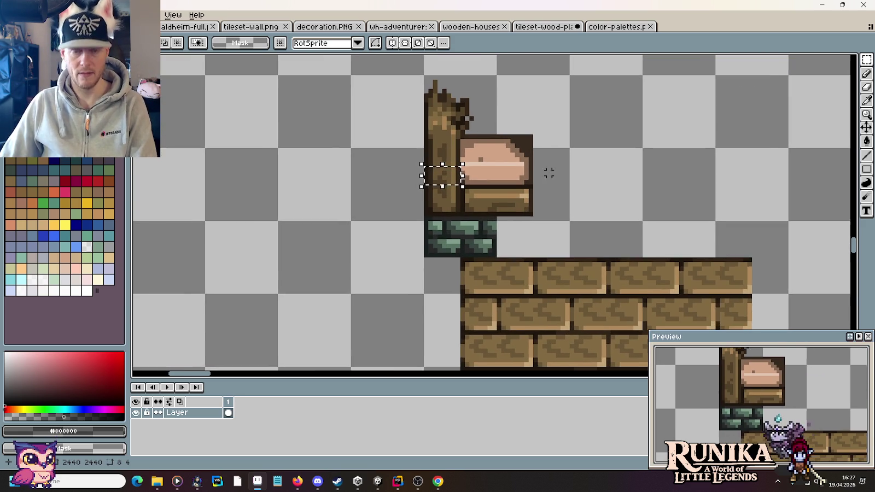
{"action": "scroll", "coordinate": [523, 154], "scroll_direction": "up", "scroll_amount": 1}
{"action": "left_click", "coordinate": [535, 152]}
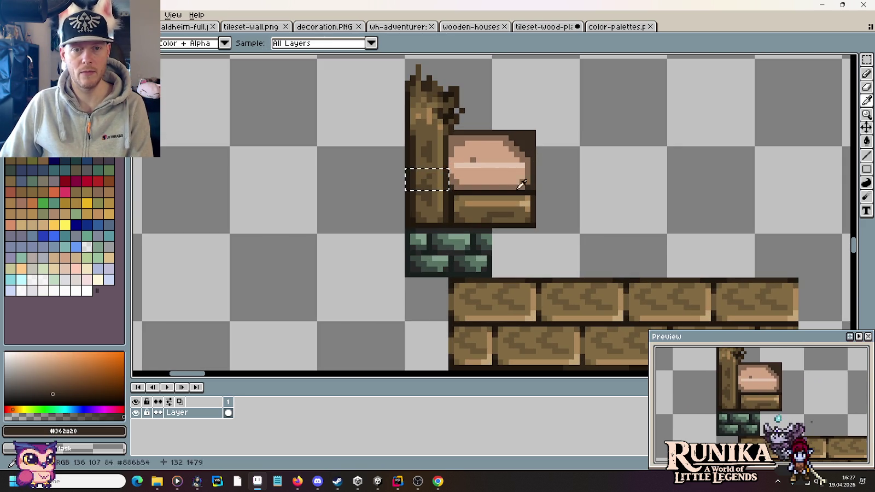
{"action": "key", "text": "ctrl+d"}
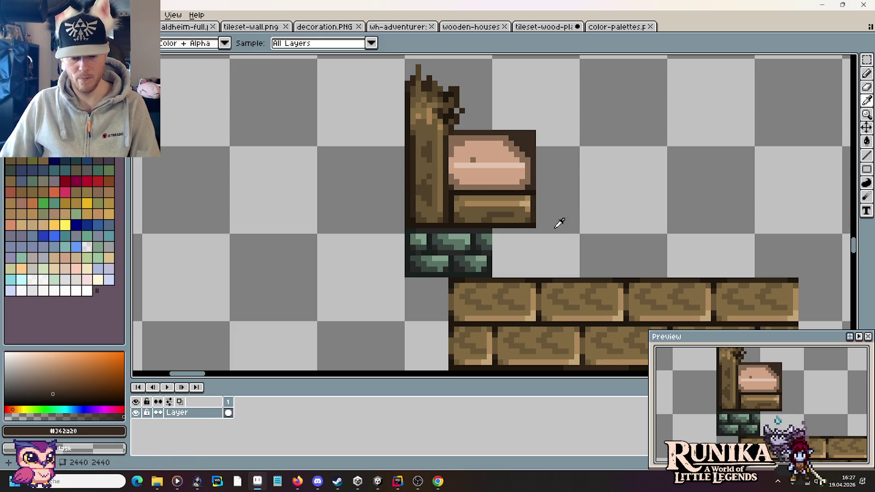
{"action": "key", "text": "m"}
{"action": "key", "text": "b"}
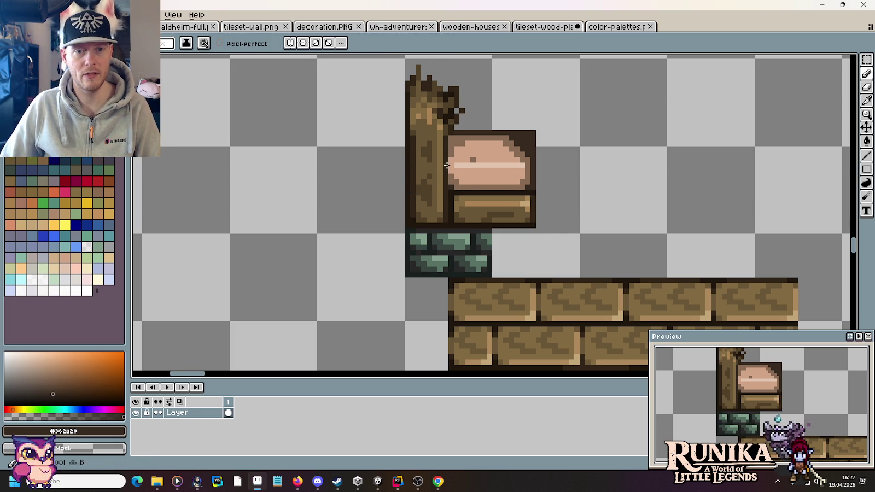
{"action": "mouse_move", "coordinate": [446, 167]}
{"action": "left_mouse_down"}
{"action": "mouse_move", "coordinate": [447, 353]}
{"action": "mouse_move", "coordinate": [406, 171]}
{"action": "left_mouse_up"}
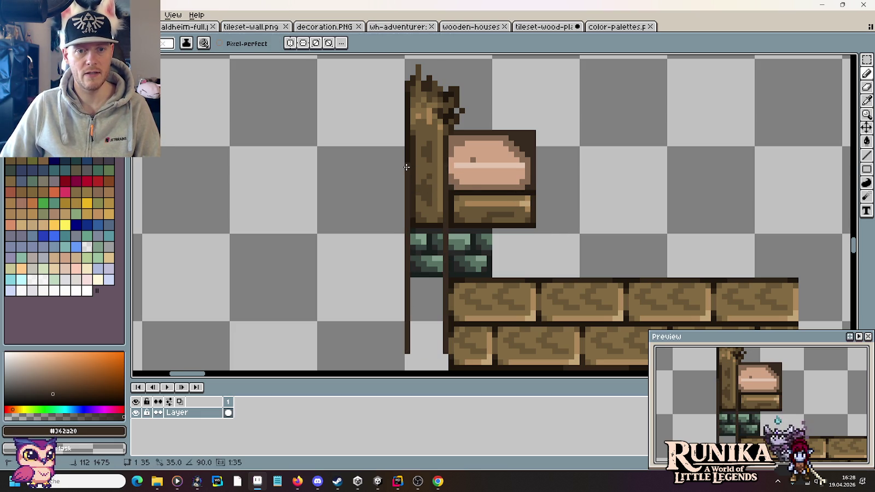
{"action": "scroll", "coordinate": [419, 159], "scroll_direction": "up", "scroll_amount": 1}
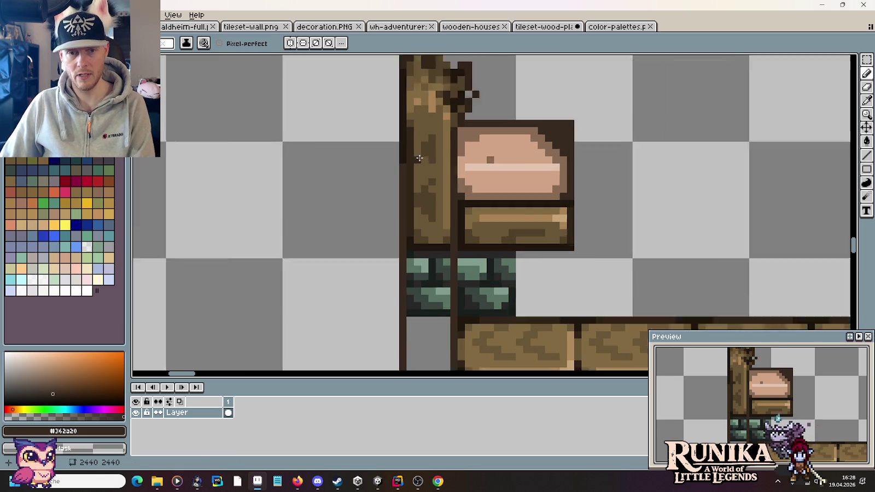
{"action": "scroll", "coordinate": [419, 158], "scroll_direction": "up", "scroll_amount": 1}
- Draw a dark break line across the post and add a mid-brown corner pixel
{"action": "key", "text": "i"}
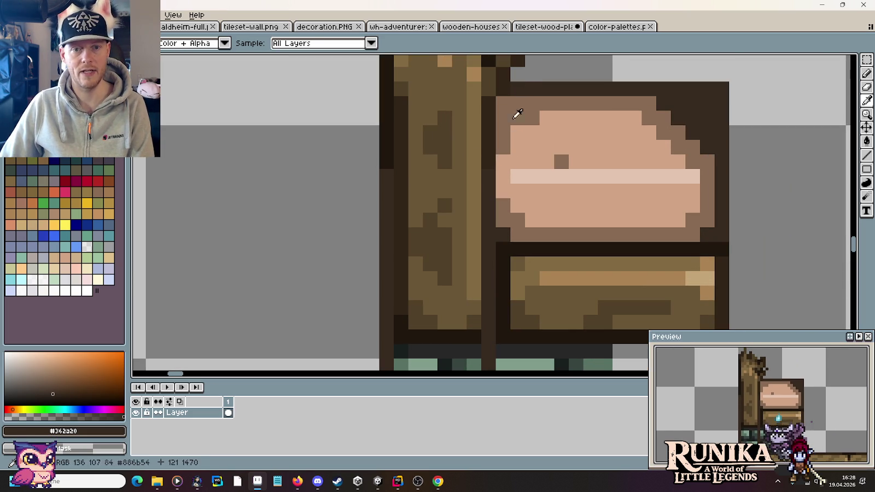
{"action": "key", "text": "b"}
{"action": "left_click", "coordinate": [485, 163], "text": "alt"}
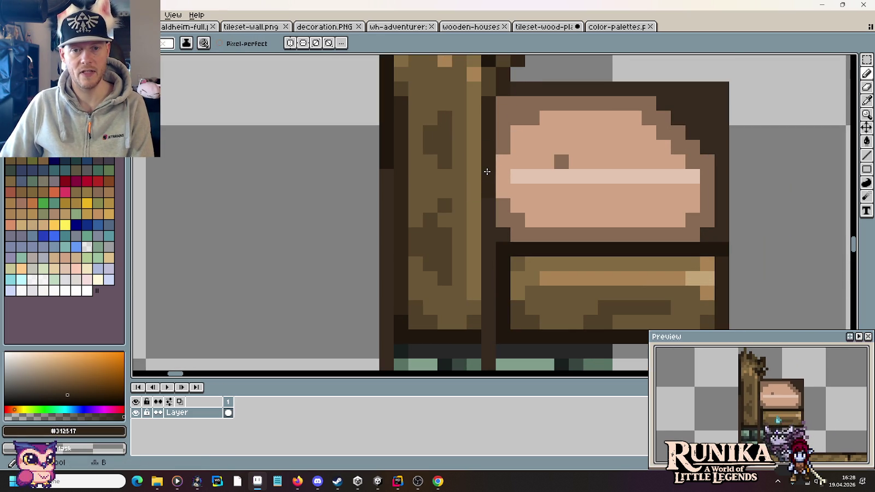
{"action": "left_click", "coordinate": [544, 88], "text": "alt"}
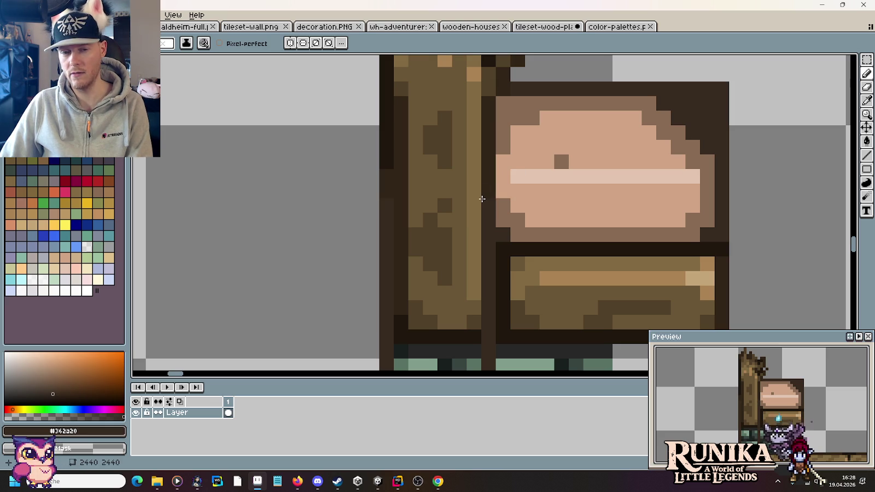
{"action": "left_click_drag", "start_coordinate": [478, 205], "coordinate": [405, 206]}
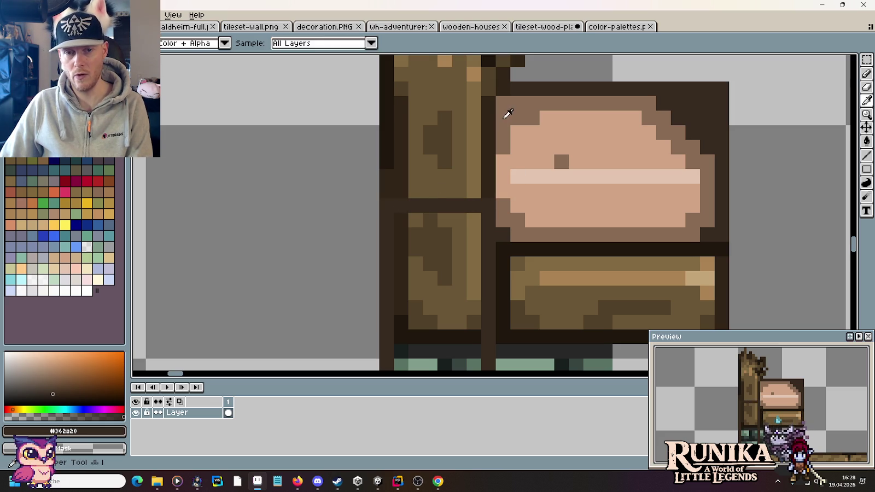
{"action": "left_click", "coordinate": [504, 113], "text": "alt"}
{"action": "left_click", "coordinate": [406, 224]}
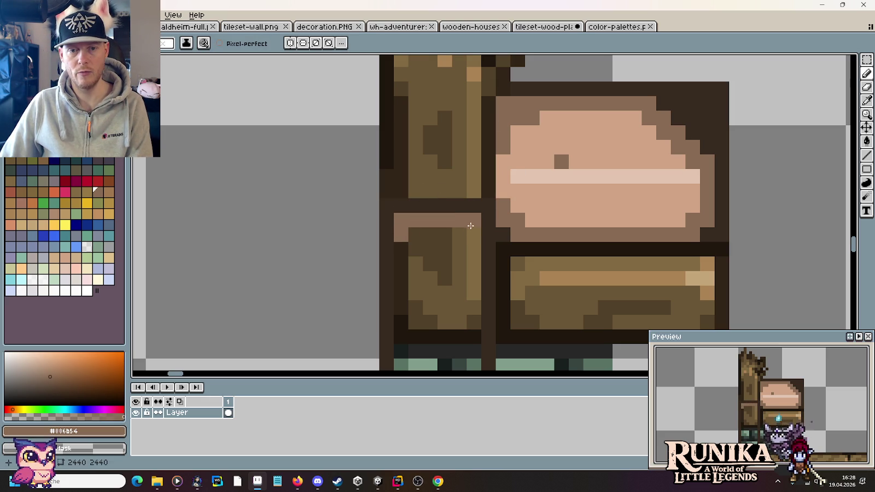
- Draw light-brown lines down the new post's right and left edges
{"action": "scroll", "coordinate": [471, 233], "scroll_direction": "down", "scroll_amount": 1}
{"action": "scroll", "coordinate": [465, 219], "scroll_direction": "down", "scroll_amount": 2}
{"action": "left_click", "coordinate": [465, 320], "text": "shift"}
{"action": "scroll", "coordinate": [460, 263], "scroll_direction": "up", "scroll_amount": 1}
{"action": "scroll", "coordinate": [457, 248], "scroll_direction": "up", "scroll_amount": 3}
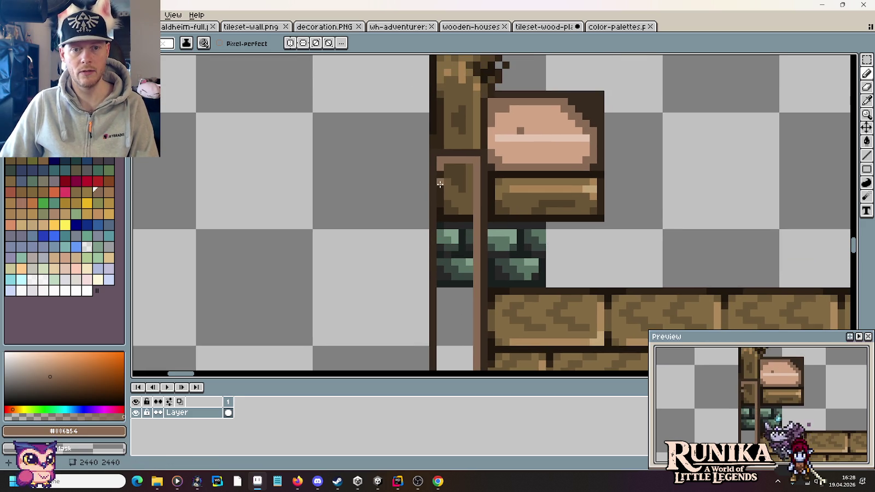
{"action": "scroll", "coordinate": [446, 258], "scroll_direction": "down", "scroll_amount": 3}
{"action": "left_click", "coordinate": [434, 328], "text": "shift"}
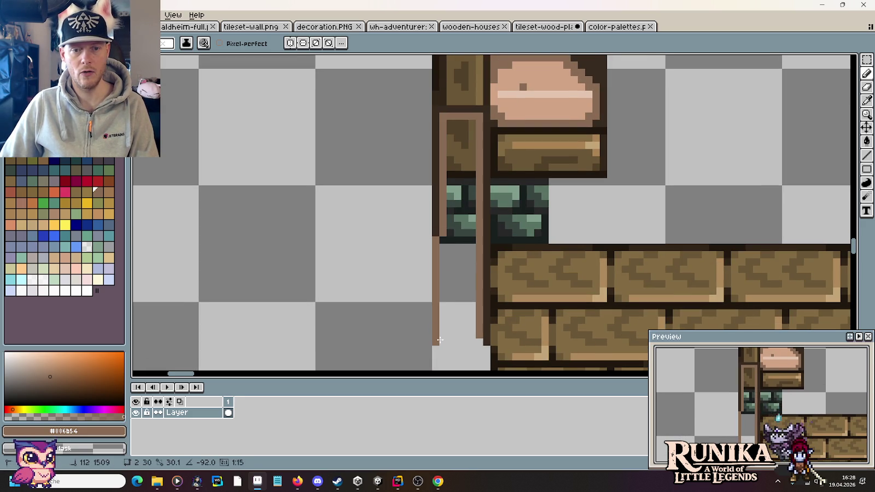
{"action": "left_click", "coordinate": [441, 341], "text": "shift"}
{"action": "scroll", "coordinate": [465, 246], "scroll_direction": "up", "scroll_amount": 2}
- Fill the new post's grey interior with peach #d1a485 and repaint its left column peach
{"action": "key", "text": "i"}
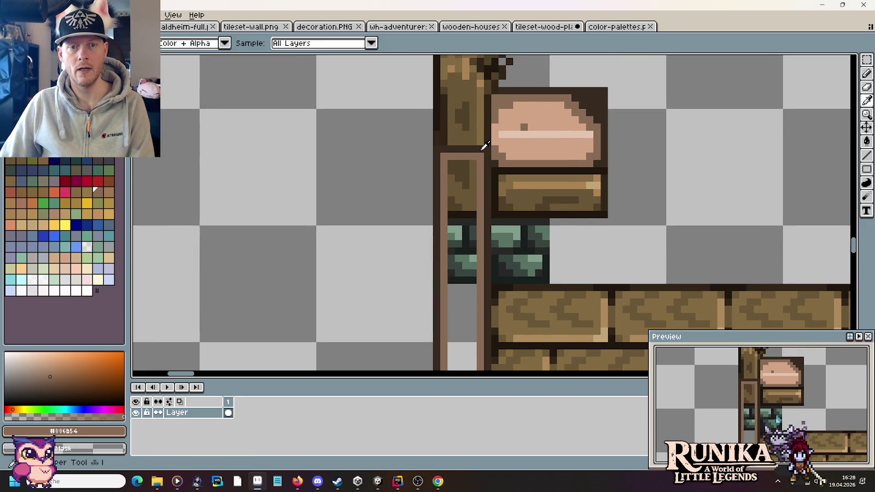
{"action": "key", "text": "b"}
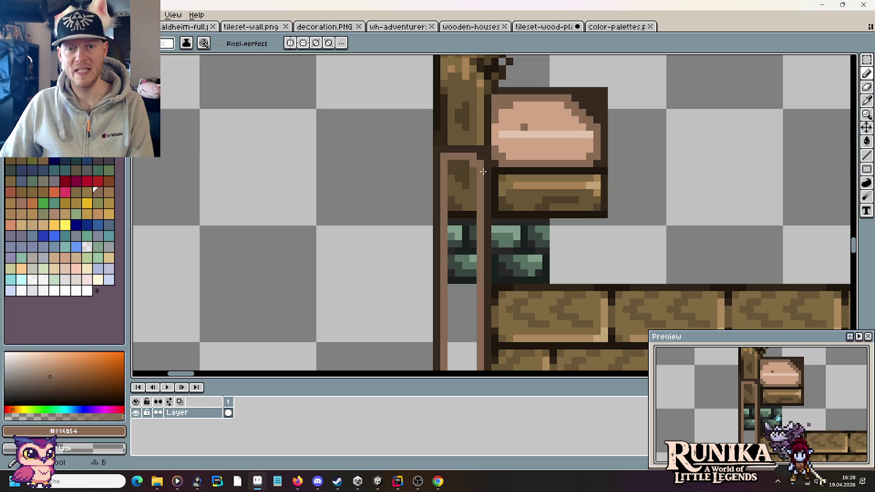
{"action": "key", "text": "i"}
{"action": "left_click", "coordinate": [527, 140]}
{"action": "scroll", "coordinate": [472, 192], "scroll_direction": "down", "scroll_amount": 5}
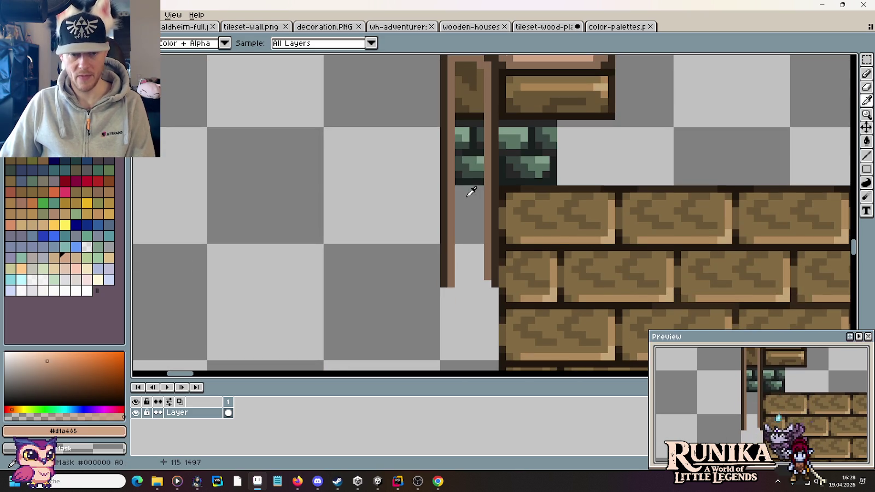
{"action": "key", "text": "b"}
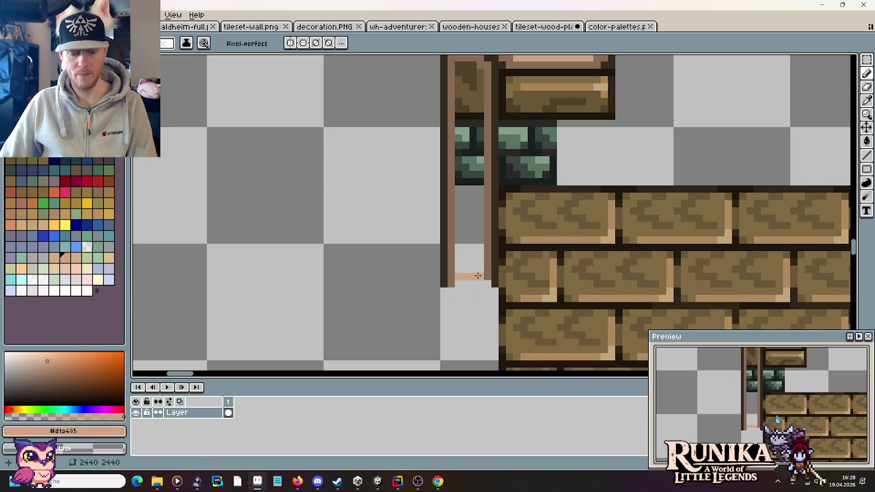
{"action": "key", "text": "g"}
{"action": "left_click", "coordinate": [472, 235]}
{"action": "scroll", "coordinate": [476, 286], "scroll_direction": "up", "scroll_amount": 5}
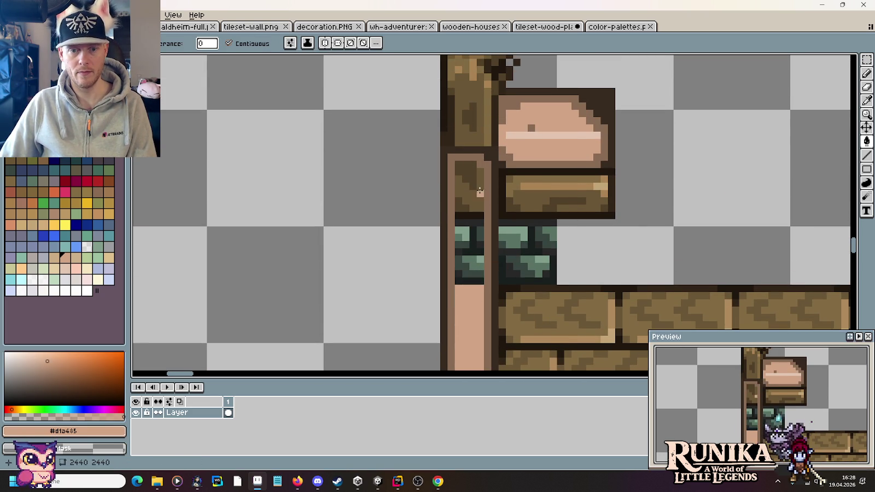
{"action": "key", "text": "b"}
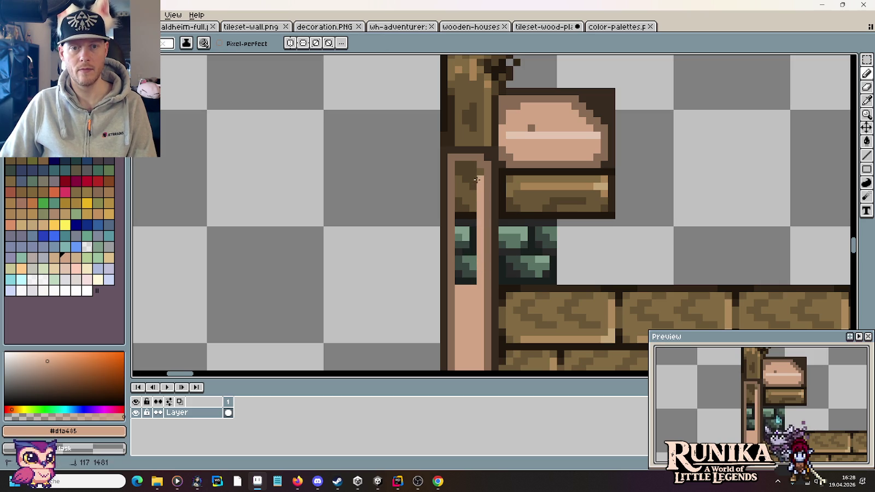
{"action": "left_click_drag", "start_coordinate": [471, 205], "coordinate": [462, 286]}
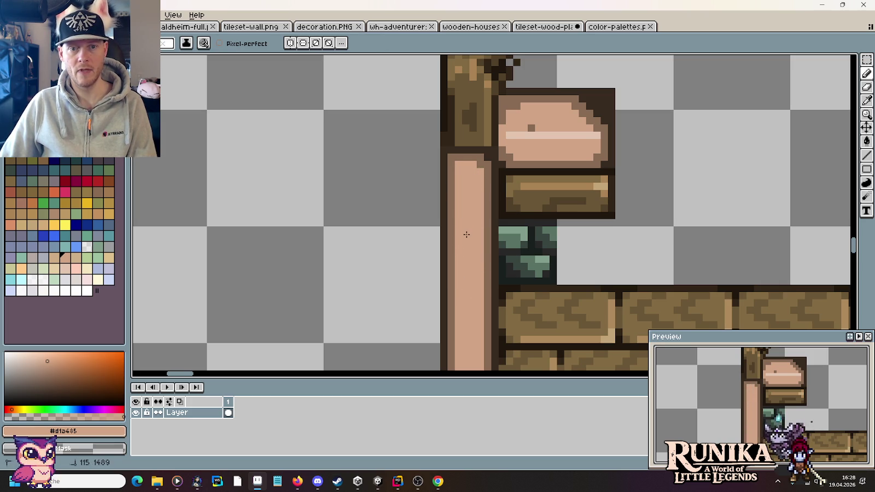
- Lighten the dark strip along the new post's right edge
{"action": "key", "text": "i"}
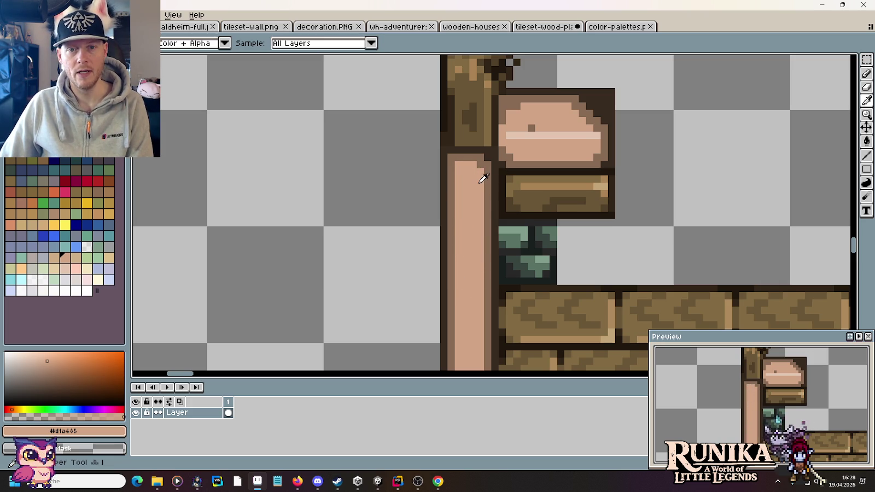
{"action": "key", "text": "b"}
{"action": "left_click_drag", "start_coordinate": [483, 177], "coordinate": [479, 250]}
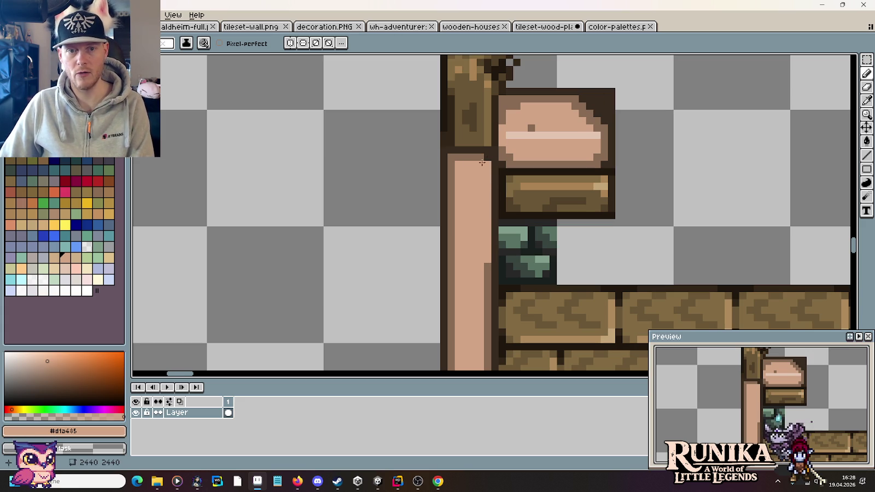
{"action": "left_click", "coordinate": [485, 148], "text": "alt"}
{"action": "left_click", "coordinate": [449, 154], "text": "alt"}
{"action": "left_click", "coordinate": [457, 163], "text": "alt"}
{"action": "key", "text": "alt"}
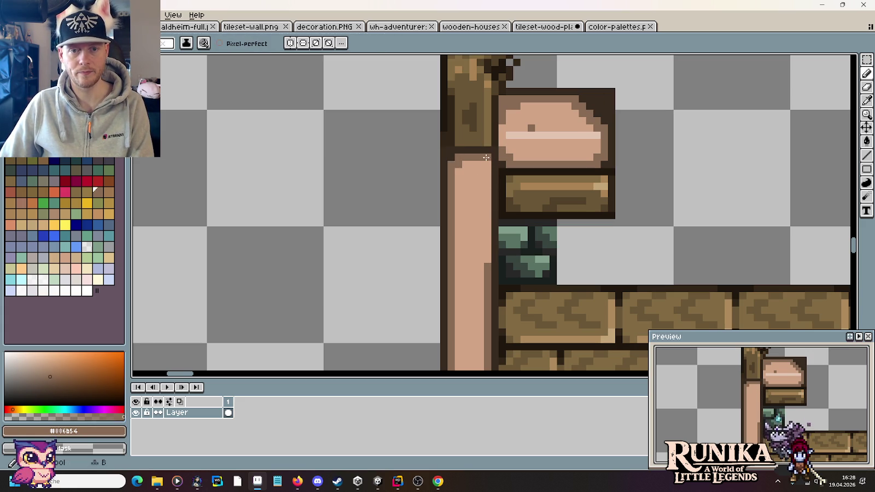
- Add light stone-colour highlight pixels at the post's top and along its body
{"action": "left_click", "coordinate": [531, 133], "text": "alt"}
{"action": "left_click", "coordinate": [486, 171]}
{"action": "left_click", "coordinate": [473, 266]}
{"action": "scroll", "coordinate": [467, 287], "scroll_direction": "down", "scroll_amount": 5}
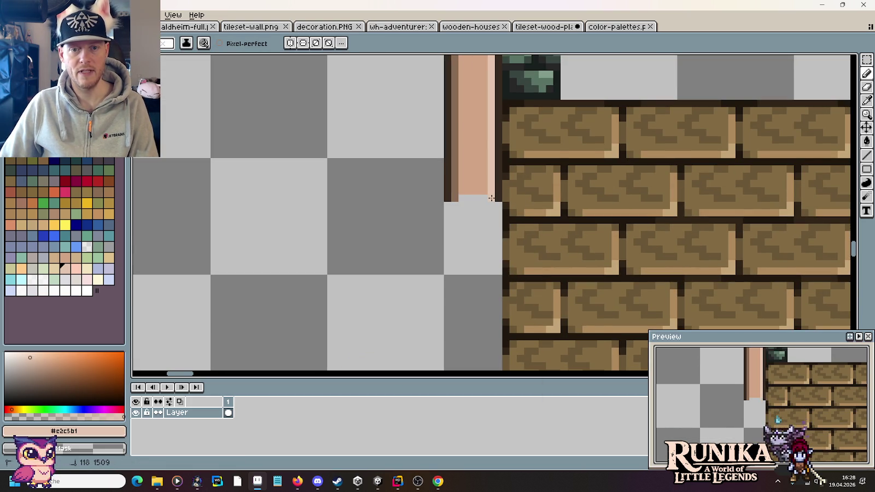
{"action": "scroll", "coordinate": [475, 289], "scroll_direction": "up", "scroll_amount": 3}
{"action": "scroll", "coordinate": [475, 279], "scroll_direction": "down", "scroll_amount": 2, "text": "ctrl"}
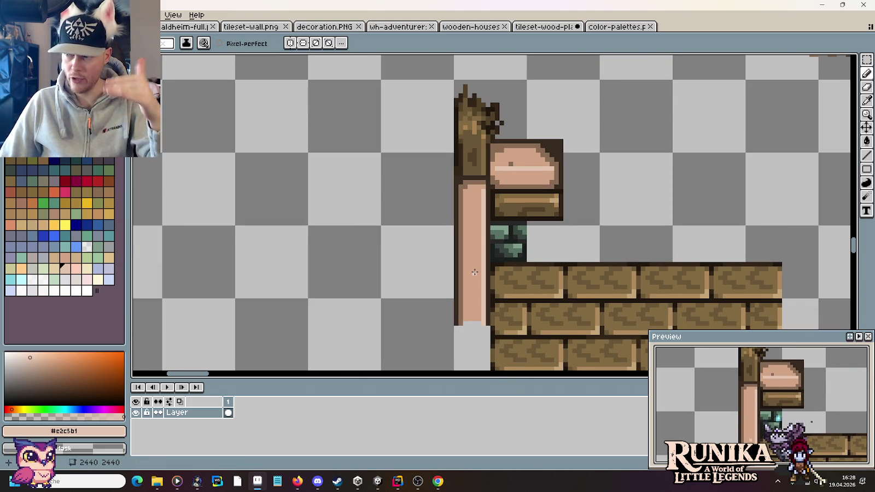
{"action": "left_click_drag", "start_coordinate": [475, 271], "coordinate": [455, 156]}
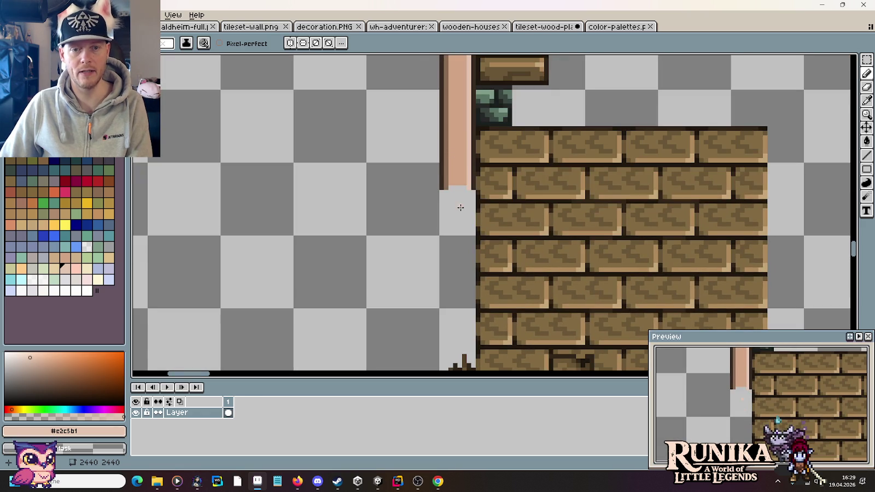
{"action": "scroll", "coordinate": [461, 208], "scroll_direction": "down", "scroll_amount": 3}
{"action": "scroll", "coordinate": [459, 219], "scroll_direction": "up", "scroll_amount": 2}
- Try copying a 16×16 post-and-brick tile to the left, then undo it and the post move
{"action": "key", "text": "m"}
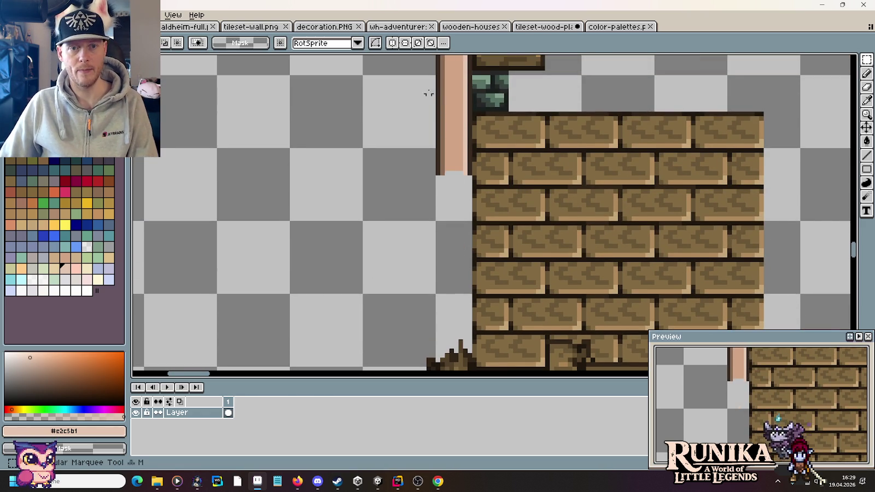
{"action": "left_click_drag", "start_coordinate": [425, 87], "coordinate": [474, 214]}
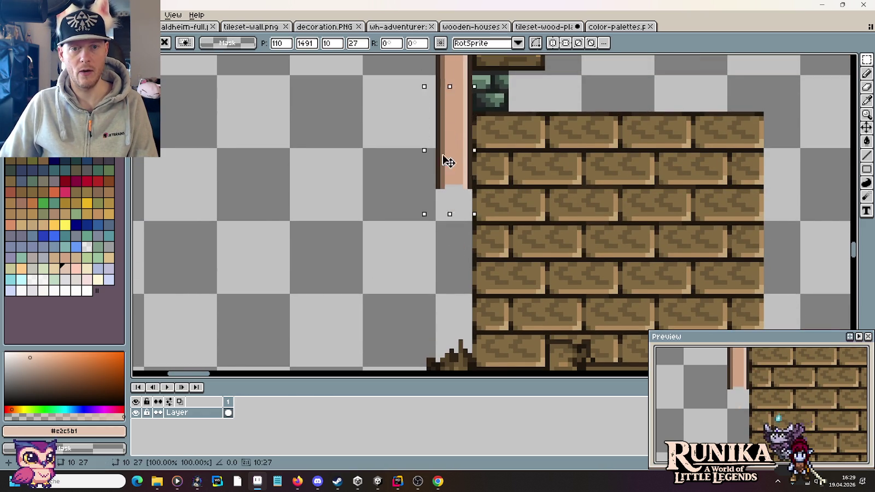
{"action": "left_click_drag", "start_coordinate": [448, 160], "coordinate": [444, 253]}
{"action": "scroll", "coordinate": [394, 273], "scroll_direction": "down", "scroll_amount": 2}
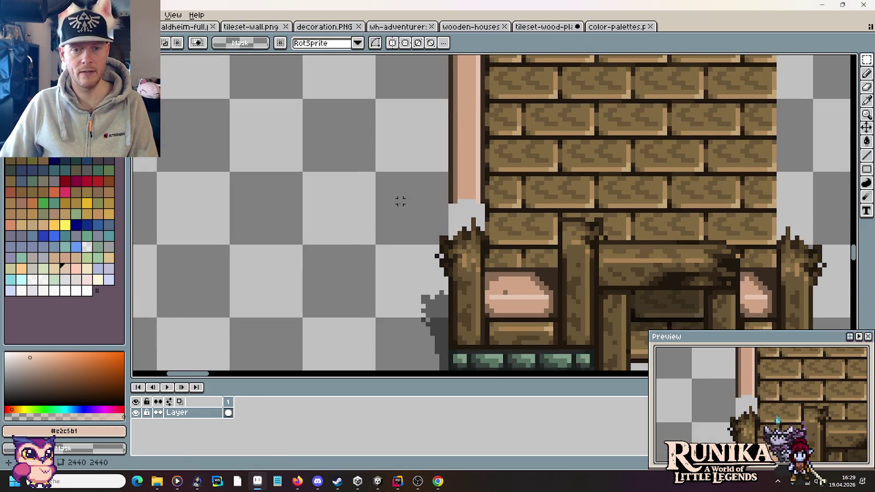
{"action": "mouse_move", "coordinate": [460, 215]}
{"action": "left_mouse_down"}
{"action": "mouse_move", "coordinate": [488, 220]}
{"action": "mouse_move", "coordinate": [335, 225]}
{"action": "left_mouse_up"}
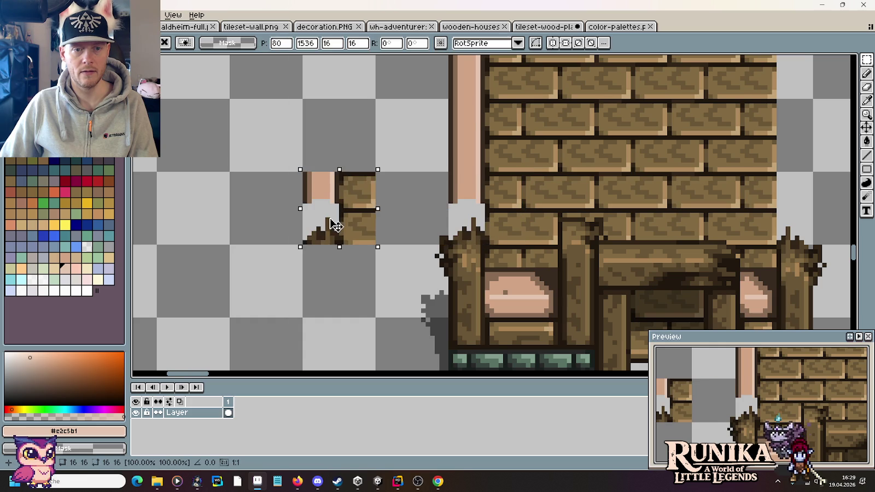
{"action": "mouse_move", "coordinate": [464, 137]}
{"action": "left_mouse_down"}
{"action": "mouse_move", "coordinate": [503, 146]}
{"action": "mouse_move", "coordinate": [504, 200]}
{"action": "left_mouse_up"}
{"action": "key", "text": "ctrl+z"}
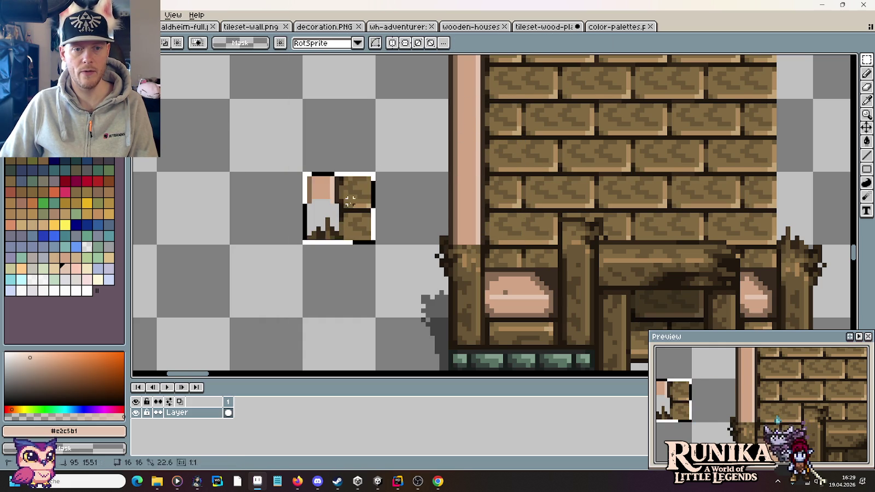
{"action": "key", "text": "ctrl+z"}
{"action": "key", "text": "ctrl+z"}
- Add one dark #362a20 pixel on the tall light post
{"action": "scroll", "coordinate": [392, 184], "scroll_direction": "down", "scroll_amount": 3}
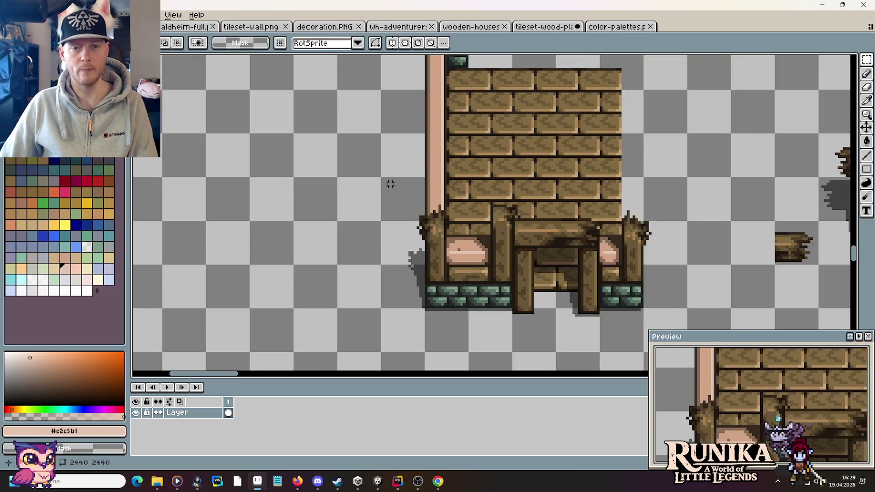
{"action": "scroll", "coordinate": [434, 240], "scroll_direction": "up", "scroll_amount": 2}
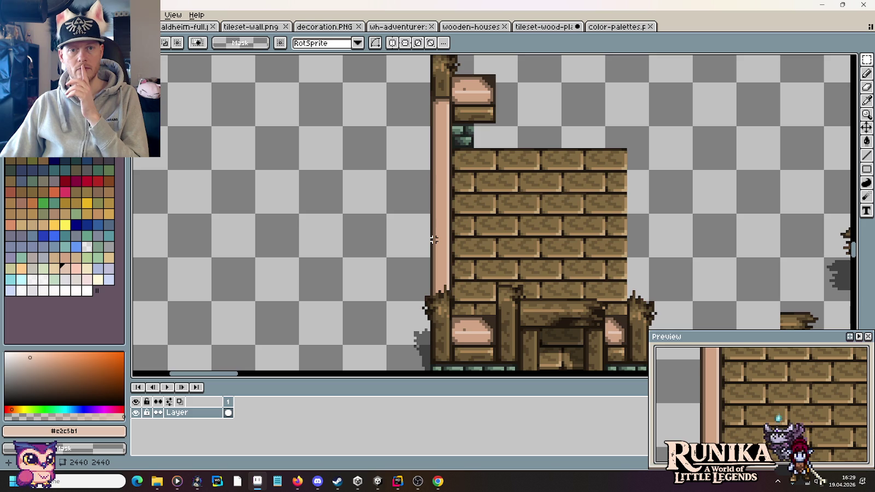
{"action": "scroll", "coordinate": [435, 116], "scroll_direction": "up", "scroll_amount": 2}
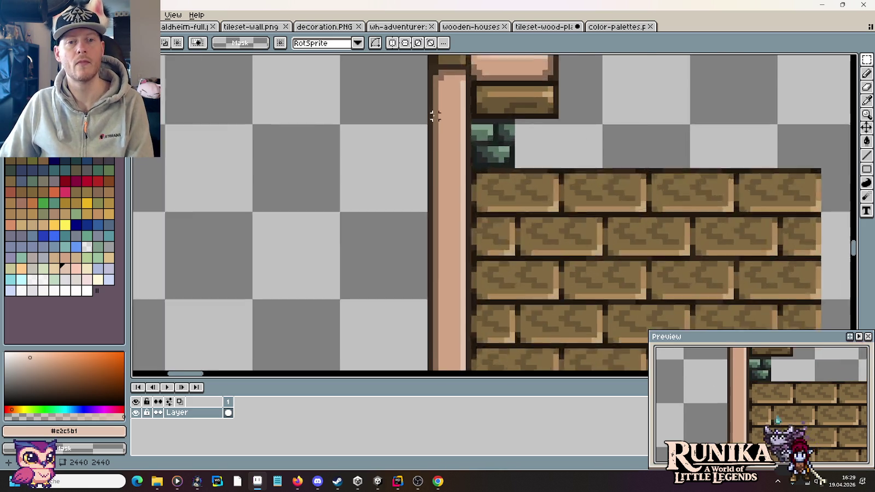
{"action": "scroll", "coordinate": [435, 116], "scroll_direction": "up", "scroll_amount": 1}
{"action": "key", "text": "b"}
{"action": "left_click", "coordinate": [471, 149], "text": "alt"}
{"action": "left_click", "coordinate": [446, 190]}
- Select the broken post top near the Gammelholz label and move it into the row of broken posts
{"action": "scroll", "coordinate": [365, 178], "scroll_direction": "down", "scroll_amount": 2}
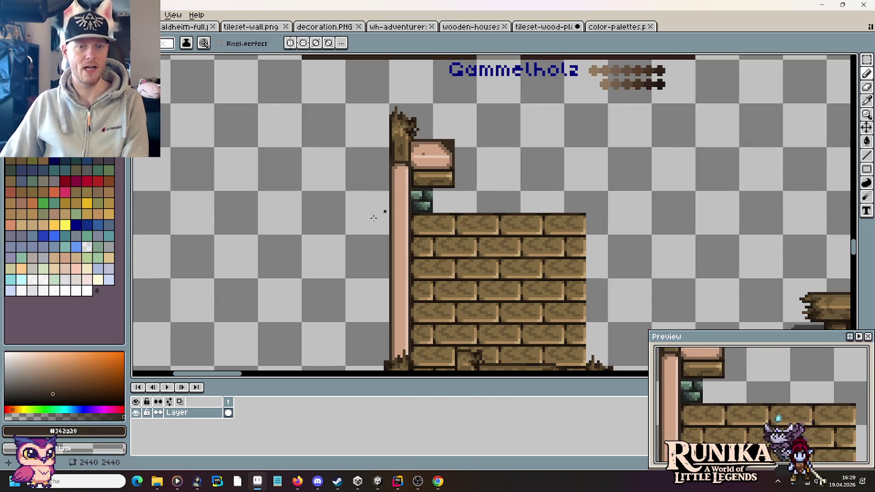
{"action": "scroll", "coordinate": [334, 238], "scroll_direction": "down", "scroll_amount": 1}
{"action": "scroll", "coordinate": [351, 184], "scroll_direction": "down", "scroll_amount": 2}
{"action": "scroll", "coordinate": [350, 219], "scroll_direction": "down", "scroll_amount": 1}
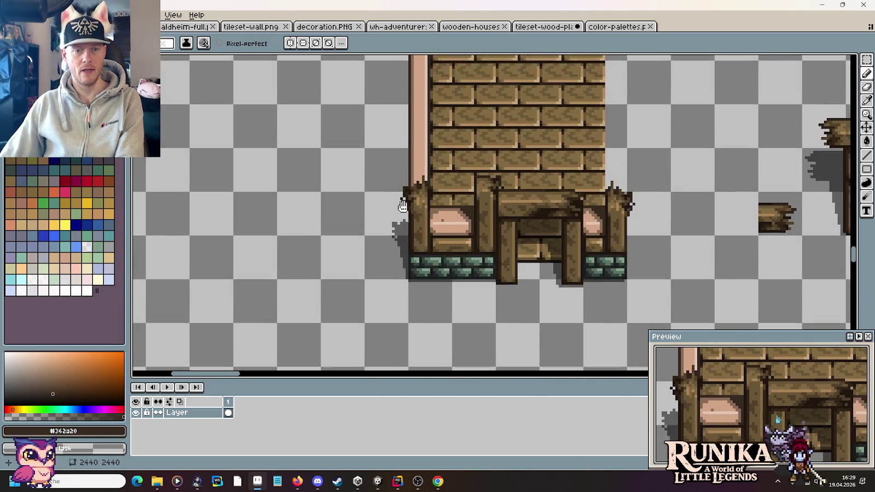
{"action": "scroll", "coordinate": [266, 182], "scroll_direction": "down", "scroll_amount": 1}
{"action": "left_click_drag", "start_coordinate": [427, 285], "coordinate": [428, 299]}
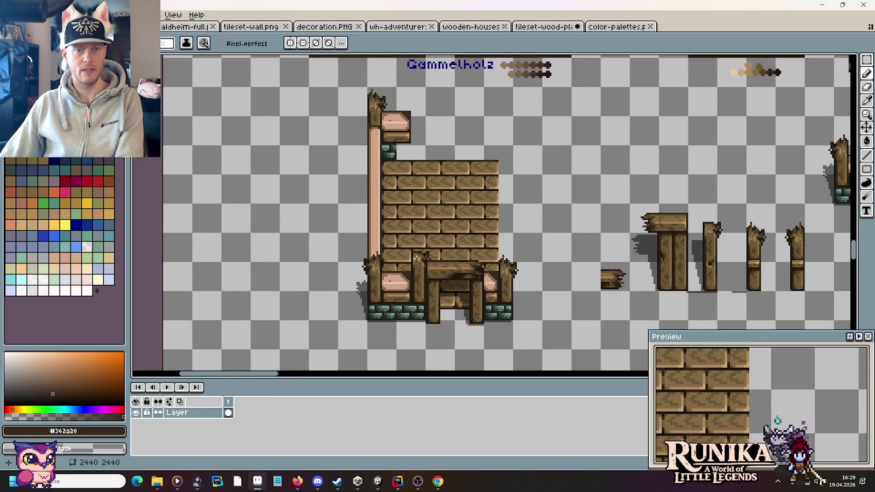
{"action": "scroll", "coordinate": [460, 258], "scroll_direction": "down", "scroll_amount": 3}
{"action": "scroll", "coordinate": [530, 282], "scroll_direction": "up", "scroll_amount": 3}
{"action": "scroll", "coordinate": [547, 290], "scroll_direction": "right", "scroll_amount": 3}
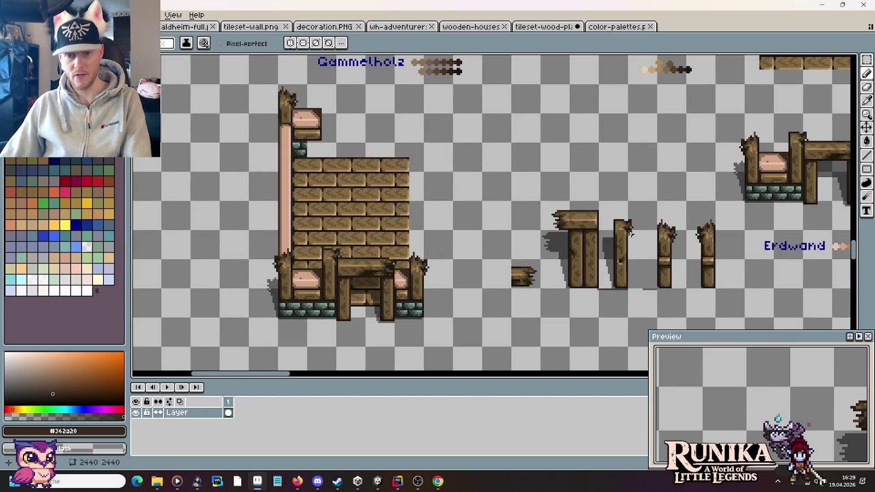
{"action": "key", "text": "m"}
{"action": "scroll", "coordinate": [401, 220], "scroll_direction": "up", "scroll_amount": 2}
{"action": "scroll", "coordinate": [464, 241], "scroll_direction": "left", "scroll_amount": 3}
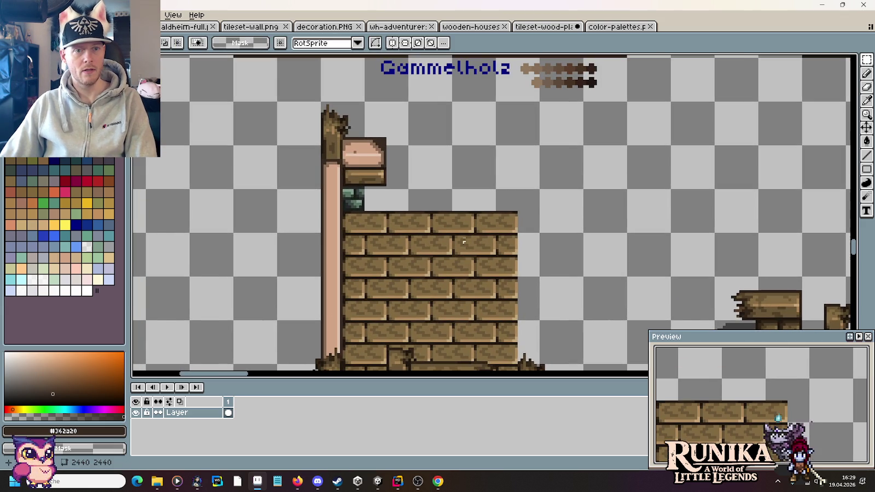
{"action": "mouse_move", "coordinate": [340, 157]}
{"action": "left_mouse_down"}
{"action": "mouse_move", "coordinate": [324, 113]}
{"action": "mouse_move", "coordinate": [627, 167]}
{"action": "mouse_move", "coordinate": [625, 174]}
{"action": "left_mouse_up"}
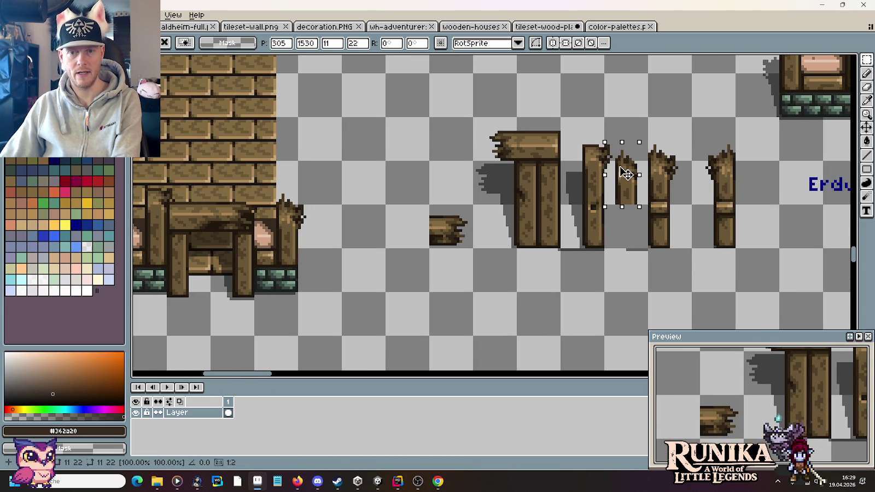
- Move a loose post piece to the left of the wall and delete a small stray wood scrap
{"action": "key", "text": "Escape"}
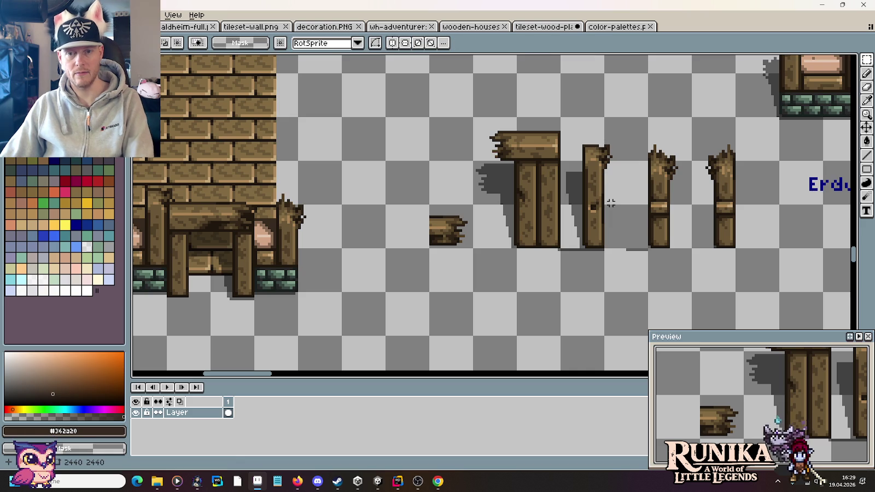
{"action": "mouse_move", "coordinate": [610, 201]}
{"action": "left_mouse_down"}
{"action": "mouse_move", "coordinate": [599, 133]}
{"action": "mouse_move", "coordinate": [583, 126]}
{"action": "left_mouse_up"}
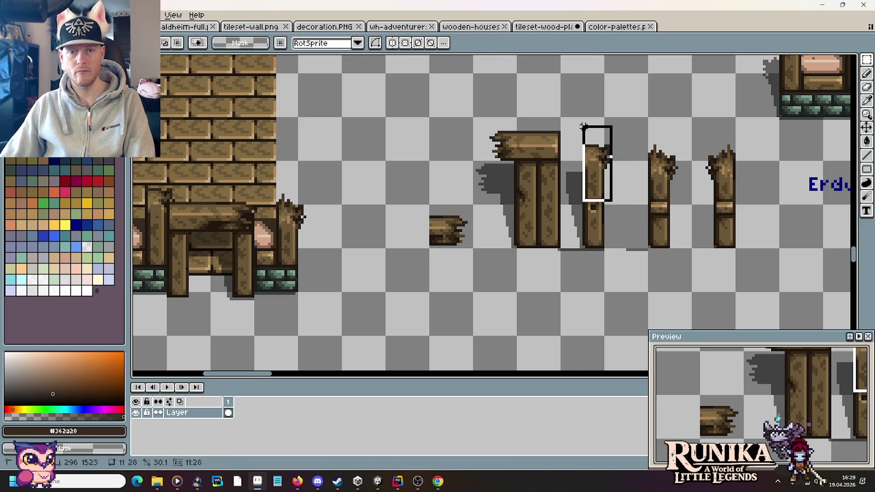
{"action": "mouse_move", "coordinate": [596, 164]}
{"action": "left_mouse_down"}
{"action": "mouse_move", "coordinate": [520, 161]}
{"action": "mouse_move", "coordinate": [460, 210]}
{"action": "left_mouse_up"}
{"action": "mouse_move", "coordinate": [425, 177]}
{"action": "left_mouse_down"}
{"action": "mouse_move", "coordinate": [507, 246]}
{"action": "mouse_move", "coordinate": [504, 239]}
{"action": "mouse_move", "coordinate": [587, 240]}
{"action": "mouse_move", "coordinate": [580, 226]}
{"action": "mouse_move", "coordinate": [579, 243]}
{"action": "mouse_move", "coordinate": [579, 221]}
{"action": "left_mouse_up"}
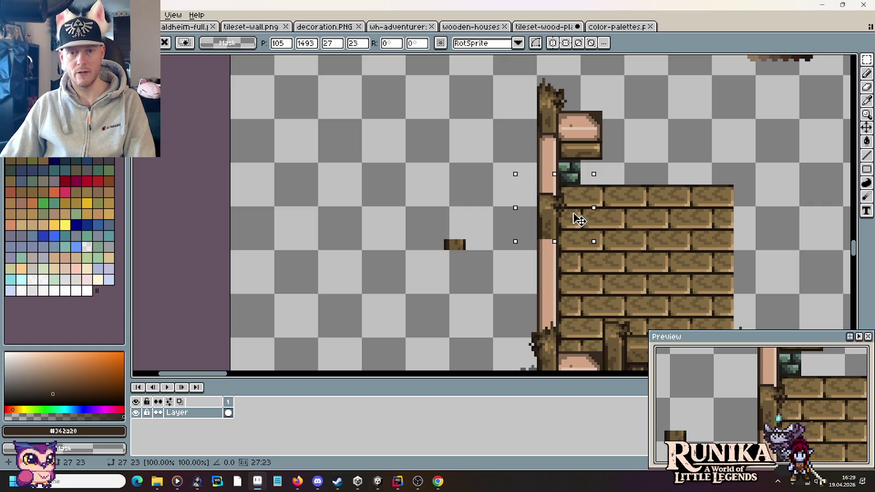
{"action": "mouse_move", "coordinate": [578, 219]}
{"action": "left_mouse_down"}
{"action": "mouse_move", "coordinate": [489, 189]}
{"action": "mouse_move", "coordinate": [561, 230]}
{"action": "mouse_move", "coordinate": [499, 195]}
{"action": "left_mouse_up"}
{"action": "left_click", "coordinate": [421, 264]}
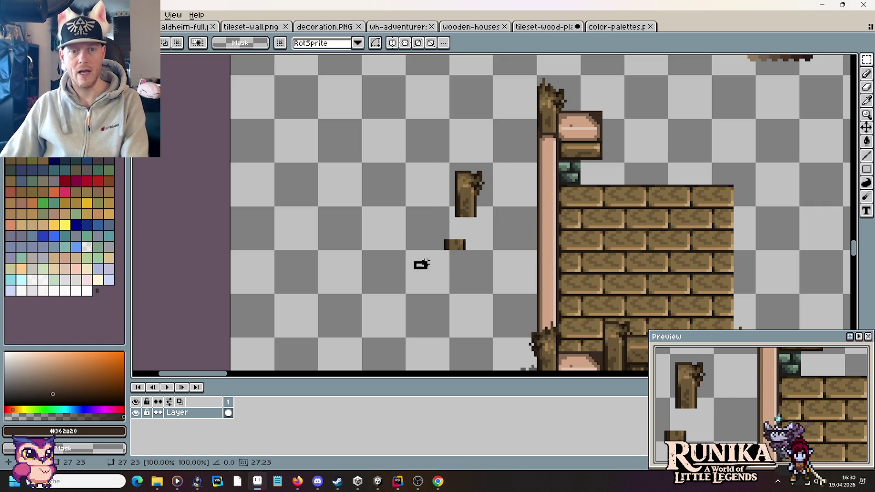
{"action": "left_click_drag", "start_coordinate": [416, 271], "coordinate": [487, 221]}
{"action": "key", "text": "Delete"}
{"action": "scroll", "coordinate": [356, 144], "scroll_direction": "right", "scroll_amount": 10}
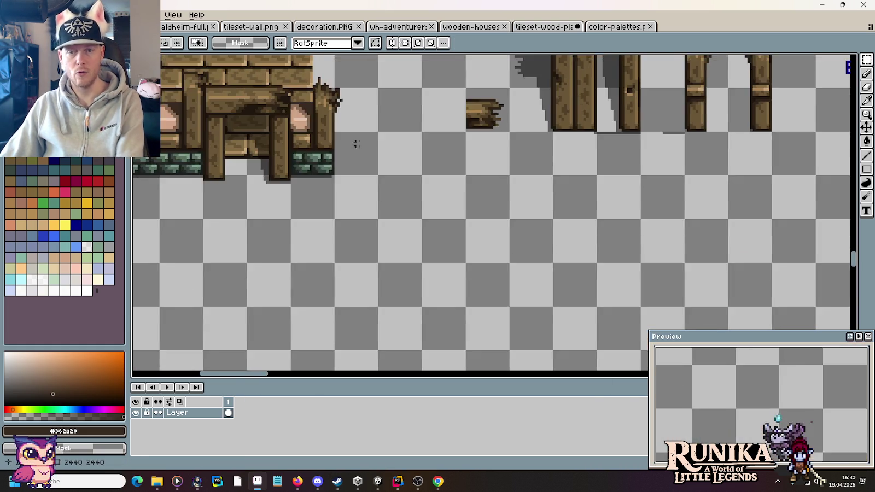
{"action": "scroll", "coordinate": [356, 144], "scroll_direction": "up", "scroll_amount": 5}
{"action": "scroll", "coordinate": [356, 144], "scroll_direction": "right", "scroll_amount": 2}
- Copy and paste a broken post top, then join a lower post piece beneath it
{"action": "left_click_drag", "start_coordinate": [679, 163], "coordinate": [723, 217]}
{"action": "key", "text": "ctrl+c"}
{"action": "key", "text": "ctrl+v"}
{"action": "scroll", "coordinate": [492, 214], "scroll_direction": "left", "scroll_amount": 8}
{"action": "scroll", "coordinate": [493, 213], "scroll_direction": "up", "scroll_amount": 3}
{"action": "left_click_drag", "start_coordinate": [280, 137], "coordinate": [312, 178]}
{"action": "left_click_drag", "start_coordinate": [363, 162], "coordinate": [404, 258]}
{"action": "left_click_drag", "start_coordinate": [398, 218], "coordinate": [333, 224]}
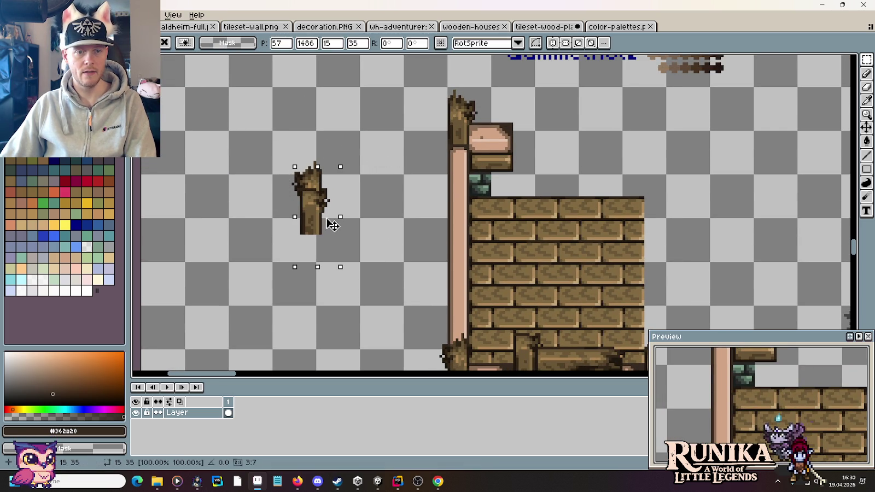
- Move the assembled broken post against the brick wall's left side and commit it
{"action": "left_click_drag", "start_coordinate": [244, 119], "coordinate": [367, 260]}
{"action": "mouse_move", "coordinate": [354, 213]}
{"action": "left_mouse_down"}
{"action": "mouse_move", "coordinate": [498, 234]}
{"action": "mouse_move", "coordinate": [497, 251]}
{"action": "mouse_move", "coordinate": [498, 225]}
{"action": "left_mouse_up"}
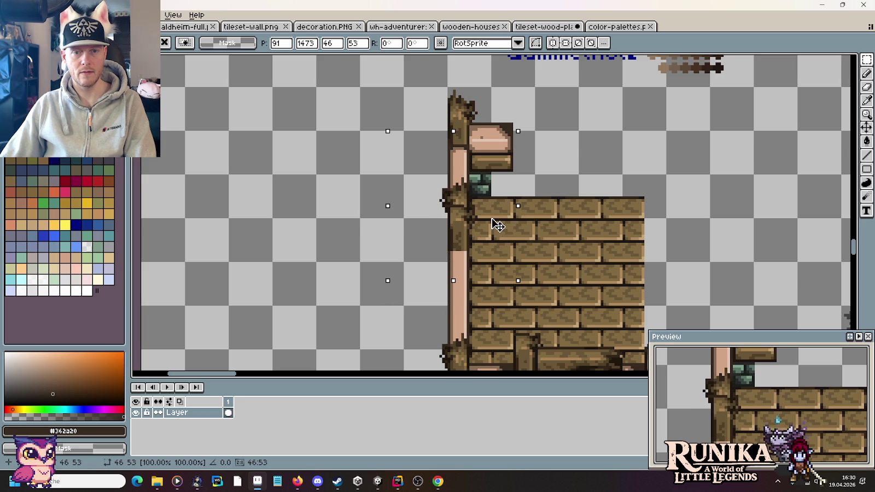
{"action": "key", "text": "Return"}
{"action": "key", "text": "ctrl+d"}
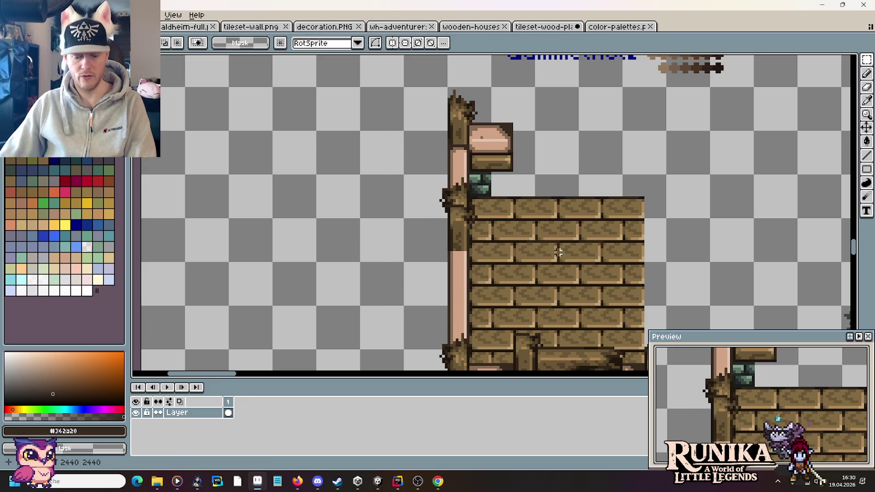
{"action": "scroll", "coordinate": [446, 136], "scroll_direction": "up", "scroll_amount": 3}
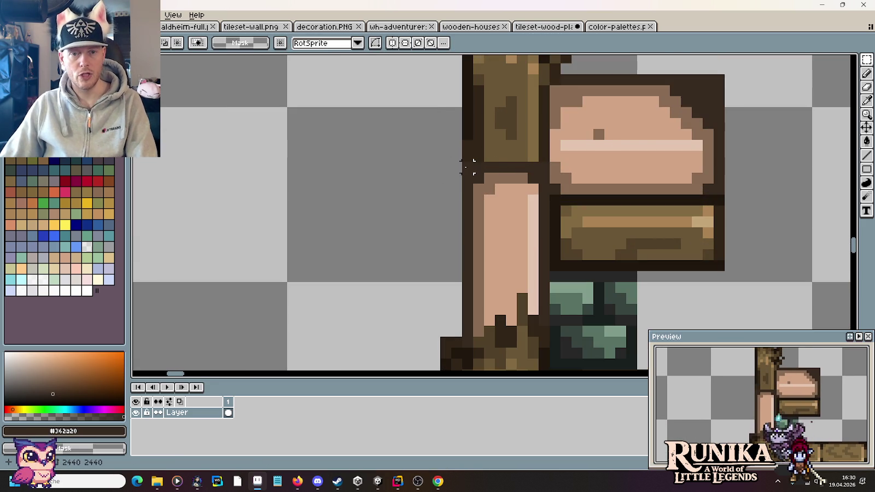
- Shift an 8x5 pixel block down the post and commit it
{"action": "key", "text": "b"}
{"action": "left_click", "coordinate": [466, 142], "text": "alt"}
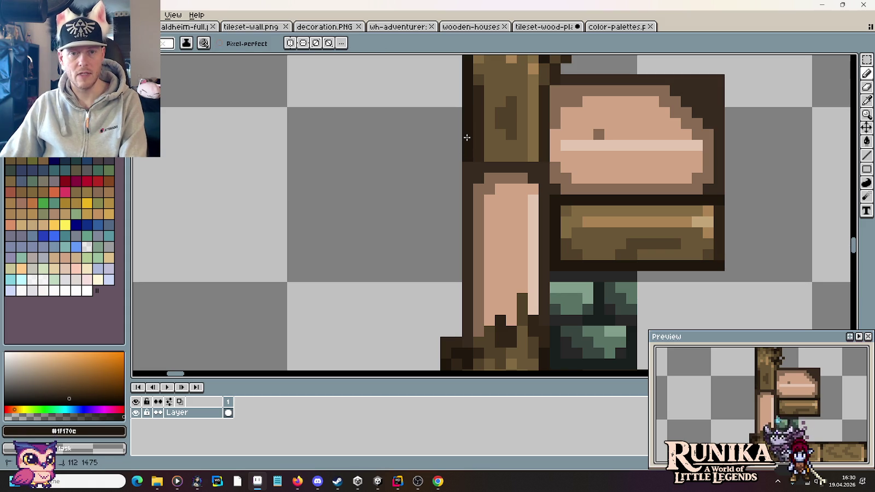
{"action": "key", "text": "i"}
{"action": "key", "text": "m"}
{"action": "mouse_move", "coordinate": [463, 164]}
{"action": "left_mouse_down"}
{"action": "mouse_move", "coordinate": [550, 219]}
{"action": "mouse_move", "coordinate": [519, 377]}
{"action": "mouse_move", "coordinate": [521, 269]}
{"action": "left_mouse_up"}
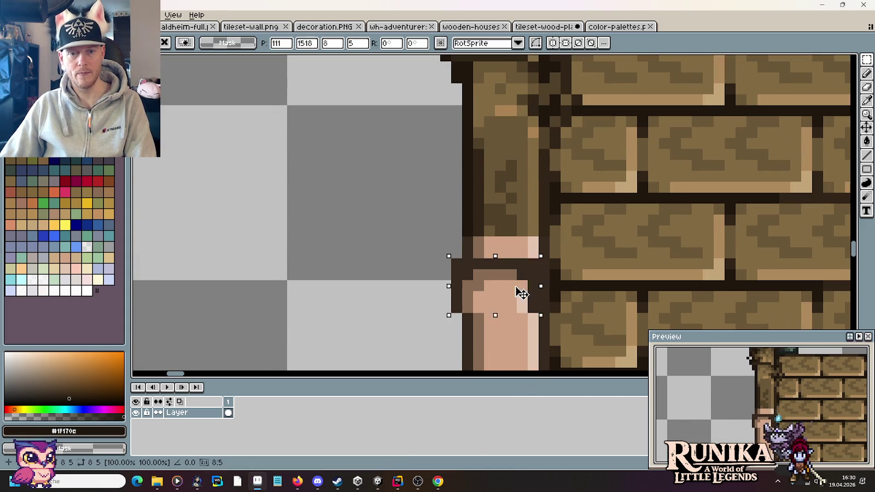
{"action": "key", "text": "Return"}
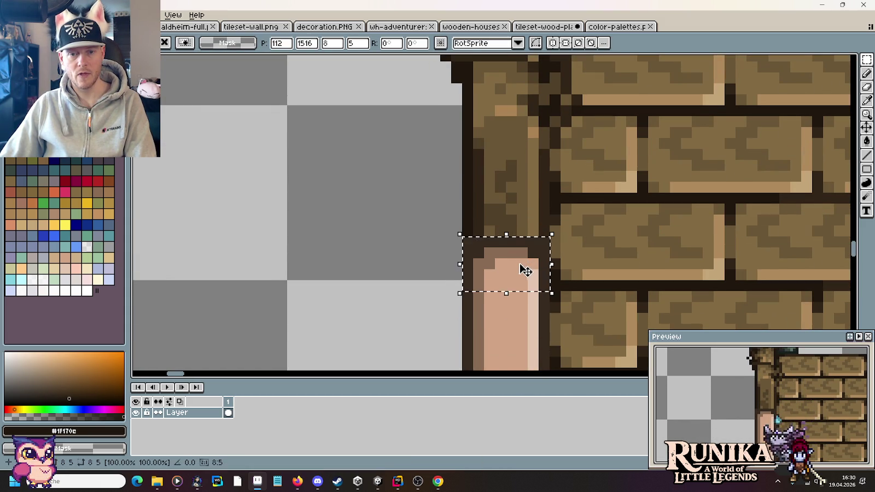
{"action": "key", "text": "ctrl+d"}
- Paste the copied 8x3 piece beside the lower window, position it and commit
{"action": "scroll", "coordinate": [449, 189], "scroll_direction": "down", "scroll_amount": 2}
{"action": "scroll", "coordinate": [449, 189], "scroll_direction": "down", "scroll_amount": 2}
{"action": "scroll", "coordinate": [449, 189], "scroll_direction": "down", "scroll_amount": 2}
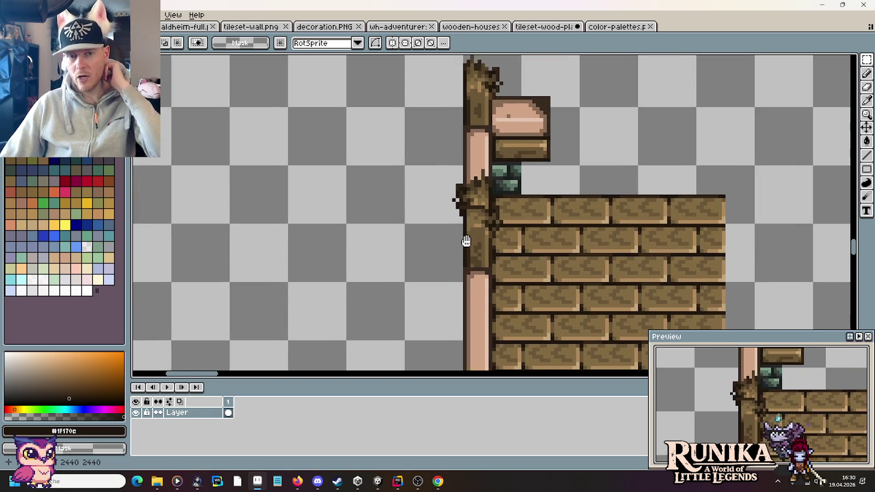
{"action": "scroll", "coordinate": [449, 185], "scroll_direction": "down", "scroll_amount": 3}
{"action": "scroll", "coordinate": [451, 179], "scroll_direction": "down", "scroll_amount": 1}
{"action": "scroll", "coordinate": [450, 179], "scroll_direction": "up", "scroll_amount": 1}
{"action": "scroll", "coordinate": [424, 211], "scroll_direction": "up", "scroll_amount": 1}
{"action": "left_click_drag", "start_coordinate": [378, 272], "coordinate": [481, 228]}
{"action": "scroll", "coordinate": [453, 239], "scroll_direction": "down", "scroll_amount": 2}
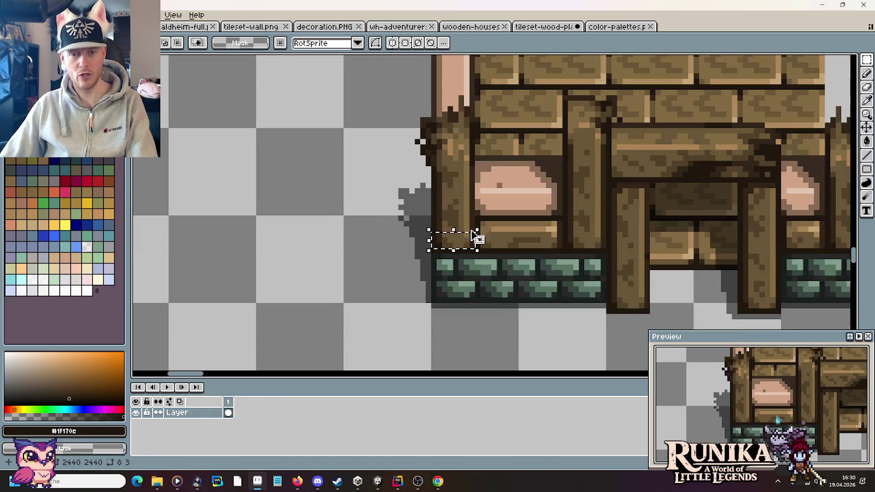
{"action": "scroll", "coordinate": [448, 241], "scroll_direction": "up", "scroll_amount": 2}
{"action": "scroll", "coordinate": [498, 96], "scroll_direction": "up", "scroll_amount": 2}
{"action": "key", "text": "ctrl+v"}
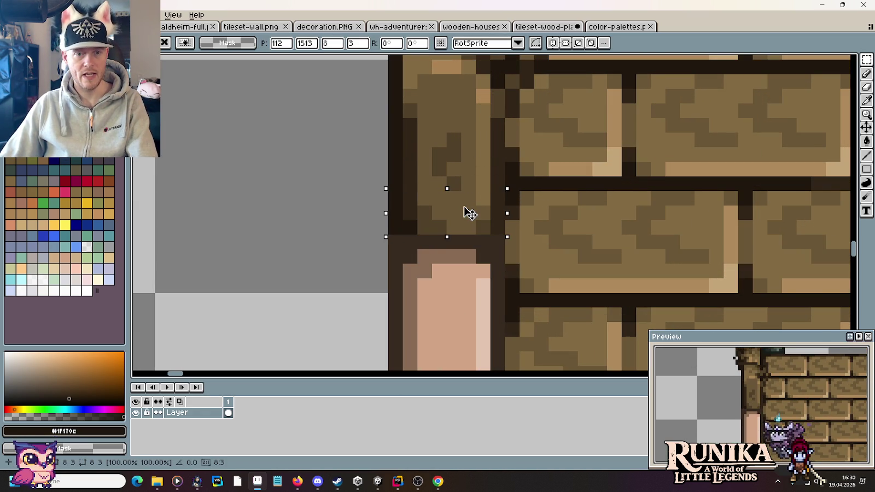
{"action": "scroll", "coordinate": [489, 228], "scroll_direction": "down", "scroll_amount": 1}
{"action": "left_click_drag", "start_coordinate": [481, 228], "coordinate": [480, 172]}
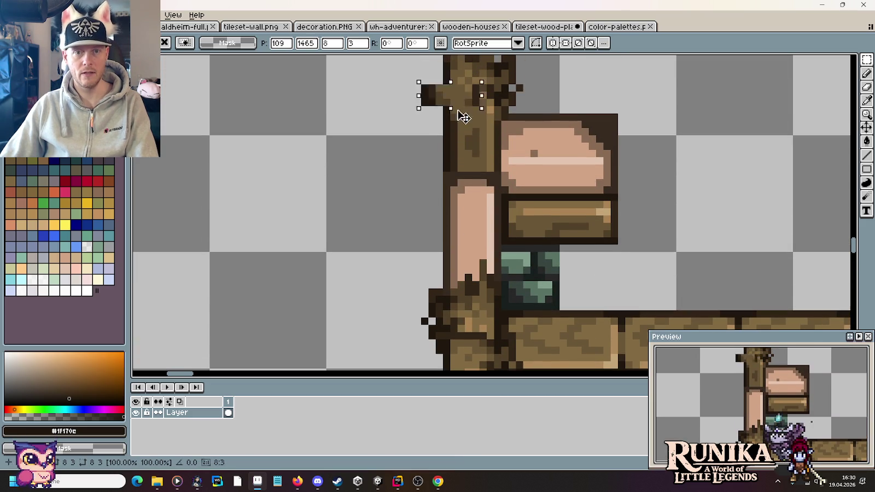
{"action": "key", "text": "Return"}
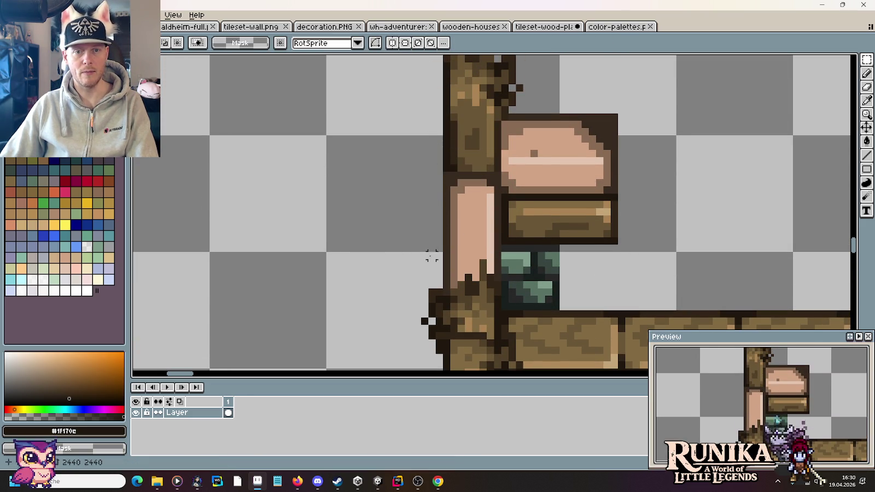
- Sample the wood brown colour from the wall
{"action": "scroll", "coordinate": [430, 257], "scroll_direction": "down", "scroll_amount": 3}
{"action": "scroll", "coordinate": [453, 191], "scroll_direction": "up", "scroll_amount": 1}
{"action": "scroll", "coordinate": [482, 257], "scroll_direction": "up", "scroll_amount": 1}
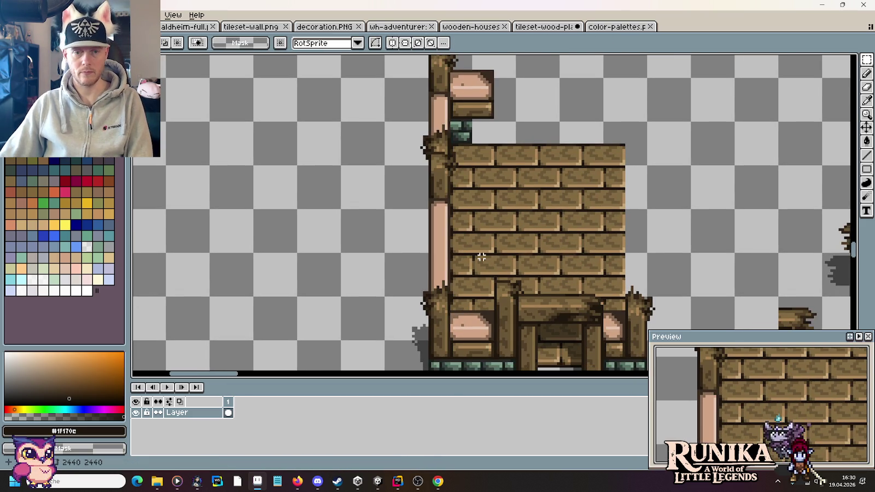
{"action": "scroll", "coordinate": [477, 258], "scroll_direction": "up", "scroll_amount": 2}
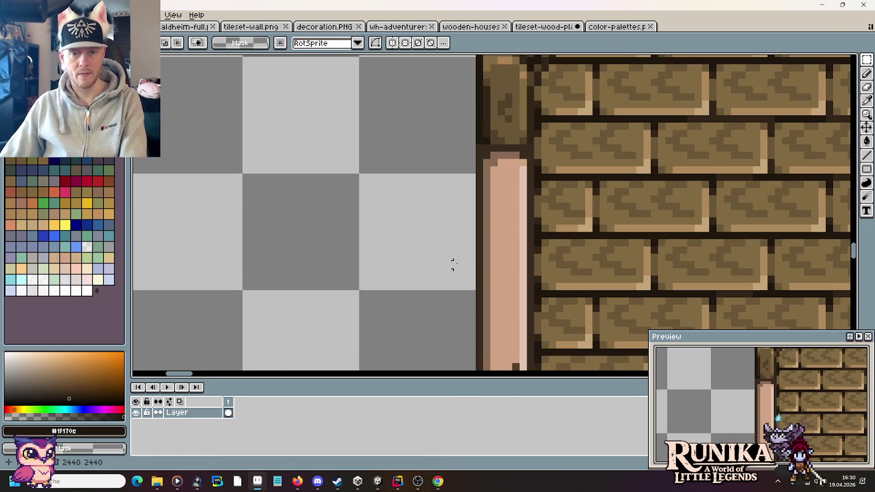
{"action": "left_click", "coordinate": [488, 194], "text": "alt"}
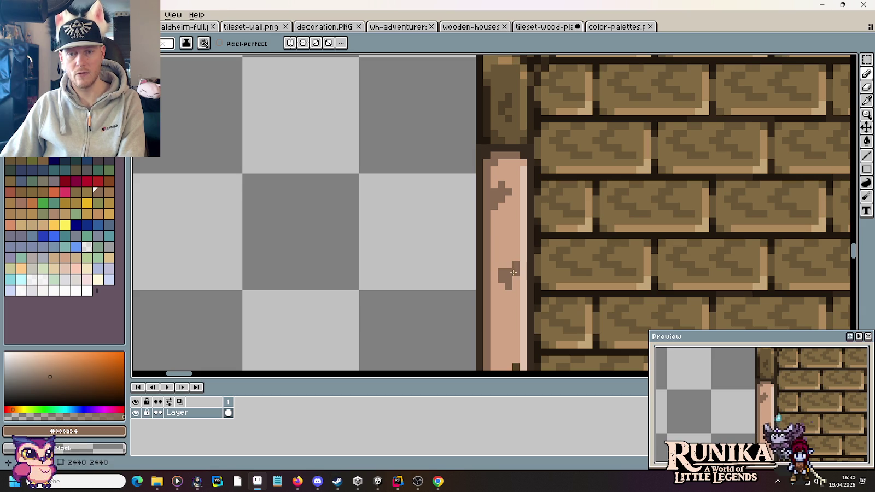
- Pan and zoom to bring the post top and green stones into view
{"action": "left_click_drag", "start_coordinate": [500, 303], "coordinate": [478, 212]}
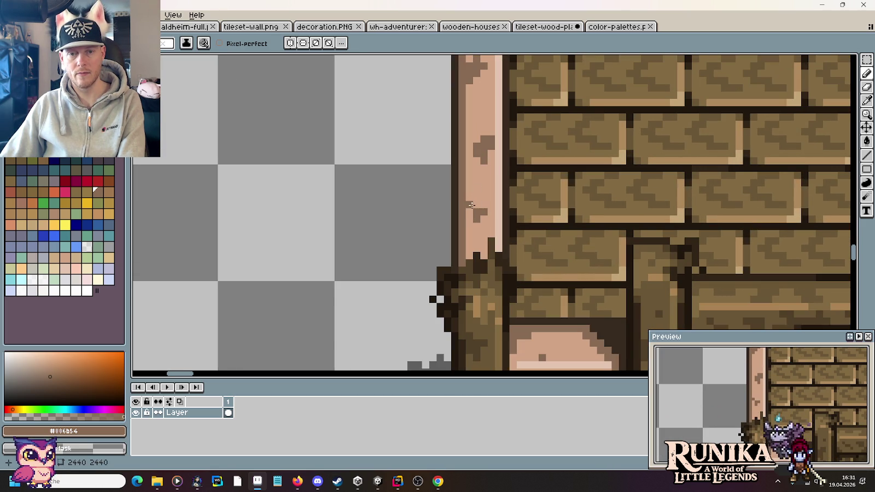
{"action": "scroll", "coordinate": [477, 197], "scroll_direction": "down", "scroll_amount": 5}
{"action": "left_click_drag", "start_coordinate": [478, 198], "coordinate": [492, 284]}
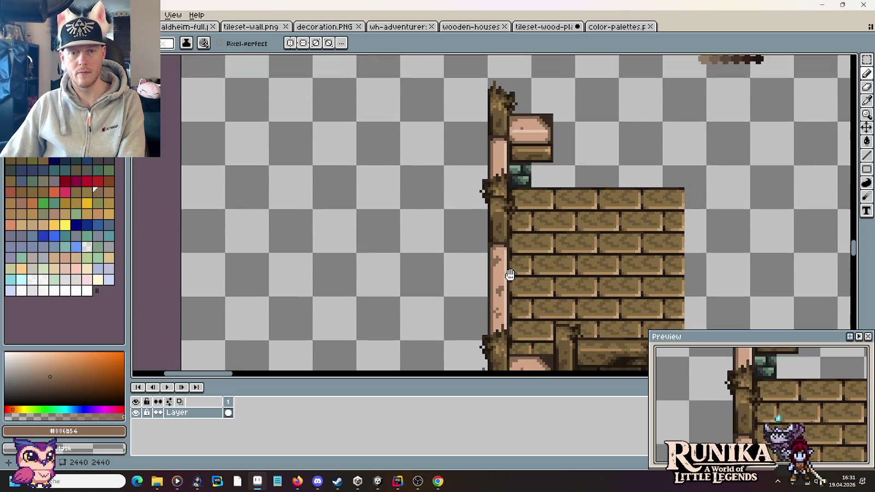
{"action": "scroll", "coordinate": [490, 197], "scroll_direction": "up", "scroll_amount": 5}
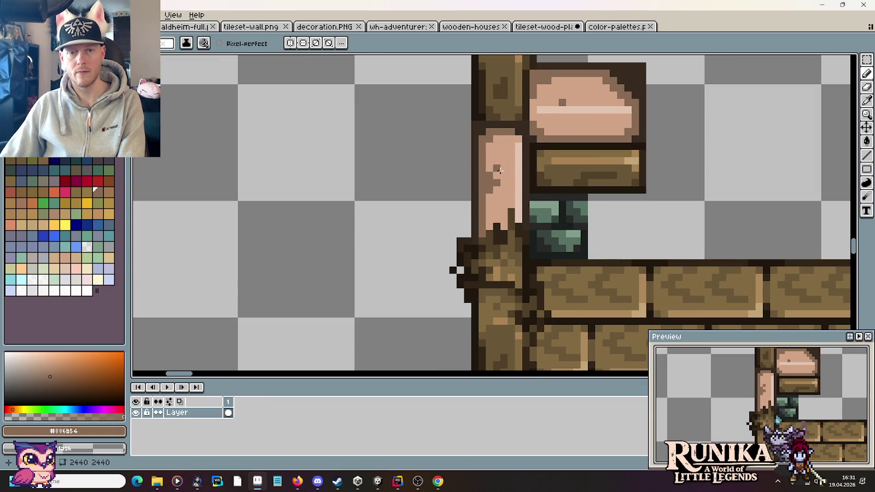
{"action": "scroll", "coordinate": [509, 154], "scroll_direction": "down", "scroll_amount": 2}
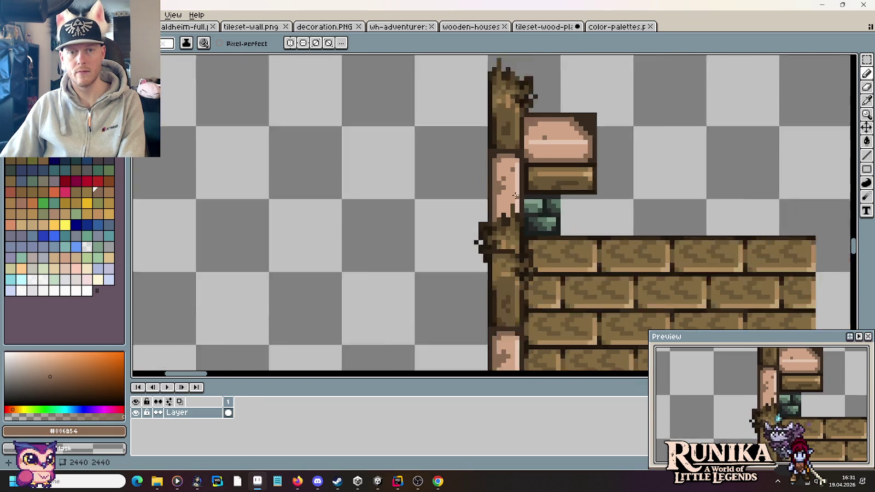
{"action": "scroll", "coordinate": [508, 154], "scroll_direction": "down", "scroll_amount": 2}
{"action": "scroll", "coordinate": [503, 187], "scroll_direction": "up", "scroll_amount": 2}
{"action": "scroll", "coordinate": [503, 186], "scroll_direction": "up", "scroll_amount": 1}
{"action": "scroll", "coordinate": [502, 186], "scroll_direction": "up", "scroll_amount": 2}
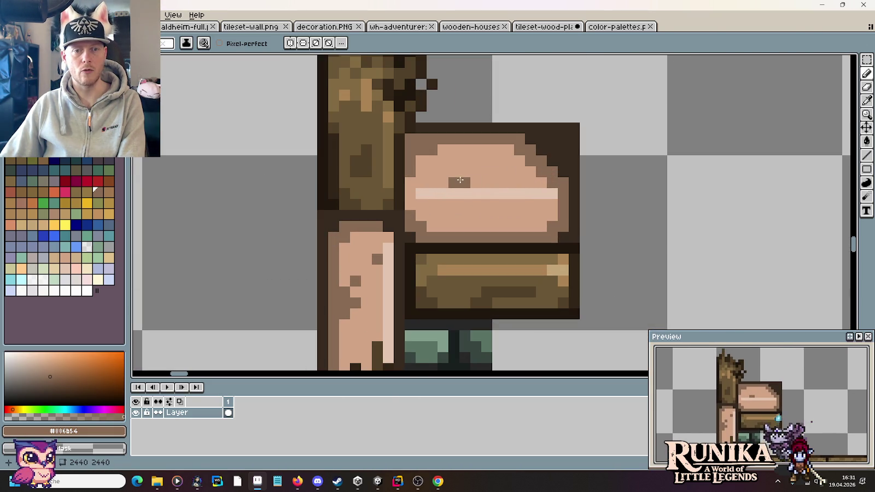
- Break up the plank's light stripe with pink pixels and add dark brown grain pixels
{"action": "left_click", "coordinate": [455, 169], "text": "alt"}
{"action": "left_click", "coordinate": [461, 175]}
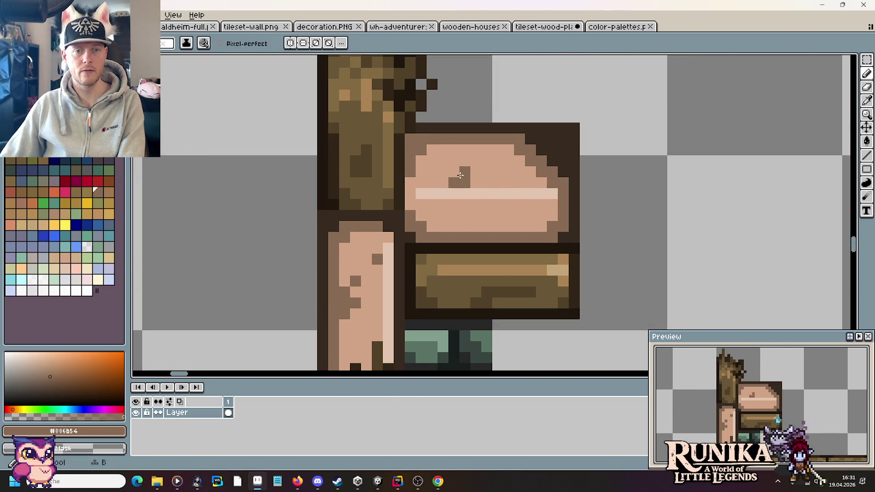
{"action": "left_click", "coordinate": [502, 177], "text": "alt"}
{"action": "left_click", "coordinate": [495, 195]}
{"action": "left_click", "coordinate": [494, 195]}
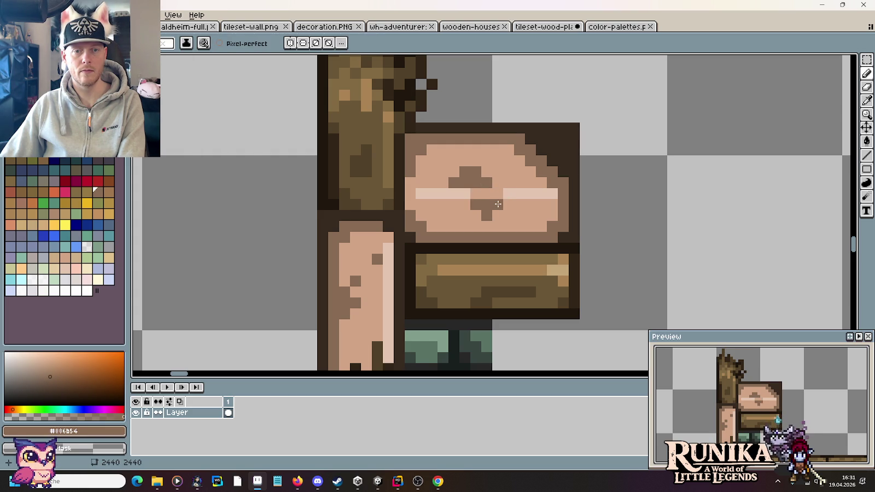
{"action": "left_click", "coordinate": [506, 202], "text": "alt"}
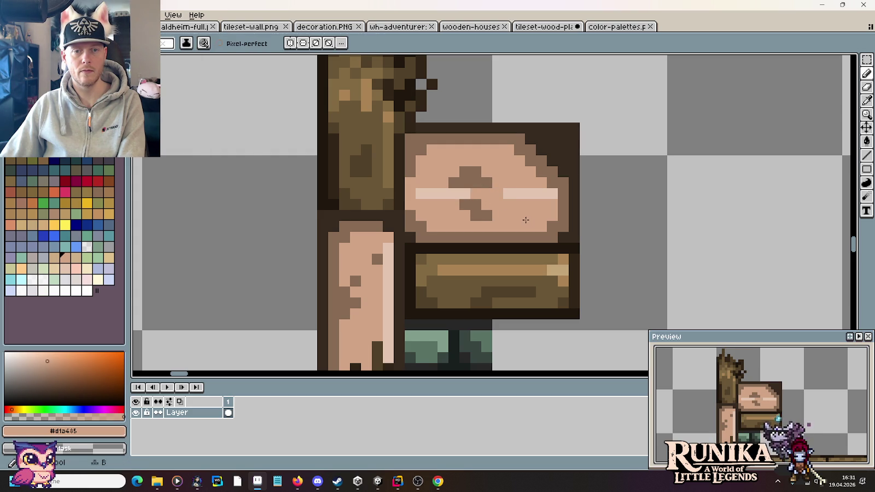
{"action": "scroll", "coordinate": [539, 253], "scroll_direction": "down", "scroll_amount": 2}
{"action": "scroll", "coordinate": [539, 252], "scroll_direction": "down", "scroll_amount": 2}
{"action": "scroll", "coordinate": [545, 299], "scroll_direction": "up", "scroll_amount": 2}
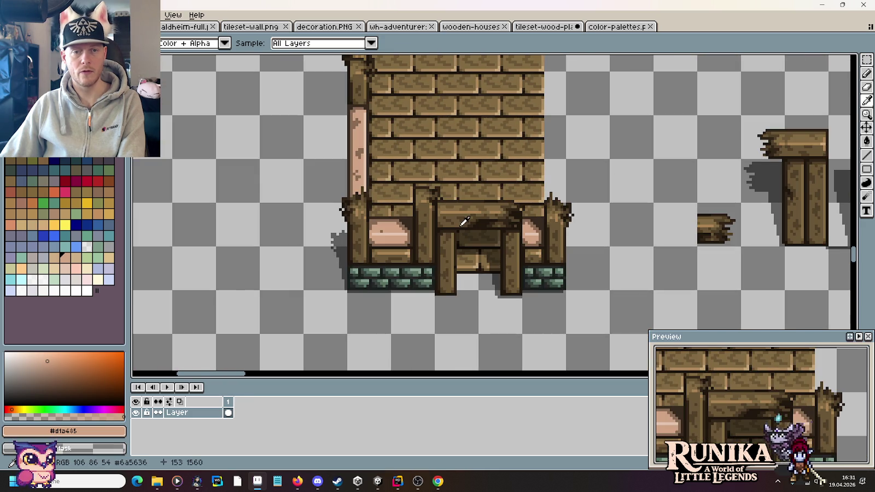
{"action": "scroll", "coordinate": [358, 198], "scroll_direction": "up", "scroll_amount": 2}
{"action": "key", "text": "b"}
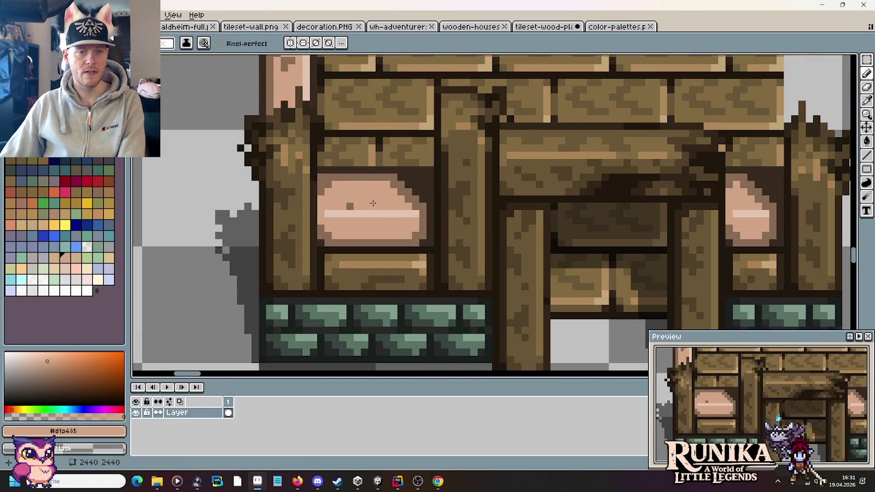
- Sample the wood brown colour from the wall
{"action": "scroll", "coordinate": [373, 203], "scroll_direction": "down", "scroll_amount": 1}
{"action": "scroll", "coordinate": [361, 199], "scroll_direction": "down", "scroll_amount": 1}
{"action": "left_click", "coordinate": [336, 191], "text": "alt"}
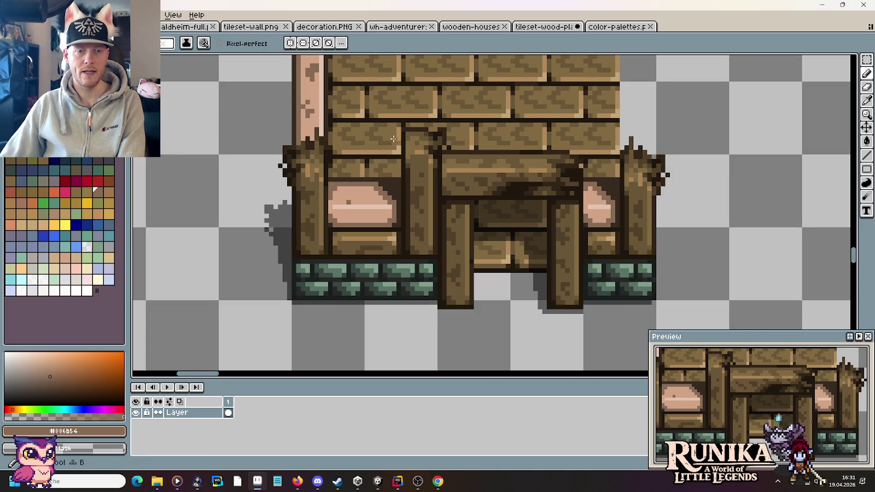
{"action": "scroll", "coordinate": [394, 139], "scroll_direction": "down", "scroll_amount": 2}
{"action": "scroll", "coordinate": [400, 191], "scroll_direction": "down", "scroll_amount": 1}
{"action": "scroll", "coordinate": [405, 230], "scroll_direction": "up", "scroll_amount": 1}
{"action": "scroll", "coordinate": [412, 282], "scroll_direction": "down", "scroll_amount": 3}
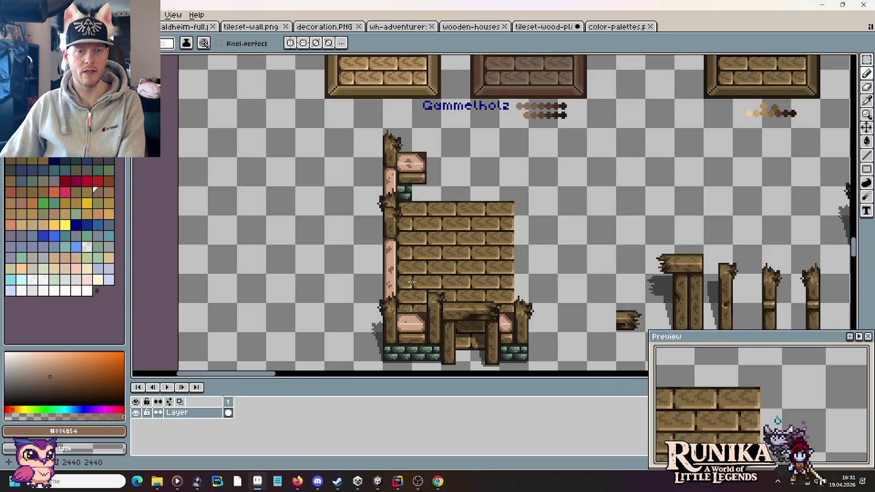
{"action": "scroll", "coordinate": [411, 281], "scroll_direction": "down", "scroll_amount": 2}
{"action": "scroll", "coordinate": [421, 218], "scroll_direction": "up", "scroll_amount": 2}
{"action": "scroll", "coordinate": [421, 216], "scroll_direction": "up", "scroll_amount": 2}
{"action": "scroll", "coordinate": [421, 215], "scroll_direction": "up", "scroll_amount": 1}
{"action": "key", "text": "i"}
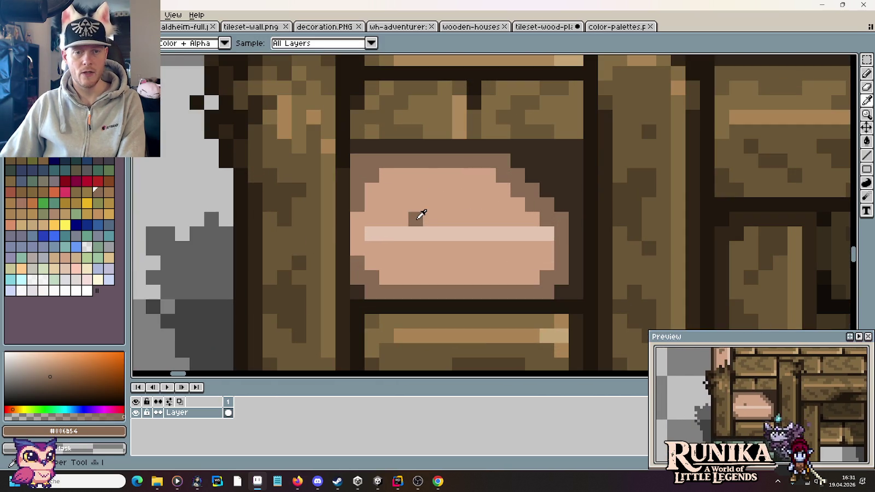
- Draw brown grain pixels on the pink plank and along its bottom edge
{"action": "left_click_drag", "start_coordinate": [473, 219], "coordinate": [461, 207]}
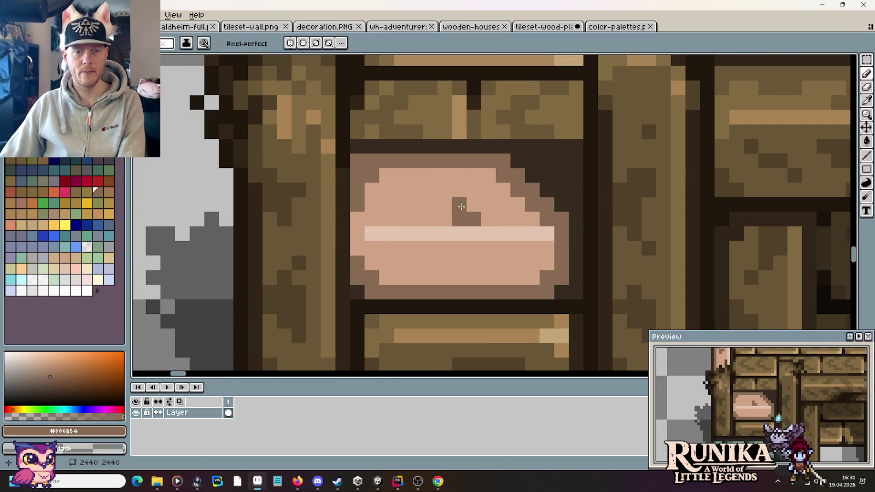
{"action": "left_click", "coordinate": [473, 190]}
{"action": "left_click", "coordinate": [430, 278]}
{"action": "left_click", "coordinate": [444, 278]}
{"action": "left_click", "coordinate": [444, 263]}
{"action": "left_click", "coordinate": [416, 278]}
{"action": "left_click", "coordinate": [474, 277]}
{"action": "scroll", "coordinate": [425, 271], "scroll_direction": "down", "scroll_amount": 3}
{"action": "scroll", "coordinate": [525, 245], "scroll_direction": "down", "scroll_amount": 1}
{"action": "scroll", "coordinate": [525, 245], "scroll_direction": "down", "scroll_amount": 3}
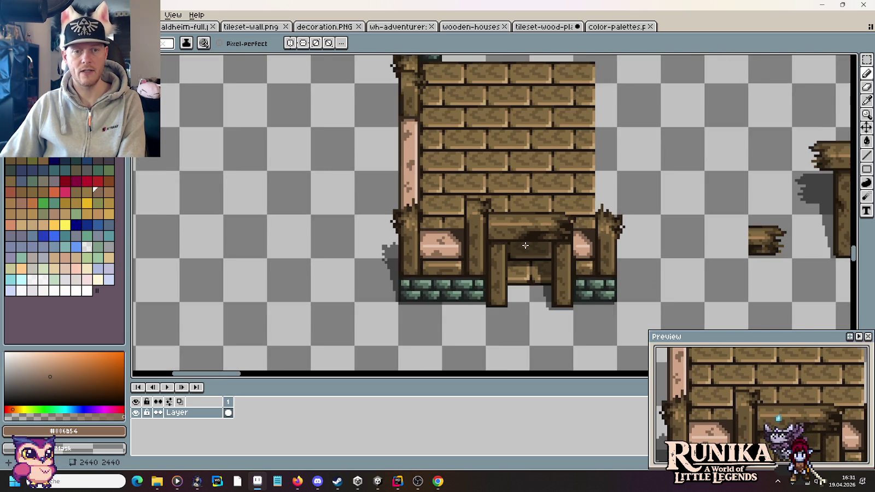
{"action": "scroll", "coordinate": [525, 245], "scroll_direction": "down", "scroll_amount": 2}
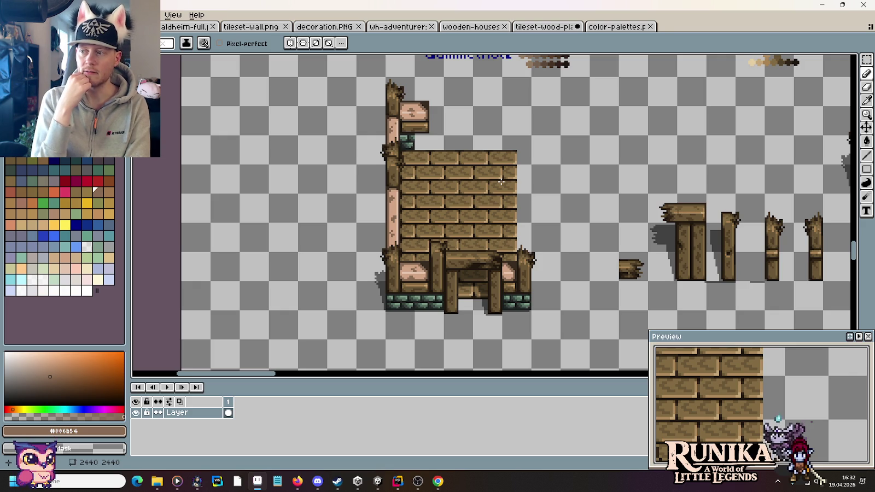
- Copy a broken post and drop it above the brick wall's right end
{"action": "key", "text": "m"}
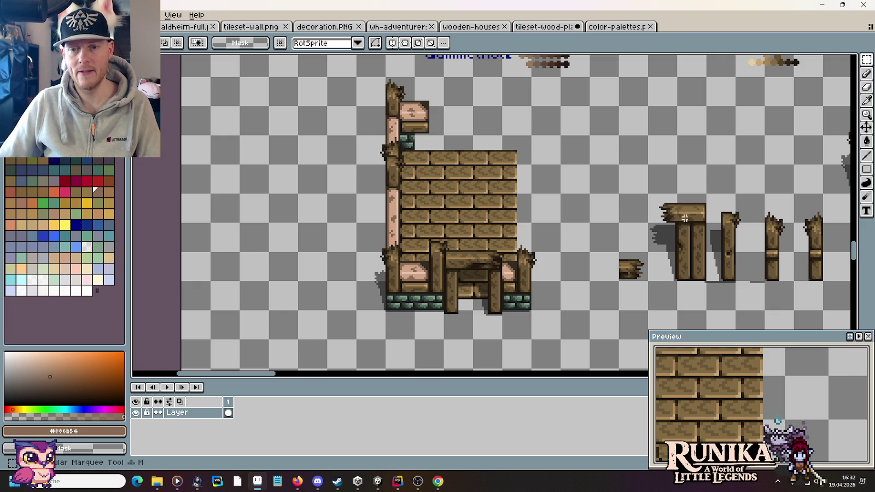
{"action": "left_click_drag", "start_coordinate": [706, 283], "coordinate": [767, 164]}
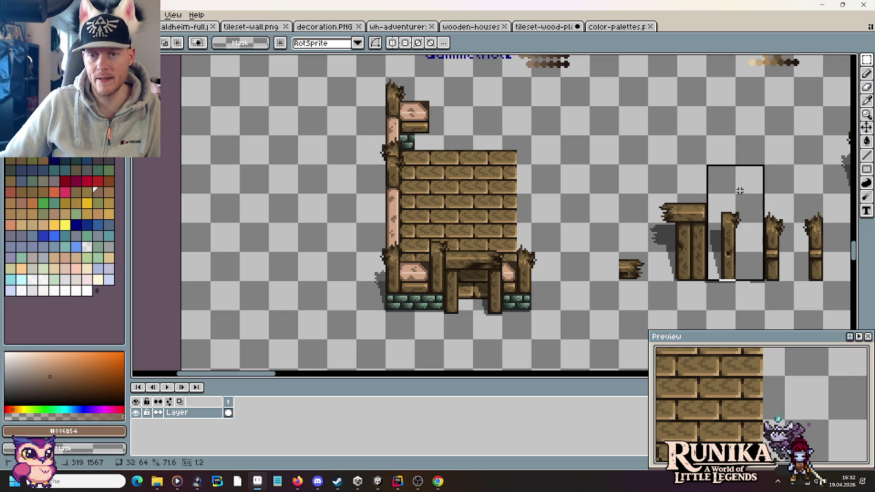
{"action": "left_click_drag", "start_coordinate": [743, 207], "coordinate": [543, 107]}
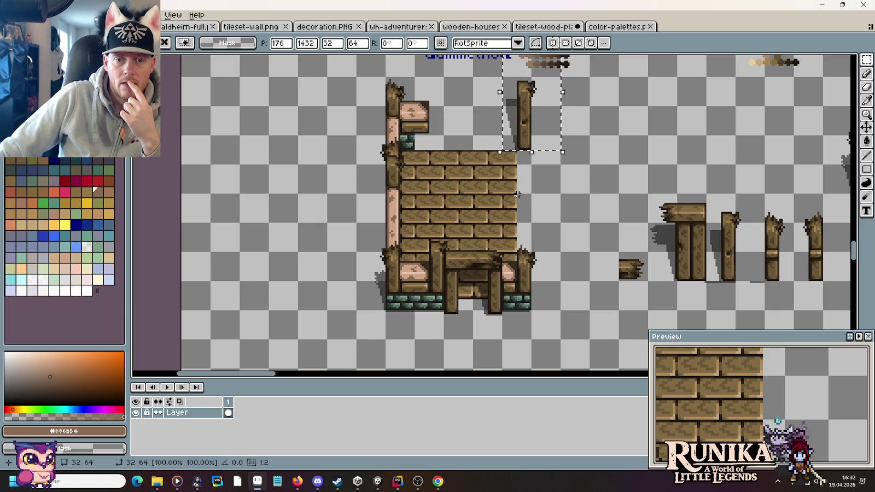
{"action": "left_click", "coordinate": [543, 193]}
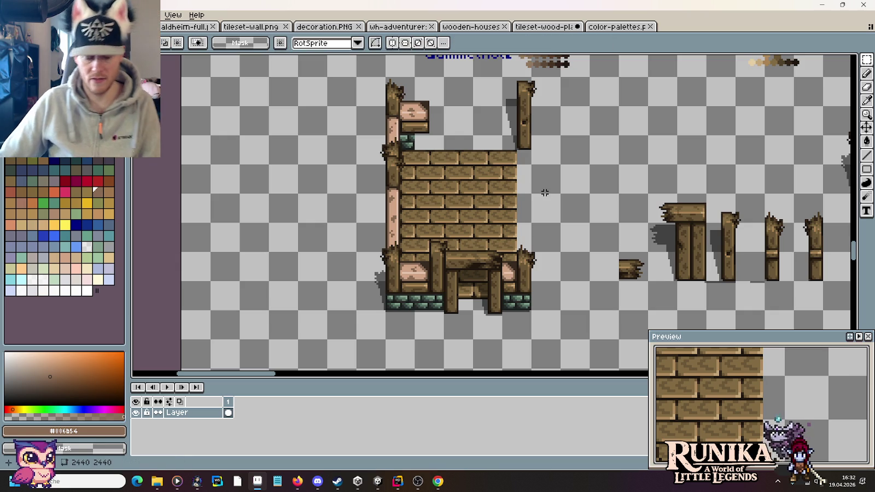
{"action": "scroll", "coordinate": [543, 193], "scroll_direction": "up", "scroll_amount": 3}
{"action": "scroll", "coordinate": [503, 164], "scroll_direction": "up", "scroll_amount": 1}
- Paint dark mortar pixels at the wall's top-right corner, erasing a stray one
{"action": "scroll", "coordinate": [478, 153], "scroll_direction": "up", "scroll_amount": 1}
{"action": "key", "text": "i"}
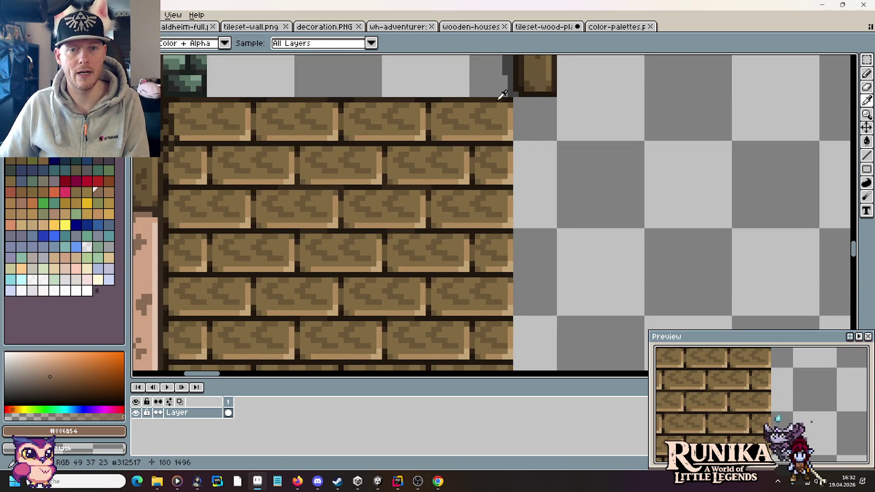
{"action": "left_click", "coordinate": [506, 98]}
{"action": "scroll", "coordinate": [512, 97], "scroll_direction": "up", "scroll_amount": 3}
{"action": "key", "text": "b"}
{"action": "left_click", "coordinate": [518, 110]}
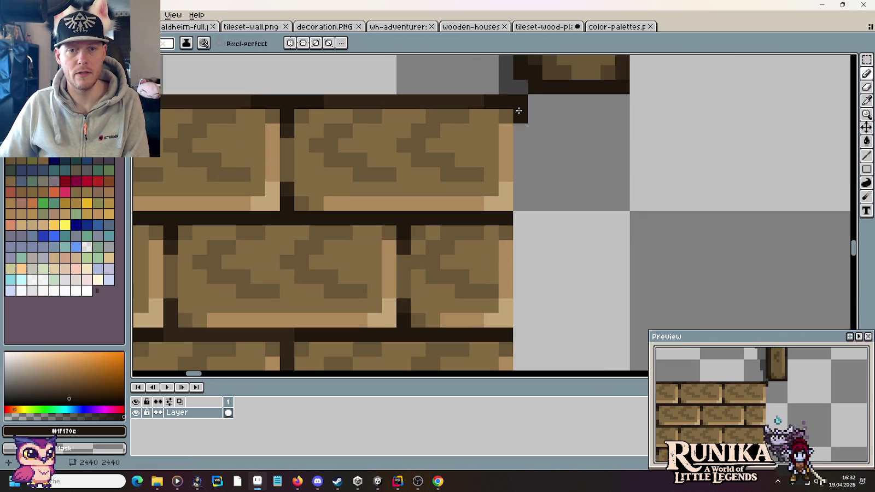
{"action": "left_click_drag", "start_coordinate": [524, 221], "coordinate": [521, 234]}
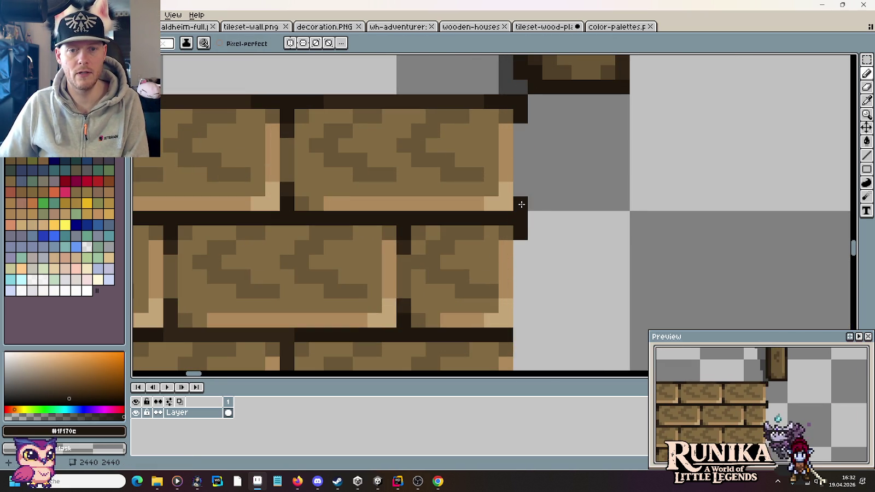
{"action": "right_click", "coordinate": [515, 339]}
- Paint a dark brown column down the wall's right edge toward the rubble
{"action": "left_click", "coordinate": [466, 99], "text": "alt"}
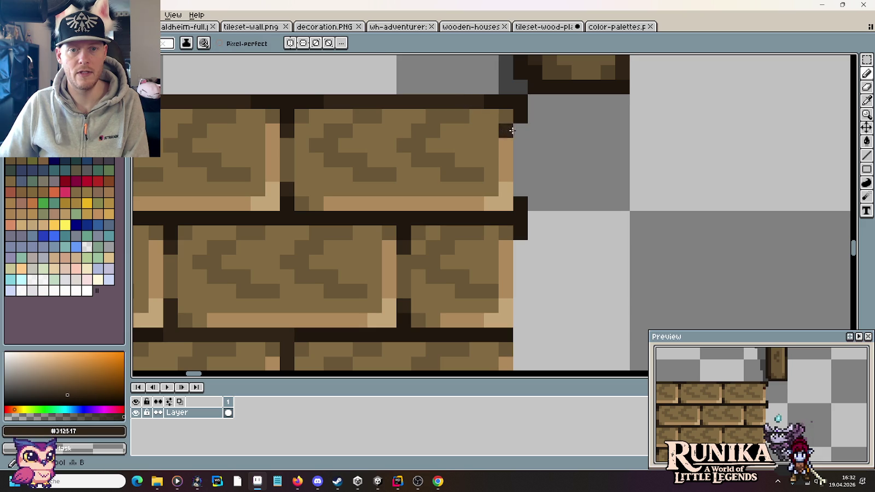
{"action": "left_click_drag", "start_coordinate": [520, 131], "coordinate": [520, 183]}
{"action": "scroll", "coordinate": [526, 274], "scroll_direction": "down", "scroll_amount": 2}
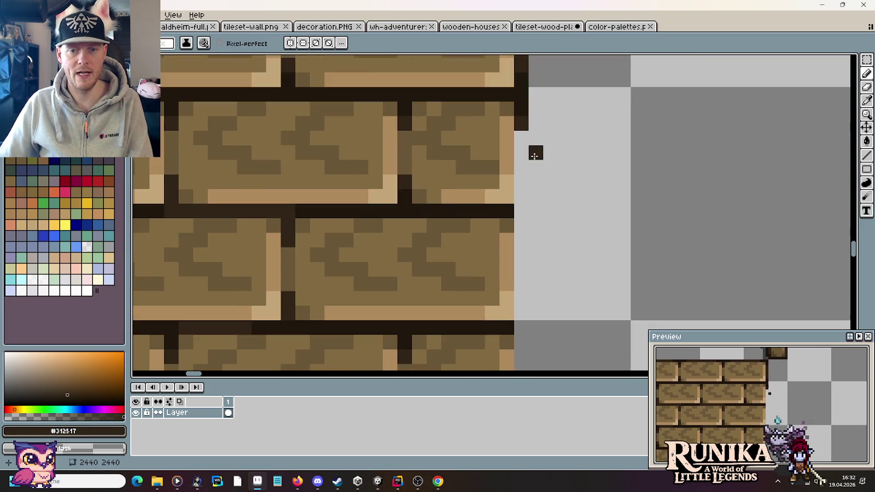
{"action": "scroll", "coordinate": [533, 219], "scroll_direction": "down", "scroll_amount": 1}
{"action": "scroll", "coordinate": [537, 273], "scroll_direction": "up", "scroll_amount": 2}
{"action": "scroll", "coordinate": [537, 250], "scroll_direction": "up", "scroll_amount": 1}
{"action": "left_click", "coordinate": [523, 316], "text": "shift"}
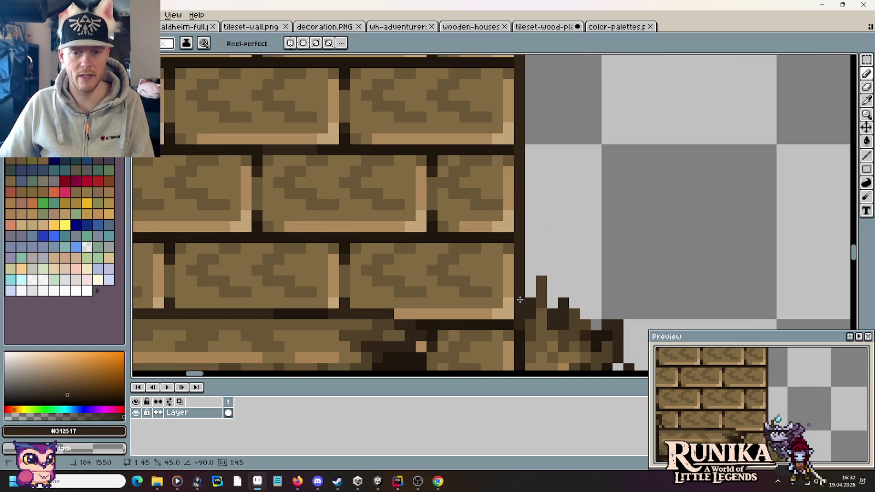
- Sample the darker #1f170c mortar colour and pan out to view the whole house
{"action": "left_click", "coordinate": [520, 232], "text": "alt"}
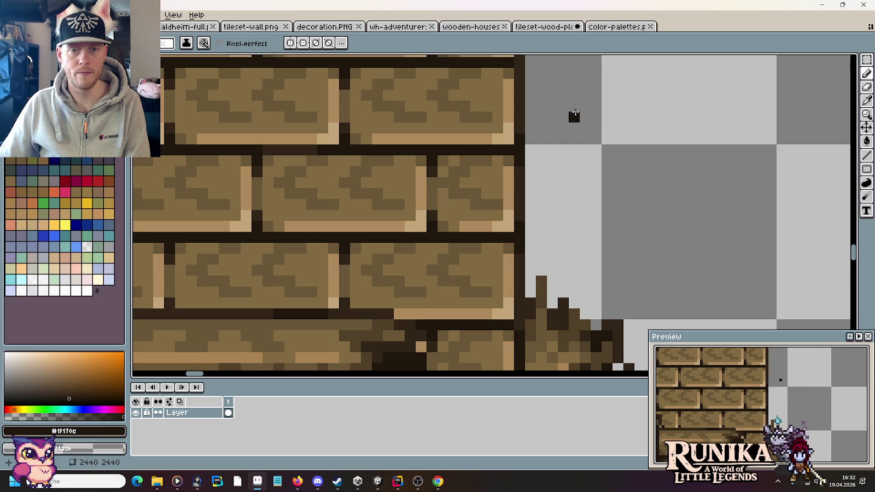
{"action": "left_click_drag", "start_coordinate": [518, 158], "coordinate": [533, 249]}
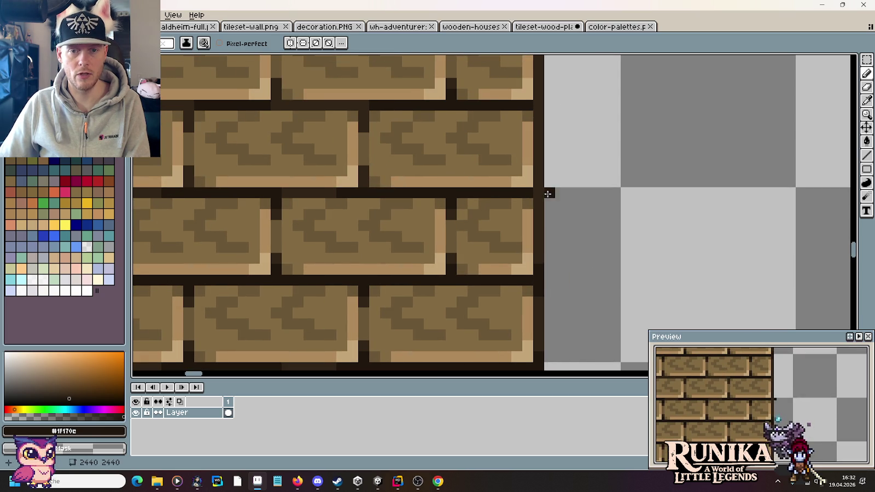
{"action": "left_click_drag", "start_coordinate": [536, 101], "coordinate": [541, 233]}
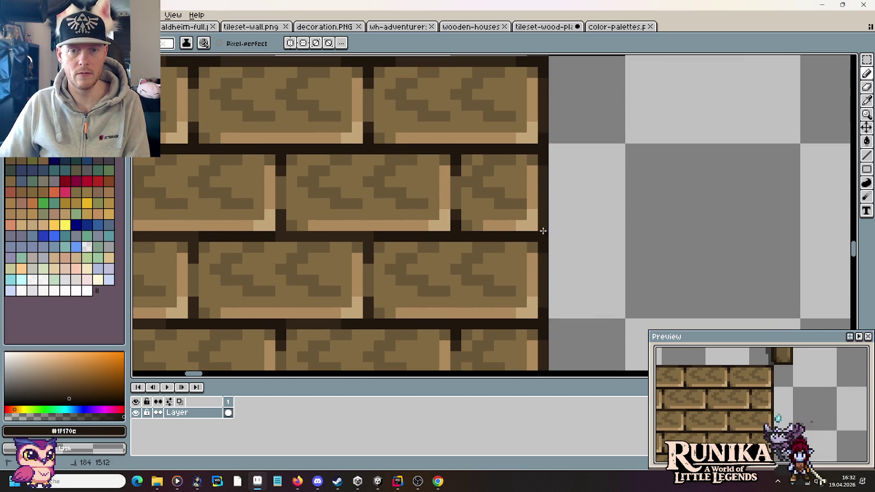
{"action": "scroll", "coordinate": [542, 231], "scroll_direction": "down", "scroll_amount": 2}
{"action": "scroll", "coordinate": [597, 235], "scroll_direction": "down", "scroll_amount": 2}
{"action": "left_click_drag", "start_coordinate": [596, 230], "coordinate": [560, 217]}
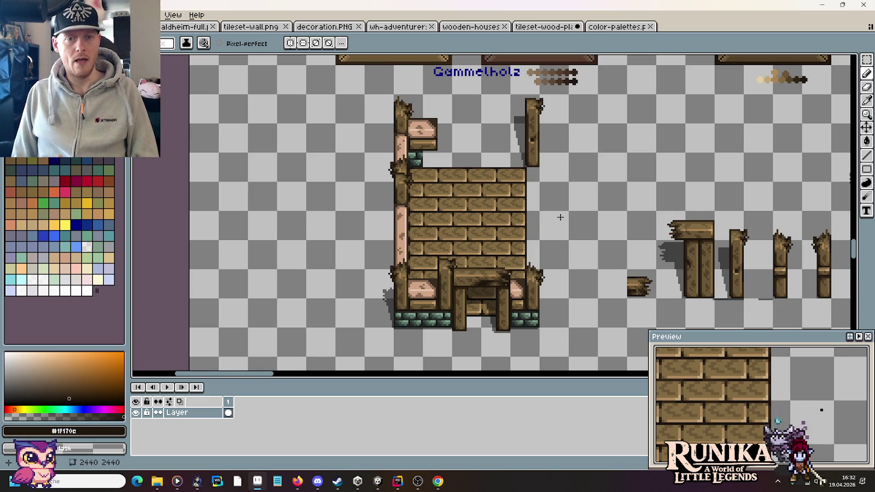
- Copy the rightmost loose broken post onto the wall top between the two posts
{"action": "key", "text": "m"}
{"action": "left_click_drag", "start_coordinate": [607, 106], "coordinate": [599, 164]}
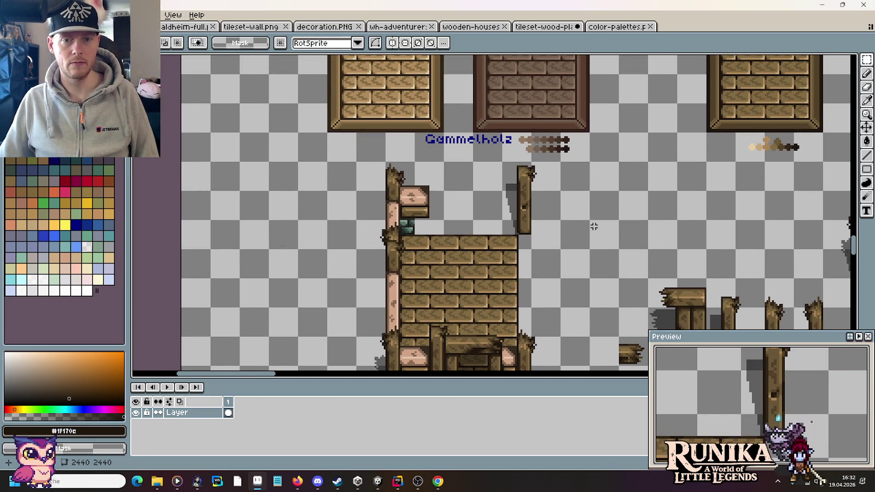
{"action": "left_click_drag", "start_coordinate": [563, 248], "coordinate": [558, 165]}
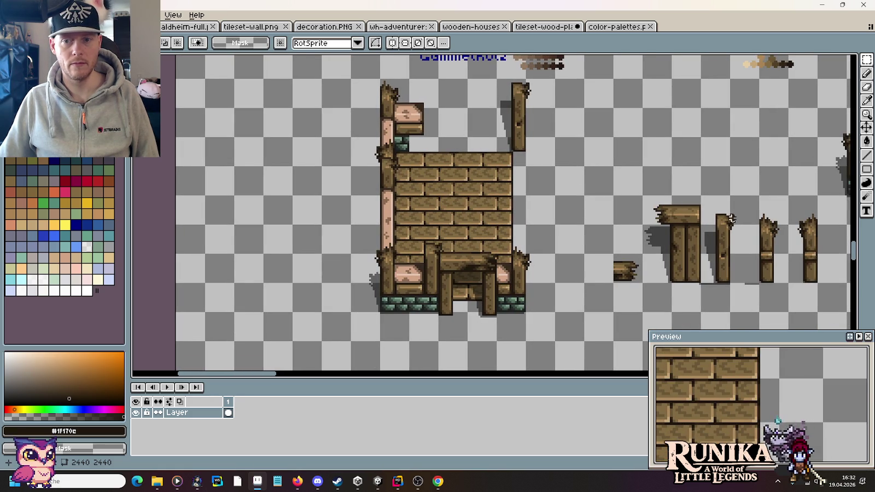
{"action": "left_click_drag", "start_coordinate": [819, 285], "coordinate": [786, 193]}
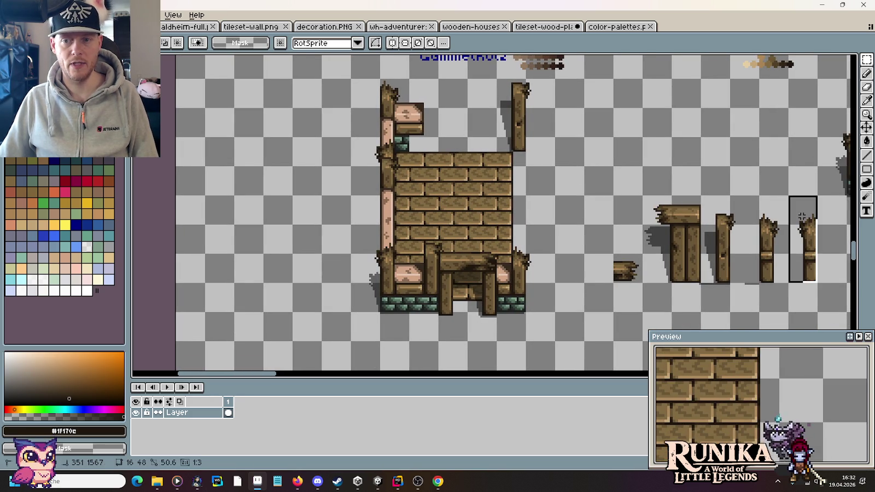
{"action": "mouse_move", "coordinate": [811, 272]}
{"action": "left_mouse_down"}
{"action": "mouse_move", "coordinate": [432, 141]}
{"action": "mouse_move", "coordinate": [447, 143]}
{"action": "left_mouse_up"}
- Touch up the new post by adding a dark pixel beside it
{"action": "key", "text": "i"}
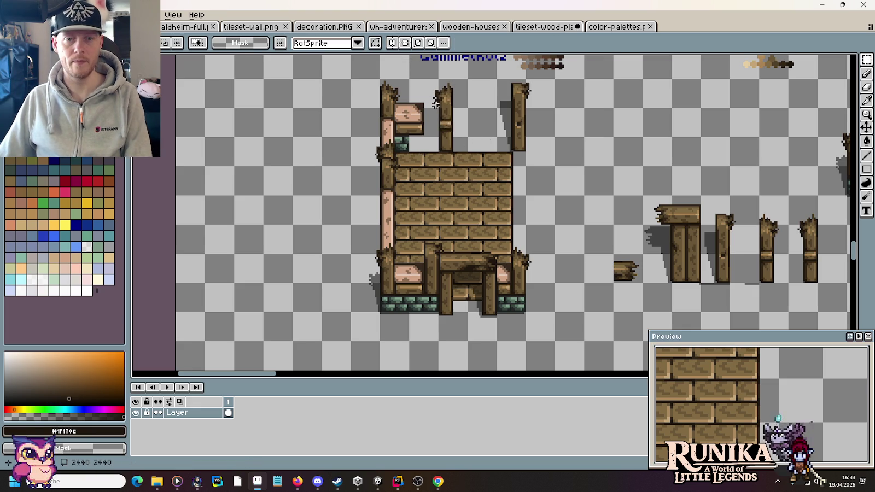
{"action": "scroll", "coordinate": [432, 252], "scroll_direction": "up", "scroll_amount": 3}
{"action": "scroll", "coordinate": [432, 252], "scroll_direction": "up", "scroll_amount": 2}
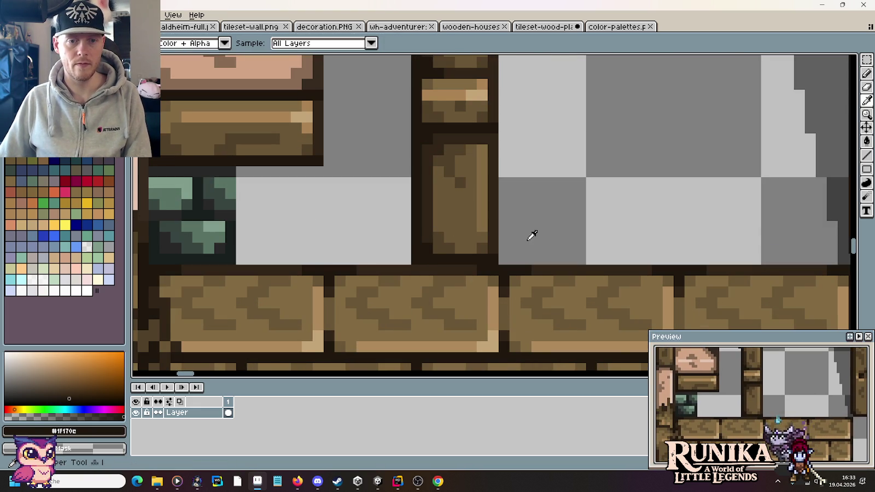
{"action": "scroll", "coordinate": [547, 232], "scroll_direction": "down", "scroll_amount": 3}
{"action": "scroll", "coordinate": [602, 233], "scroll_direction": "up", "scroll_amount": 3}
{"action": "key", "text": "b"}
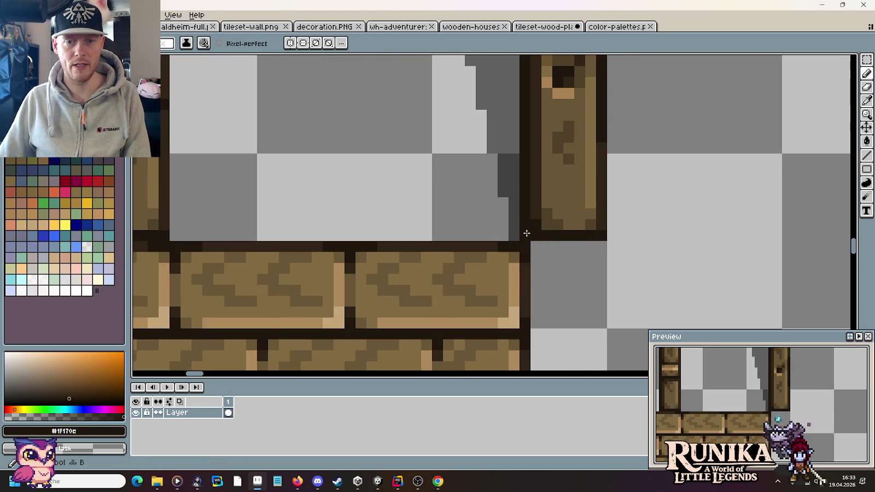
{"action": "scroll", "coordinate": [599, 245], "scroll_direction": "down", "scroll_amount": 2}
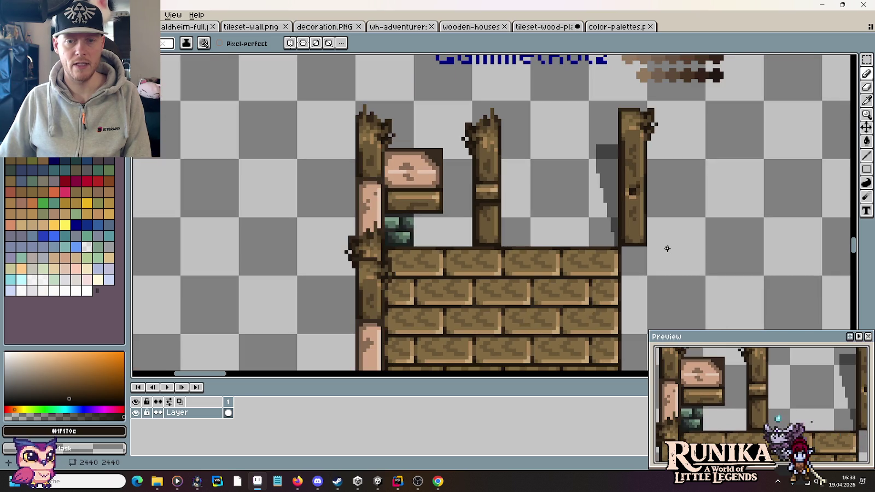
{"action": "left_click", "coordinate": [541, 215]}
{"action": "left_click_drag", "start_coordinate": [542, 215], "coordinate": [592, 215]}
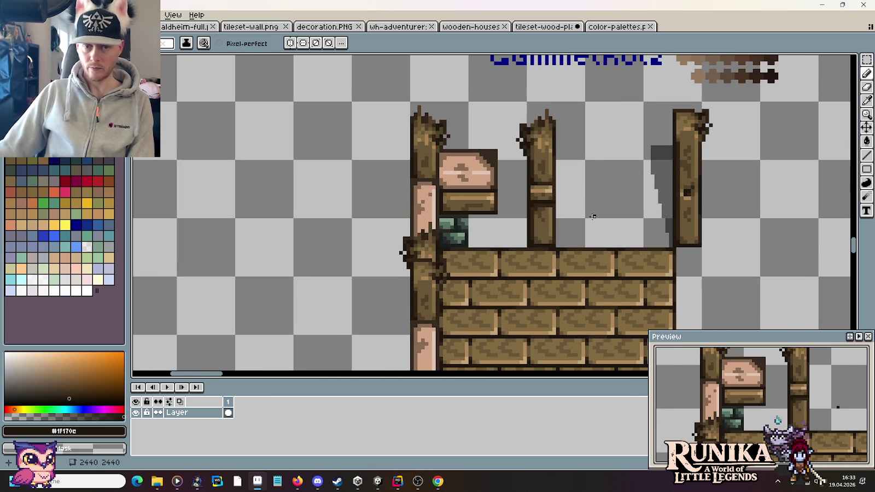
- Copy a patch of the door's wood grain over the band on the middle post
{"action": "scroll", "coordinate": [588, 213], "scroll_direction": "up", "scroll_amount": 2}
{"action": "scroll", "coordinate": [572, 205], "scroll_direction": "down", "scroll_amount": 2}
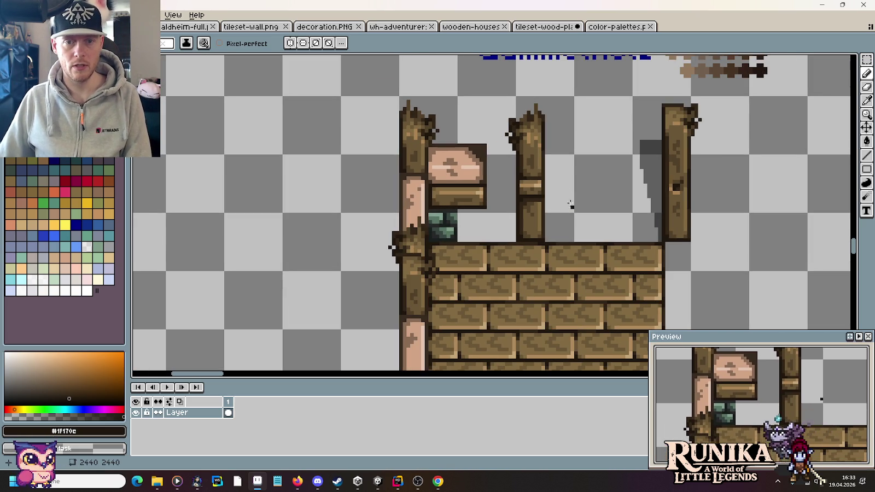
{"action": "left_click_drag", "start_coordinate": [650, 180], "coordinate": [519, 179]}
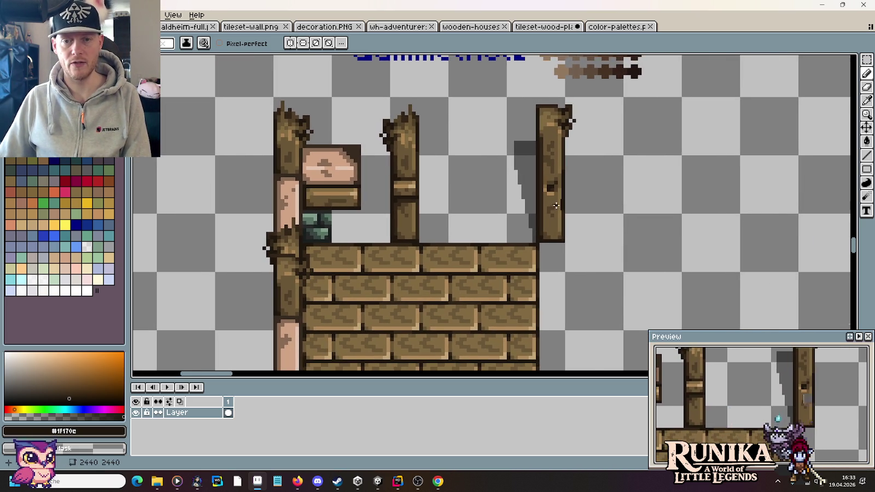
{"action": "scroll", "coordinate": [556, 205], "scroll_direction": "down", "scroll_amount": 3}
{"action": "scroll", "coordinate": [558, 218], "scroll_direction": "up", "scroll_amount": 1}
{"action": "scroll", "coordinate": [562, 235], "scroll_direction": "up", "scroll_amount": 2}
{"action": "scroll", "coordinate": [562, 235], "scroll_direction": "up", "scroll_amount": 1}
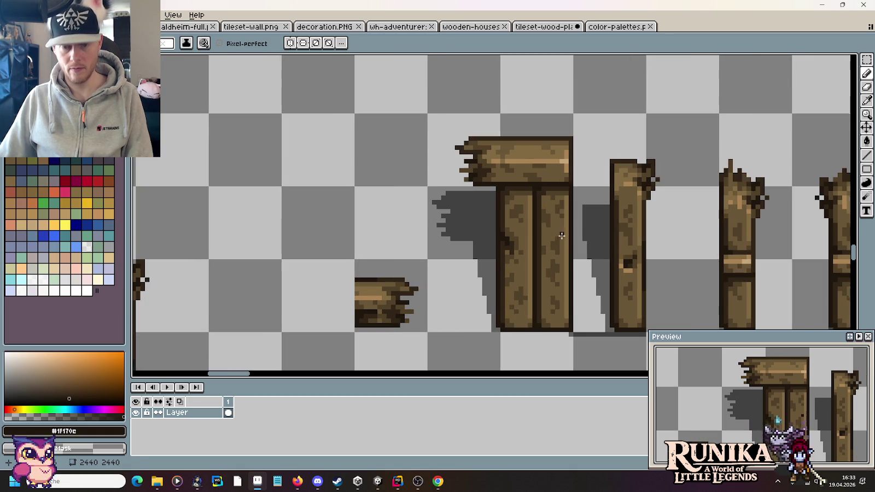
{"action": "key", "text": "m"}
{"action": "left_click_drag", "start_coordinate": [534, 220], "coordinate": [572, 271]}
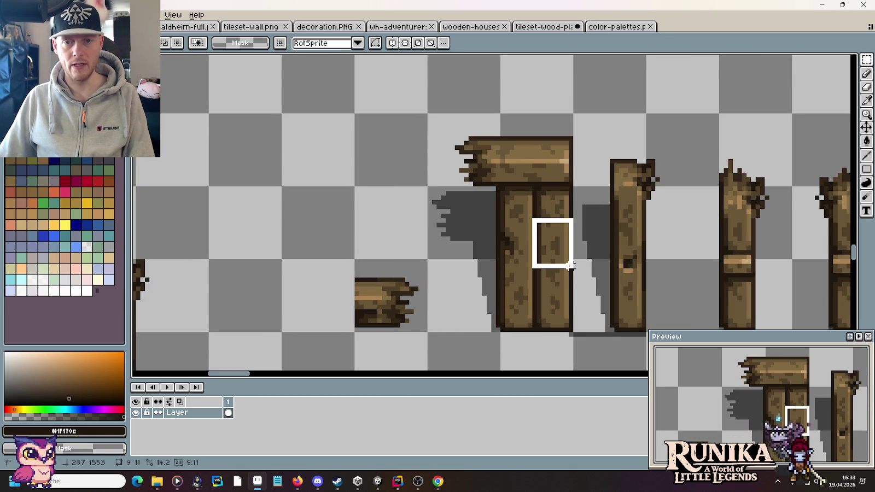
{"action": "scroll", "coordinate": [572, 267], "scroll_direction": "down", "scroll_amount": 2}
{"action": "scroll", "coordinate": [558, 251], "scroll_direction": "up", "scroll_amount": 3}
{"action": "left_click_drag", "start_coordinate": [506, 224], "coordinate": [538, 245]}
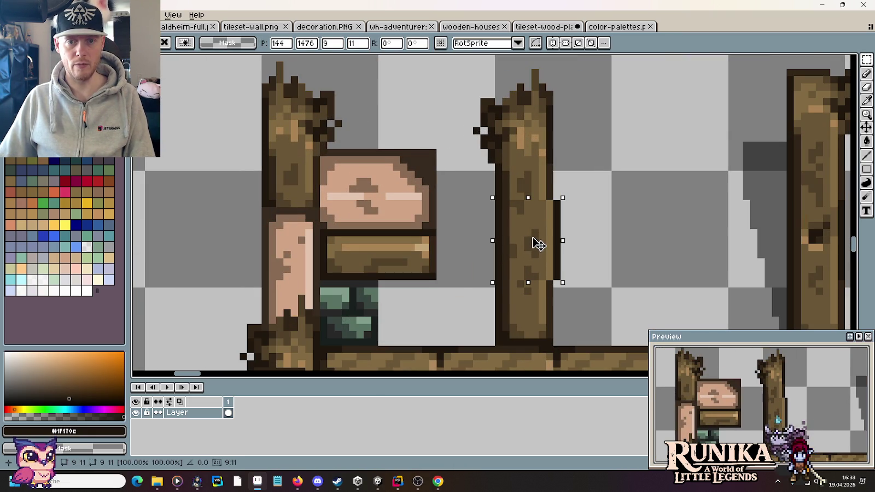
{"action": "left_click", "coordinate": [593, 247]}
- Clear the selection on the patched post and sample its mid and dark browns
{"action": "mouse_move", "coordinate": [556, 199]}
{"action": "left_mouse_down"}
{"action": "mouse_move", "coordinate": [540, 264]}
{"action": "mouse_move", "coordinate": [516, 281]}
{"action": "left_mouse_up"}
{"action": "left_click", "coordinate": [574, 252]}
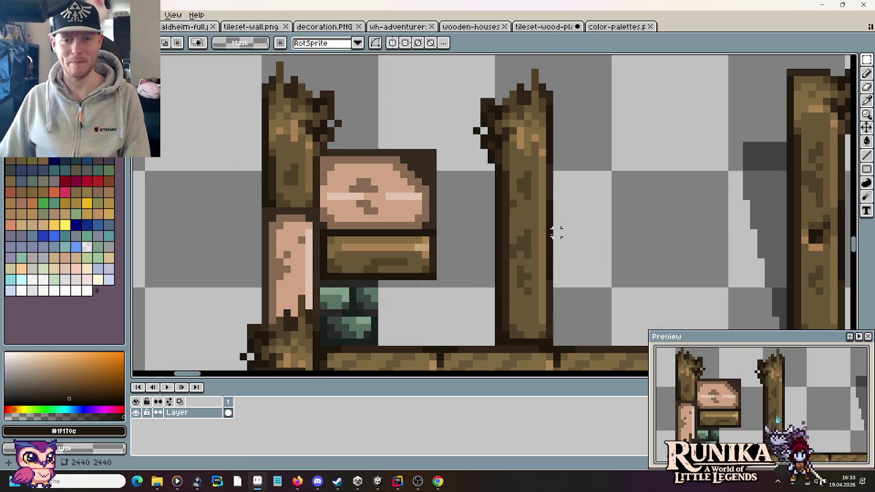
{"action": "key", "text": "i"}
{"action": "left_click", "coordinate": [519, 209]}
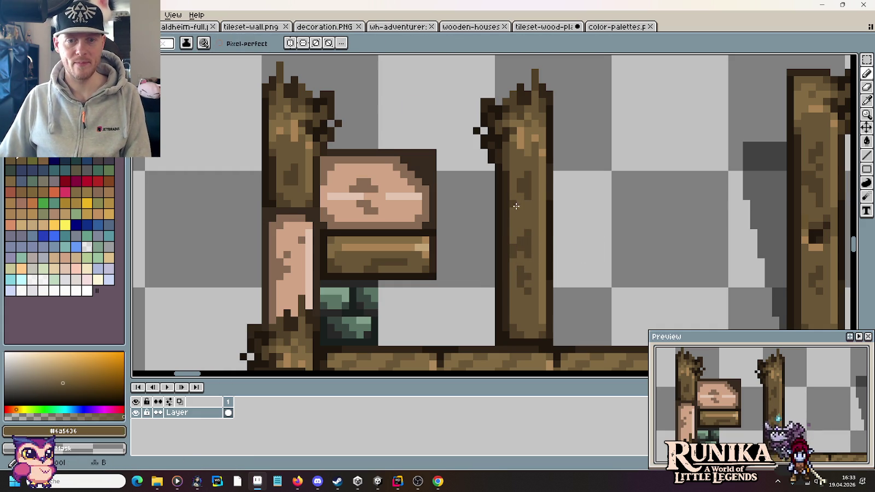
{"action": "key", "text": "b"}
{"action": "left_click", "coordinate": [514, 231], "text": "alt"}
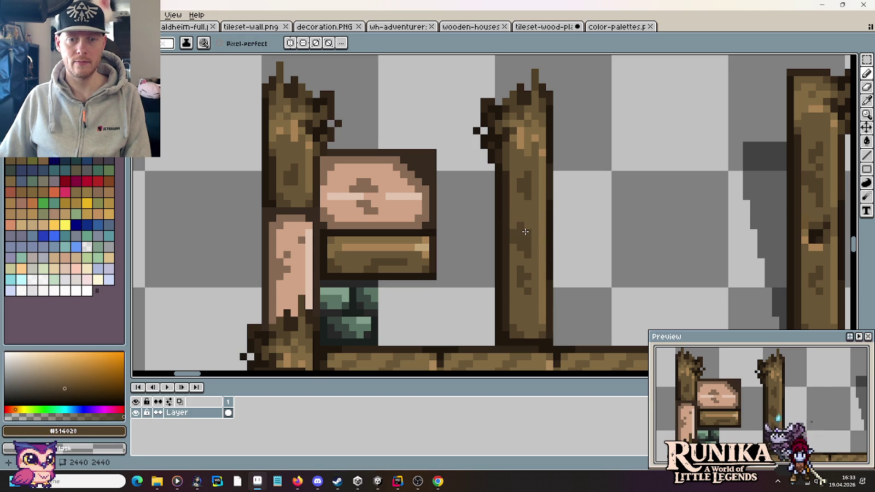
{"action": "scroll", "coordinate": [572, 247], "scroll_direction": "down", "scroll_amount": 2}
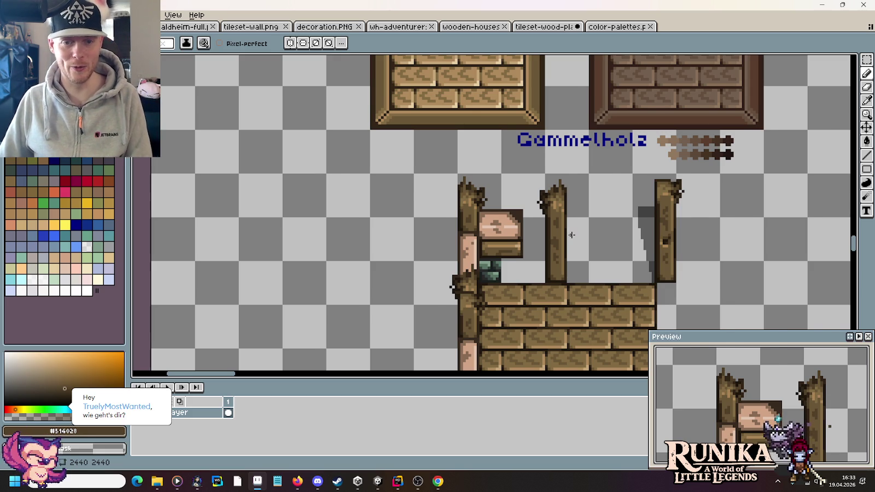
- Try pasting a window tile piece beside the wall, then undo it
{"action": "scroll", "coordinate": [573, 231], "scroll_direction": "down", "scroll_amount": 1}
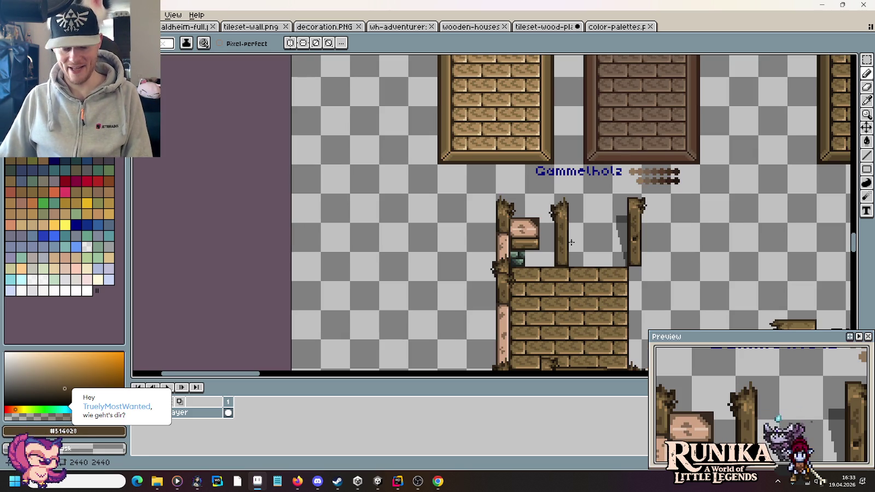
{"action": "key", "text": "m"}
{"action": "scroll", "coordinate": [571, 242], "scroll_direction": "down", "scroll_amount": 2}
{"action": "left_click_drag", "start_coordinate": [602, 159], "coordinate": [451, 315]}
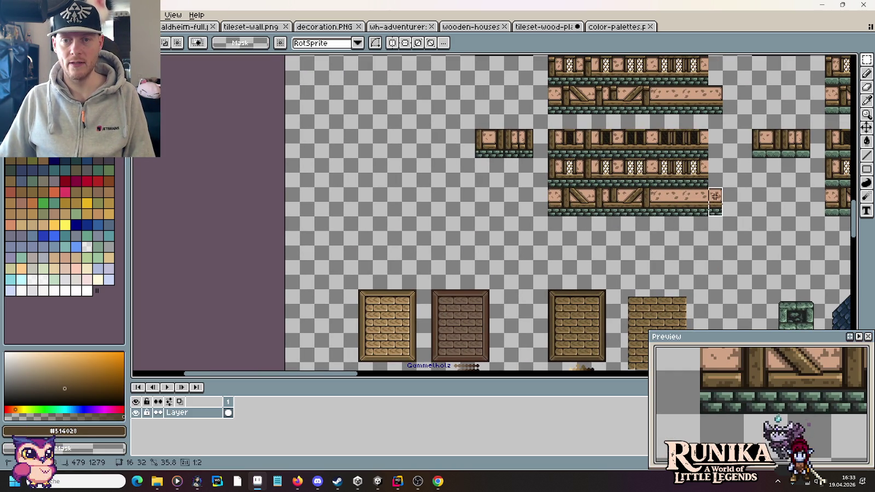
{"action": "key", "text": "ctrl+v"}
{"action": "left_click_drag", "start_coordinate": [595, 283], "coordinate": [470, 308]}
{"action": "scroll", "coordinate": [470, 308], "scroll_direction": "up", "scroll_amount": 3}
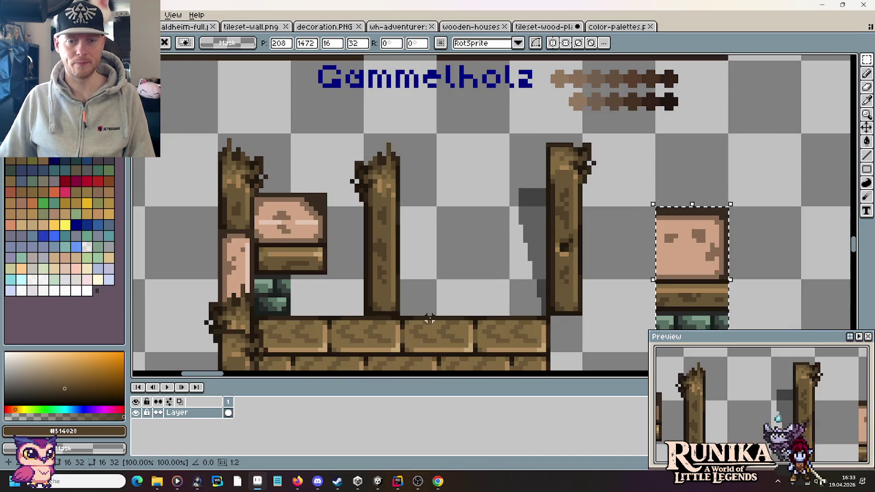
{"action": "left_click", "coordinate": [647, 209]}
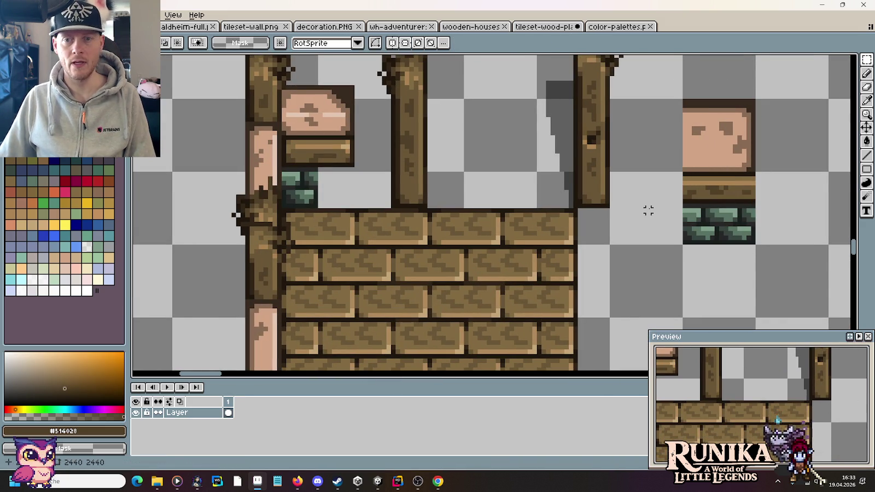
{"action": "key", "text": "ctrl+z"}
{"action": "key", "text": "ctrl+z"}
- Copy a 16x32 window column and move the stone strip under the left tile's window block
{"action": "scroll", "coordinate": [711, 169], "scroll_direction": "down", "scroll_amount": 5}
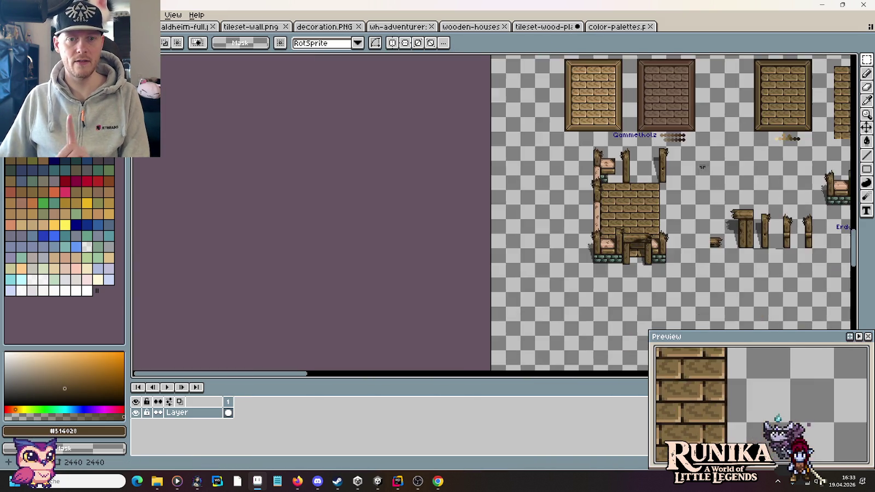
{"action": "scroll", "coordinate": [644, 103], "scroll_direction": "up", "scroll_amount": 3}
{"action": "left_click_drag", "start_coordinate": [616, 143], "coordinate": [627, 91]}
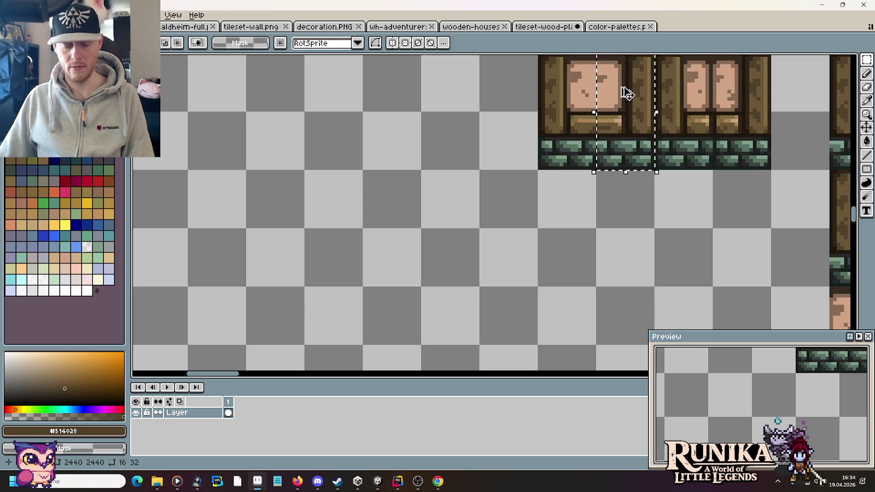
{"action": "scroll", "coordinate": [626, 93], "scroll_direction": "down", "scroll_amount": 3}
{"action": "scroll", "coordinate": [603, 212], "scroll_direction": "up", "scroll_amount": 4}
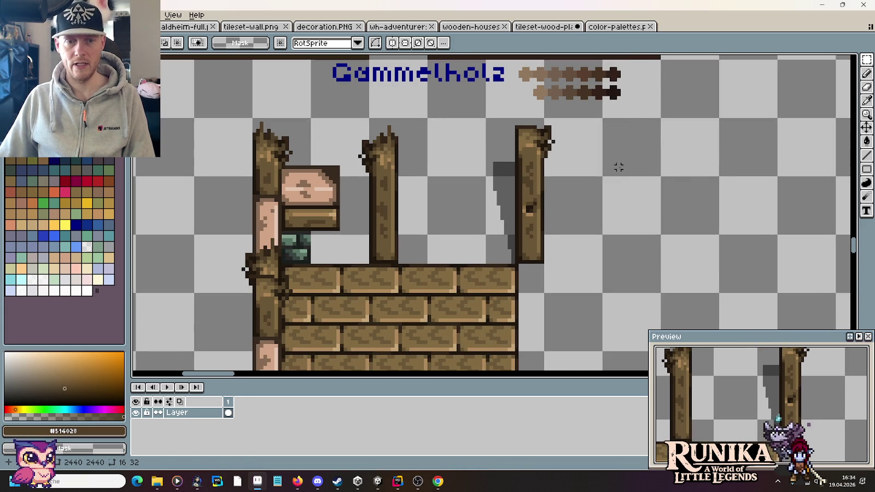
{"action": "key", "text": "ctrl+v"}
{"action": "left_click_drag", "start_coordinate": [616, 279], "coordinate": [748, 238]}
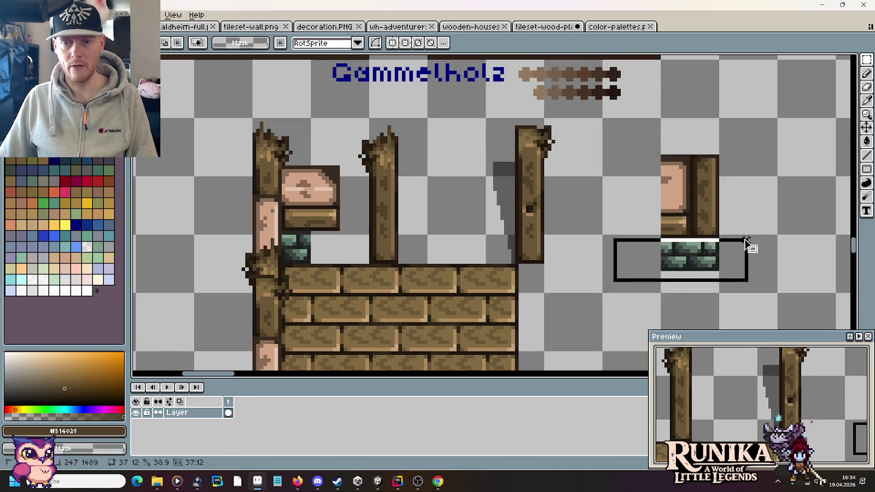
{"action": "left_click_drag", "start_coordinate": [738, 269], "coordinate": [376, 256]}
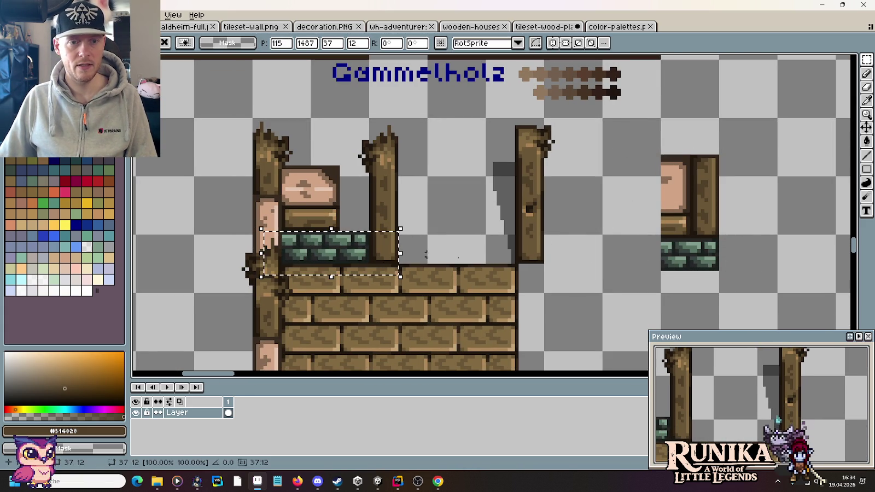
{"action": "left_click", "coordinate": [637, 262]}
- Shift the plank piece left and one pixel up so the beam reaches the post
{"action": "scroll", "coordinate": [353, 225], "scroll_direction": "down", "scroll_amount": 1}
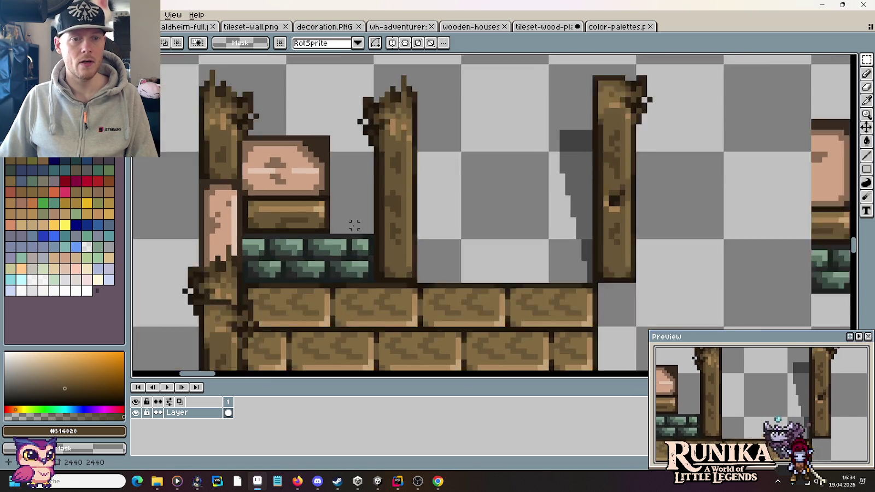
{"action": "scroll", "coordinate": [353, 226], "scroll_direction": "down", "scroll_amount": 2}
{"action": "scroll", "coordinate": [451, 222], "scroll_direction": "up", "scroll_amount": 3}
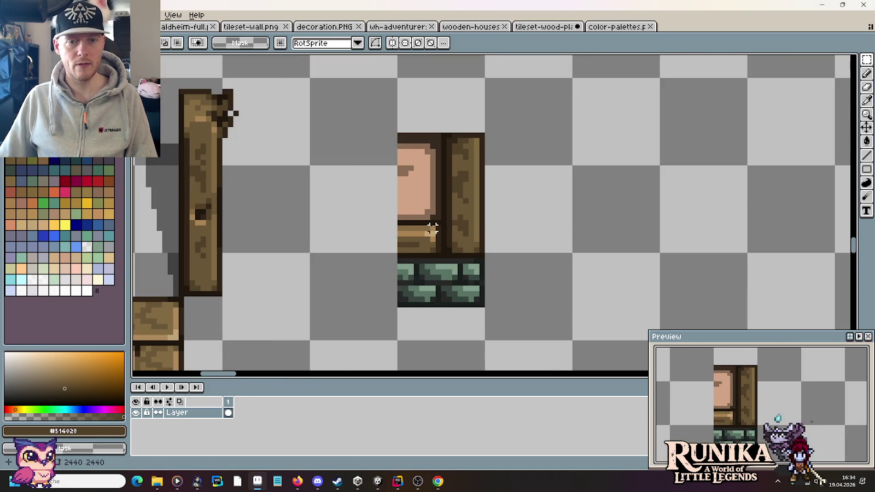
{"action": "mouse_move", "coordinate": [438, 222]}
{"action": "left_mouse_down"}
{"action": "mouse_move", "coordinate": [392, 249]}
{"action": "mouse_move", "coordinate": [279, 224]}
{"action": "mouse_move", "coordinate": [345, 235]}
{"action": "left_mouse_up"}
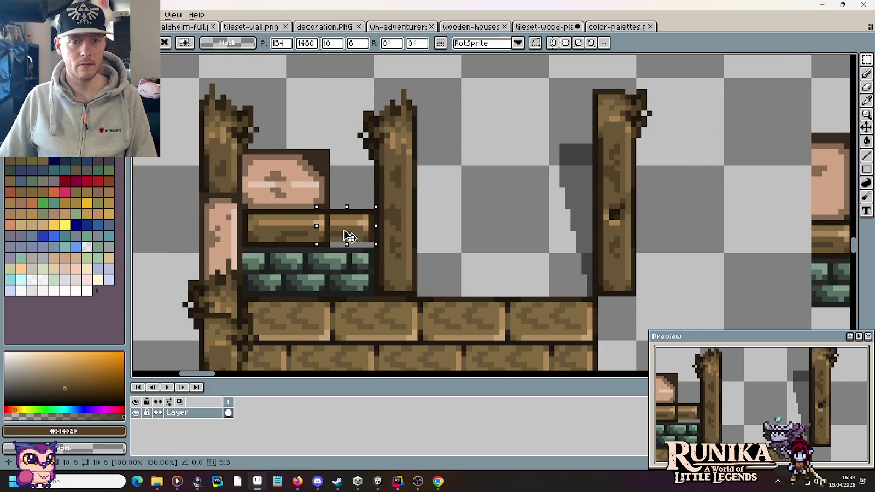
{"action": "key", "text": "Up"}
{"action": "mouse_move", "coordinate": [573, 217]}
{"action": "left_mouse_down"}
{"action": "mouse_move", "coordinate": [492, 215]}
{"action": "mouse_move", "coordinate": [723, 205]}
{"action": "left_mouse_up"}
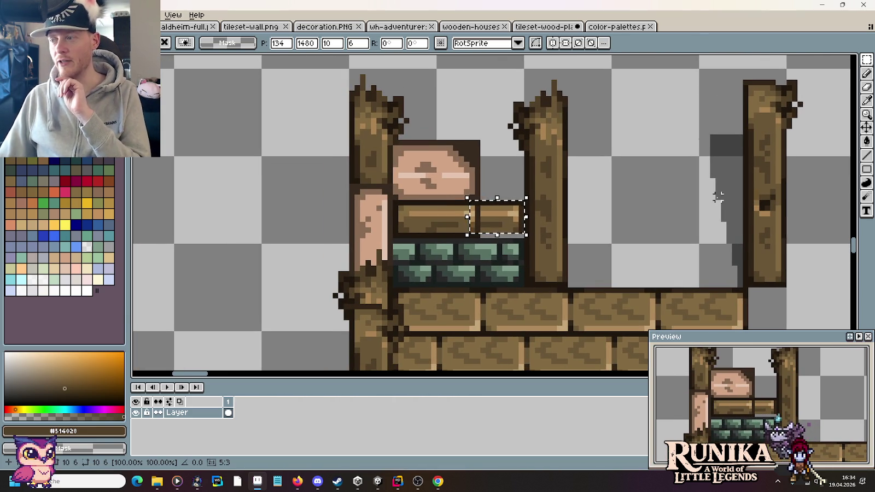
- Fill the grey gap under the beam dark and paint over its seam and highlights
{"action": "key", "text": "i"}
{"action": "scroll", "coordinate": [432, 214], "scroll_direction": "up", "scroll_amount": 3}
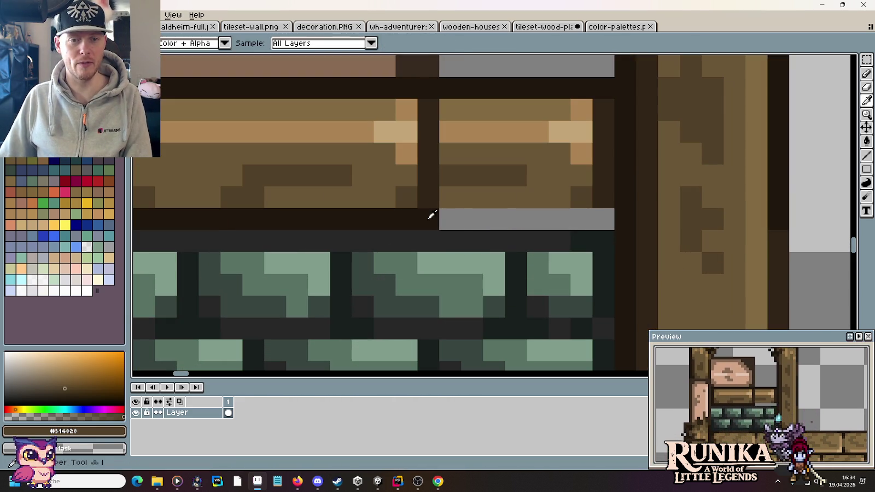
{"action": "left_click", "coordinate": [431, 215]}
{"action": "key", "text": "b"}
{"action": "left_click_drag", "start_coordinate": [462, 218], "coordinate": [613, 219]}
{"action": "key", "text": "i"}
{"action": "left_click", "coordinate": [477, 119]}
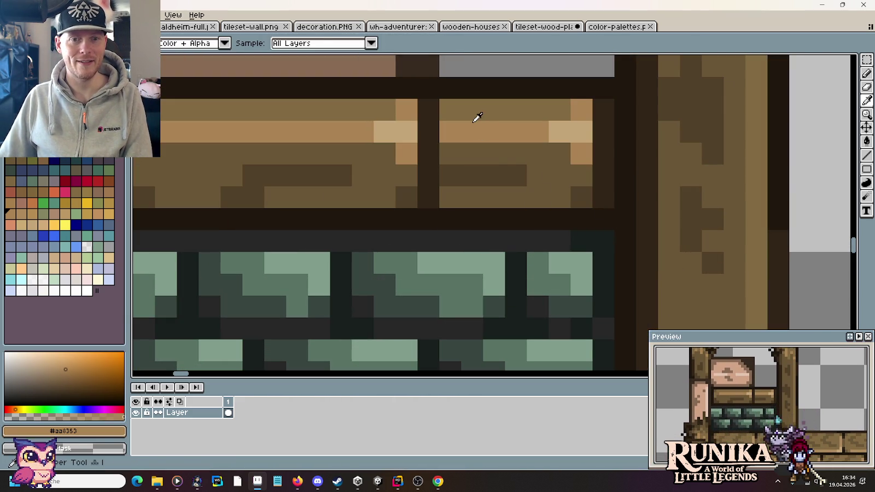
{"action": "key", "text": "b"}
{"action": "left_click_drag", "start_coordinate": [441, 132], "coordinate": [374, 131]}
{"action": "left_click", "coordinate": [454, 109], "text": "alt"}
{"action": "left_click_drag", "start_coordinate": [453, 110], "coordinate": [366, 112]}
{"action": "left_click", "coordinate": [385, 142], "text": "alt"}
{"action": "mouse_move", "coordinate": [421, 153]}
{"action": "left_mouse_down"}
{"action": "mouse_move", "coordinate": [457, 156]}
{"action": "mouse_move", "coordinate": [440, 180]}
{"action": "mouse_move", "coordinate": [494, 194]}
{"action": "left_mouse_up"}
- Dot dark brown grain pixels and runs along the beam
{"action": "left_click", "coordinate": [406, 197]}
{"action": "left_click", "coordinate": [478, 182], "text": "alt"}
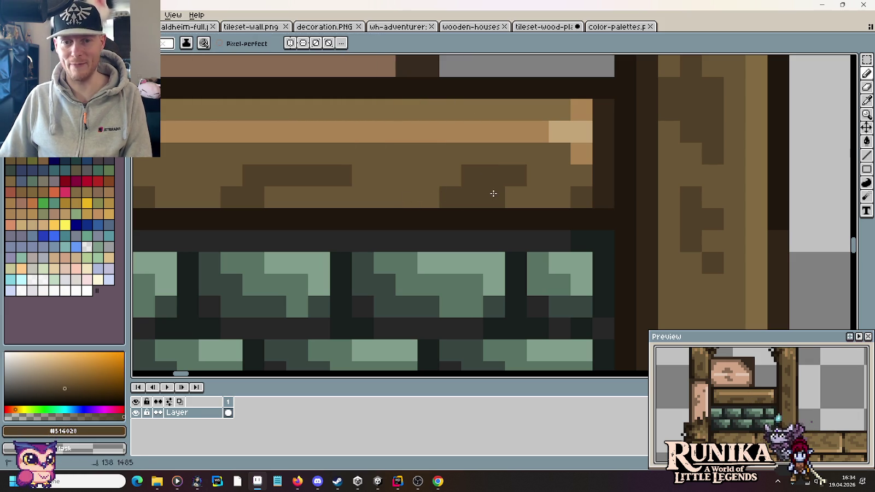
{"action": "left_click", "coordinate": [420, 171]}
{"action": "key", "text": "ctrl+z"}
{"action": "left_click", "coordinate": [472, 157]}
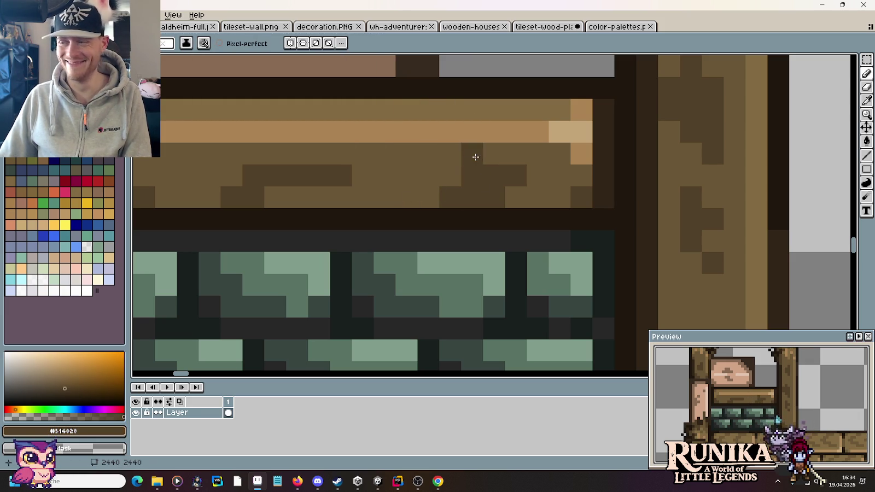
{"action": "left_click", "coordinate": [493, 154]}
{"action": "left_click_drag", "start_coordinate": [323, 197], "coordinate": [274, 193]}
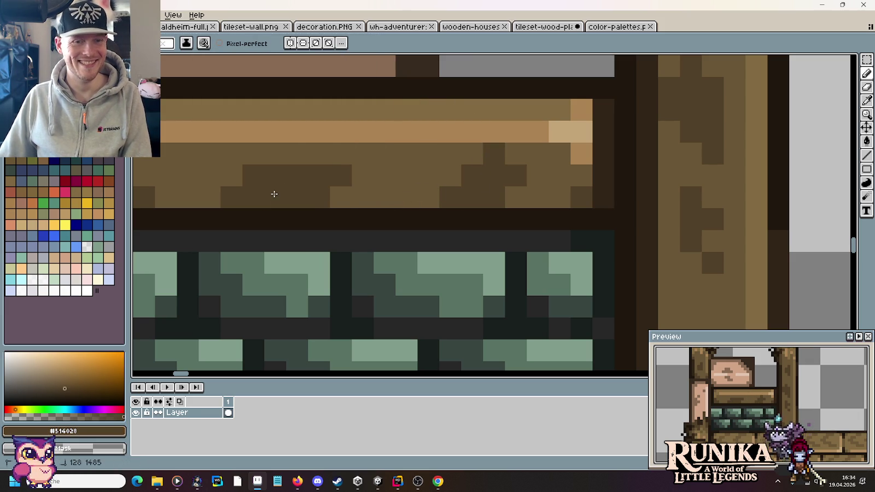
{"action": "left_click_drag", "start_coordinate": [318, 153], "coordinate": [286, 155]}
- Touch up the grain, lightening stray dark pixels and redarkening a few
{"action": "left_click", "coordinate": [362, 180], "text": "alt"}
{"action": "left_click", "coordinate": [340, 175]}
{"action": "left_click", "coordinate": [244, 190]}
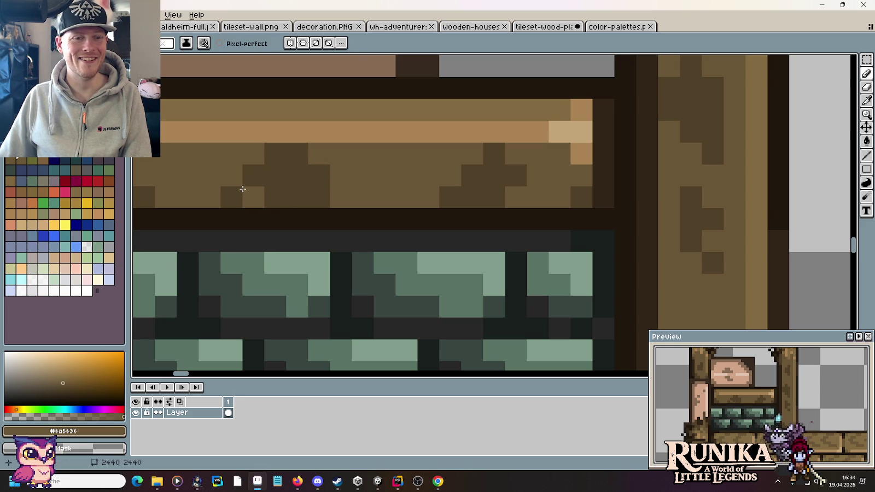
{"action": "left_click", "coordinate": [326, 178], "text": "alt"}
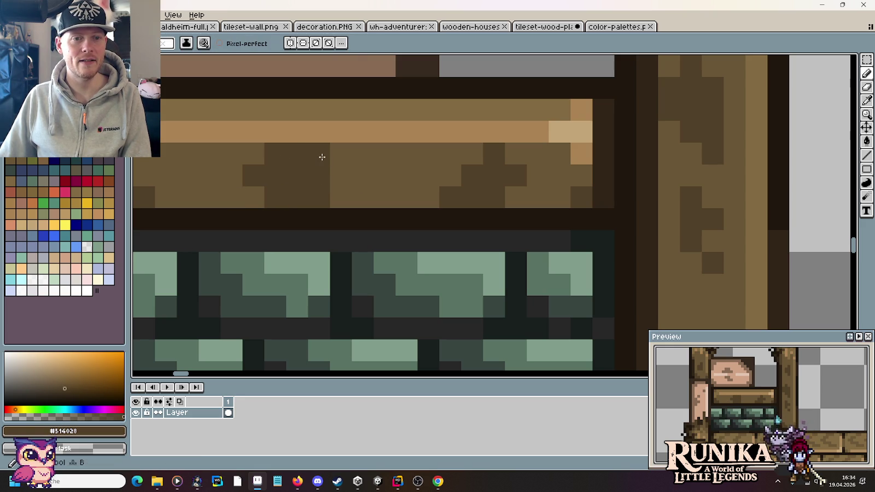
{"action": "left_click", "coordinate": [333, 175]}
{"action": "left_click", "coordinate": [360, 174]}
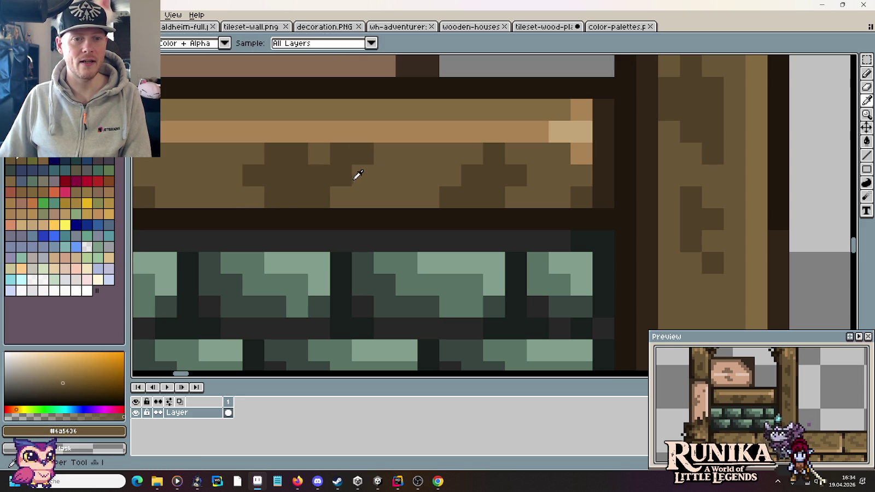
{"action": "left_click", "coordinate": [321, 158], "text": "alt"}
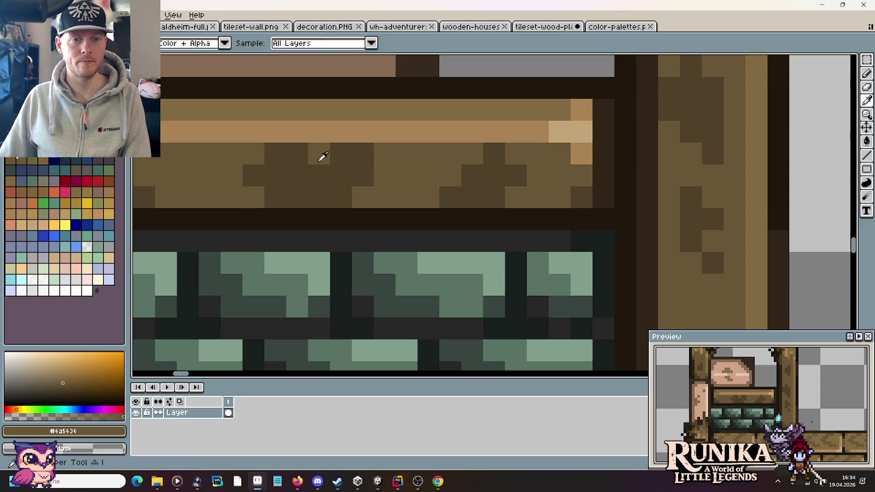
{"action": "left_click_drag", "start_coordinate": [319, 175], "coordinate": [298, 164]}
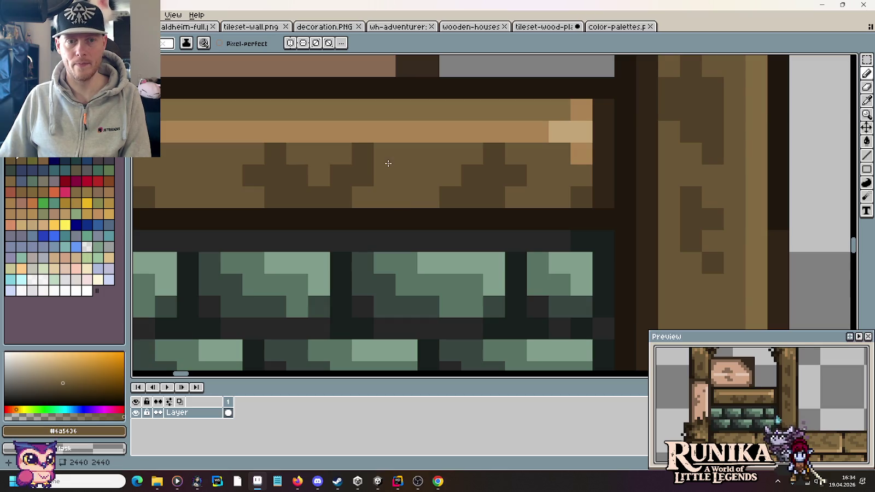
{"action": "left_click", "coordinate": [363, 154]}
{"action": "left_click", "coordinate": [455, 195]}
- Copy the pink block above the beam to the right toward the right post
{"action": "scroll", "coordinate": [452, 173], "scroll_direction": "down", "scroll_amount": 3}
{"action": "scroll", "coordinate": [573, 210], "scroll_direction": "down", "scroll_amount": 2}
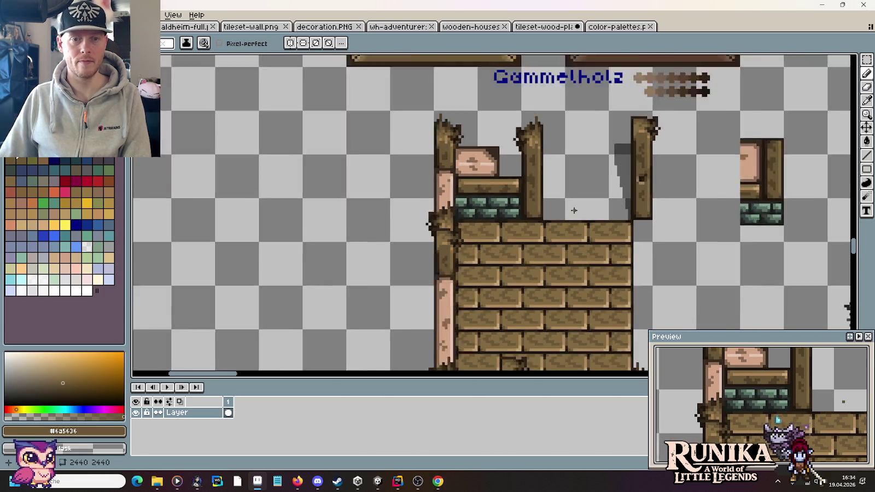
{"action": "scroll", "coordinate": [547, 173], "scroll_direction": "up", "scroll_amount": 1}
{"action": "scroll", "coordinate": [543, 175], "scroll_direction": "up", "scroll_amount": 1}
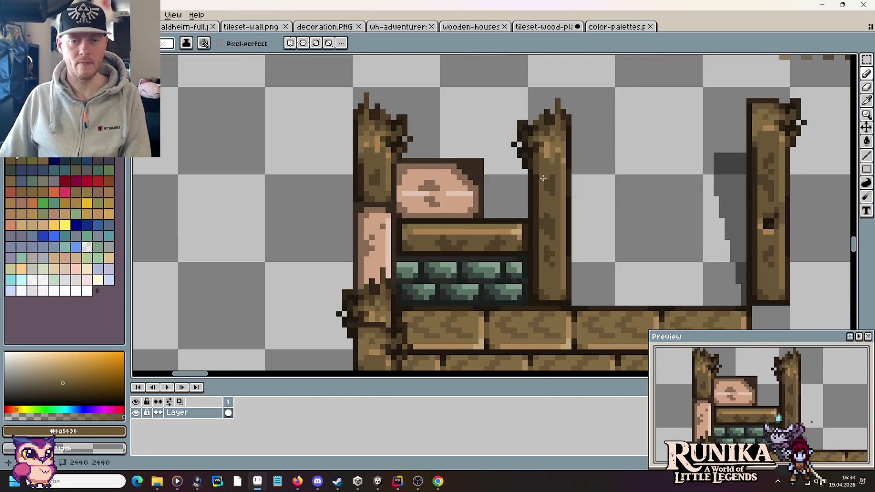
{"action": "scroll", "coordinate": [519, 177], "scroll_direction": "up", "scroll_amount": 1}
{"action": "scroll", "coordinate": [519, 177], "scroll_direction": "up", "scroll_amount": 1}
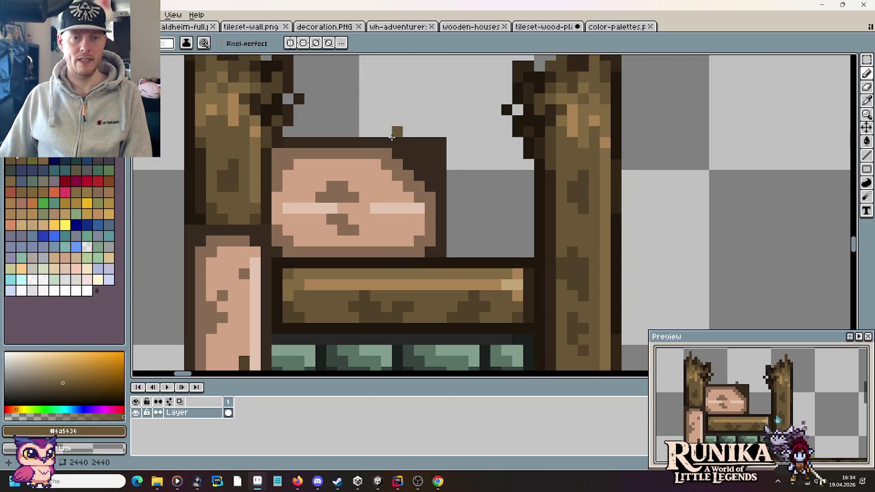
{"action": "key", "text": "m"}
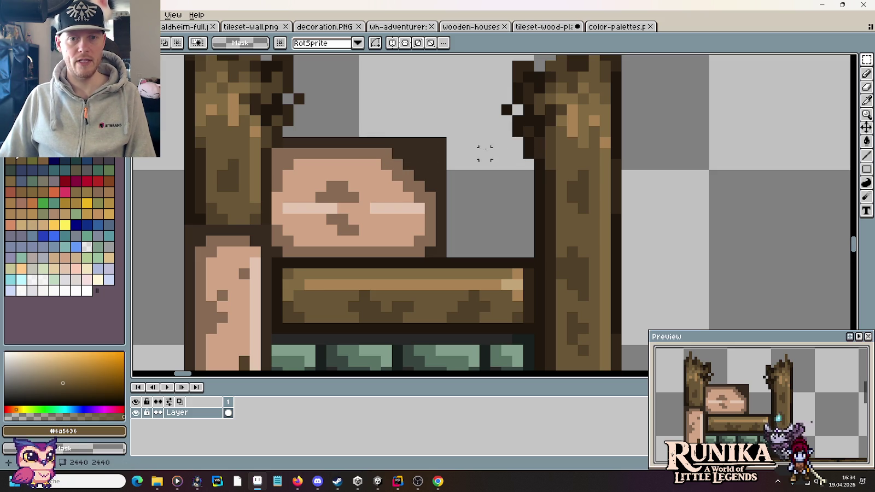
{"action": "left_click_drag", "start_coordinate": [440, 142], "coordinate": [366, 258]}
{"action": "left_click_drag", "start_coordinate": [412, 225], "coordinate": [492, 223]}
{"action": "key", "text": "Right"}
- Paint the seam between the pink halves over, extending the highlight stripe across it
{"action": "key", "text": "i"}
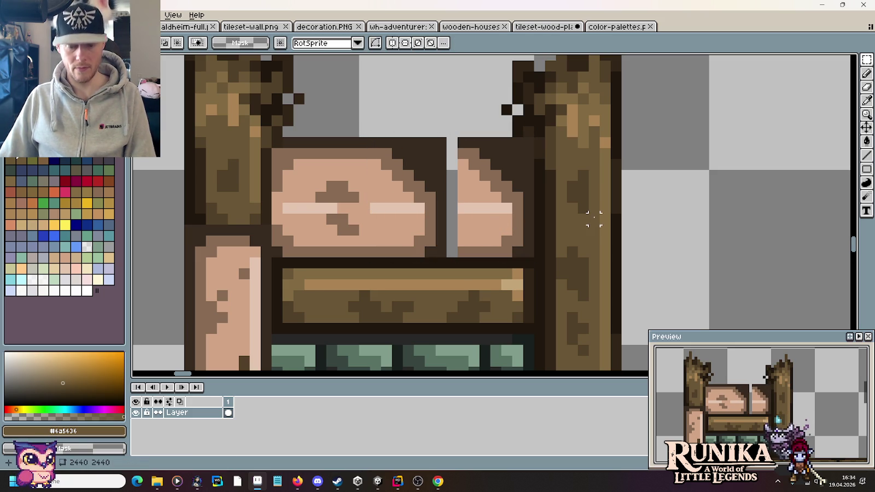
{"action": "left_click", "coordinate": [517, 118]}
{"action": "key", "text": "b"}
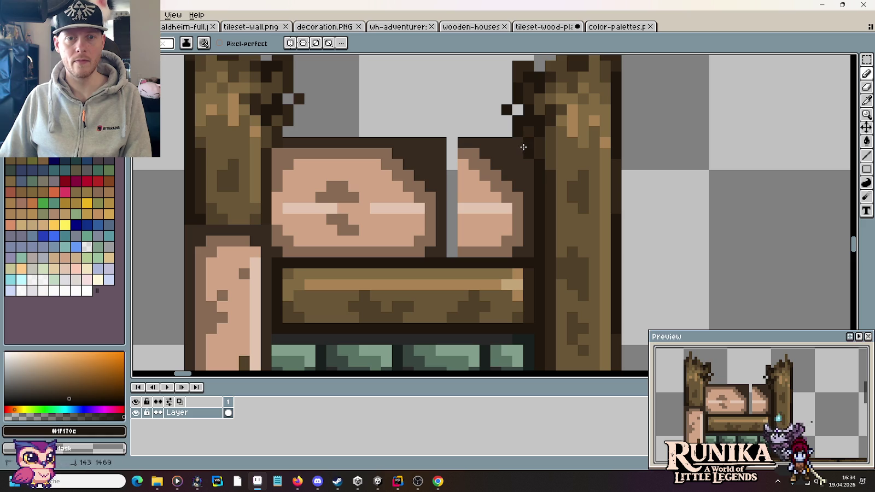
{"action": "key", "text": "i"}
{"action": "left_click", "coordinate": [378, 153]}
{"action": "key", "text": "b"}
{"action": "mouse_move", "coordinate": [393, 153]}
{"action": "left_mouse_down"}
{"action": "mouse_move", "coordinate": [469, 153]}
{"action": "mouse_move", "coordinate": [409, 144]}
{"action": "mouse_move", "coordinate": [403, 194]}
{"action": "mouse_move", "coordinate": [457, 208]}
{"action": "mouse_move", "coordinate": [445, 231]}
{"action": "mouse_move", "coordinate": [432, 225]}
{"action": "mouse_move", "coordinate": [430, 251]}
{"action": "left_mouse_up"}
{"action": "key", "text": "i"}
{"action": "left_click", "coordinate": [465, 145]}
{"action": "key", "text": "b"}
{"action": "key", "text": "i"}
{"action": "left_click", "coordinate": [385, 167]}
{"action": "key", "text": "b"}
{"action": "left_click", "coordinate": [410, 208], "text": "alt"}
{"action": "left_click", "coordinate": [471, 218], "text": "alt"}
- Add brown texture to the seam's bottom and along the slab's top edge
{"action": "left_click", "coordinate": [475, 250], "text": "alt"}
{"action": "left_click", "coordinate": [431, 241]}
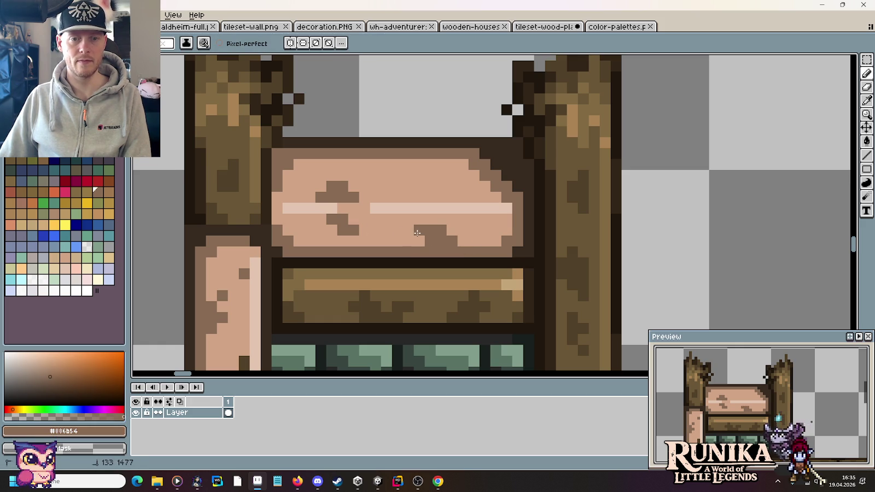
{"action": "left_click_drag", "start_coordinate": [405, 164], "coordinate": [415, 169]}
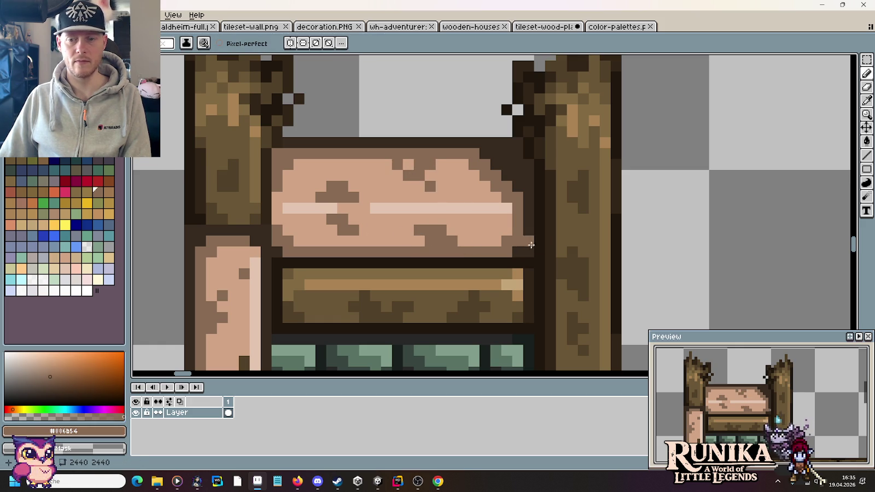
{"action": "scroll", "coordinate": [531, 245], "scroll_direction": "down", "scroll_amount": 3}
{"action": "scroll", "coordinate": [539, 241], "scroll_direction": "down", "scroll_amount": 2}
{"action": "scroll", "coordinate": [538, 241], "scroll_direction": "up", "scroll_amount": 1}
{"action": "scroll", "coordinate": [509, 195], "scroll_direction": "up", "scroll_amount": 1}
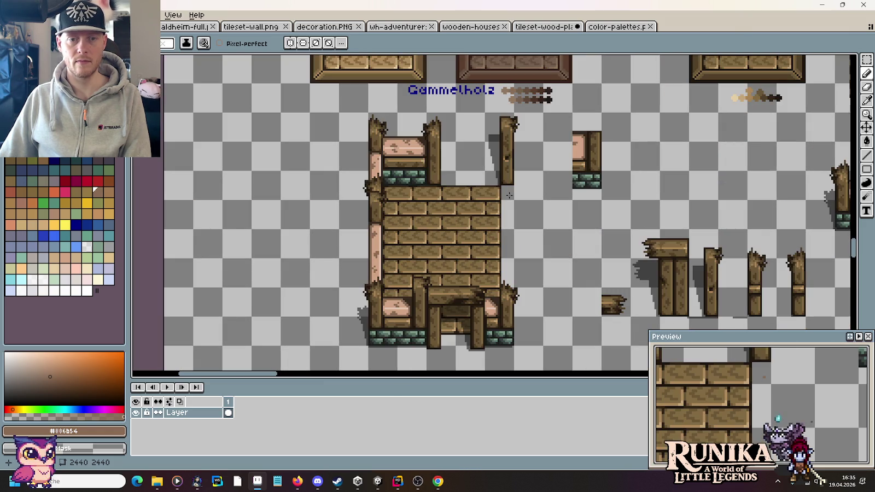
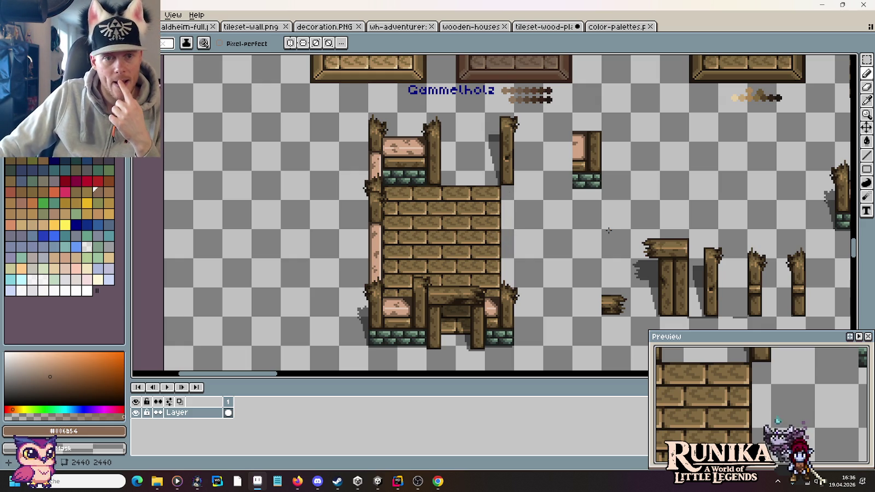
- Move a loose broken post onto the plank wall tile's right edge and commit it
{"action": "scroll", "coordinate": [391, 172], "scroll_direction": "up", "scroll_amount": 2}
{"action": "scroll", "coordinate": [391, 172], "scroll_direction": "down", "scroll_amount": 1}
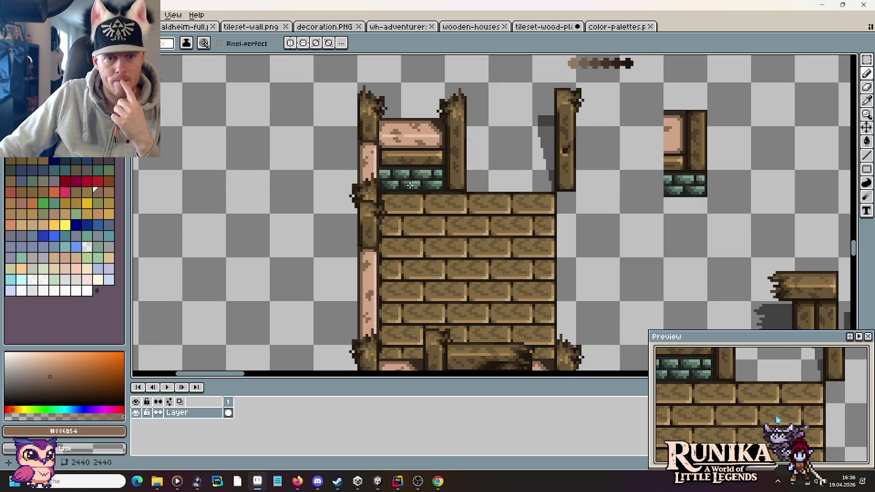
{"action": "key", "text": "m"}
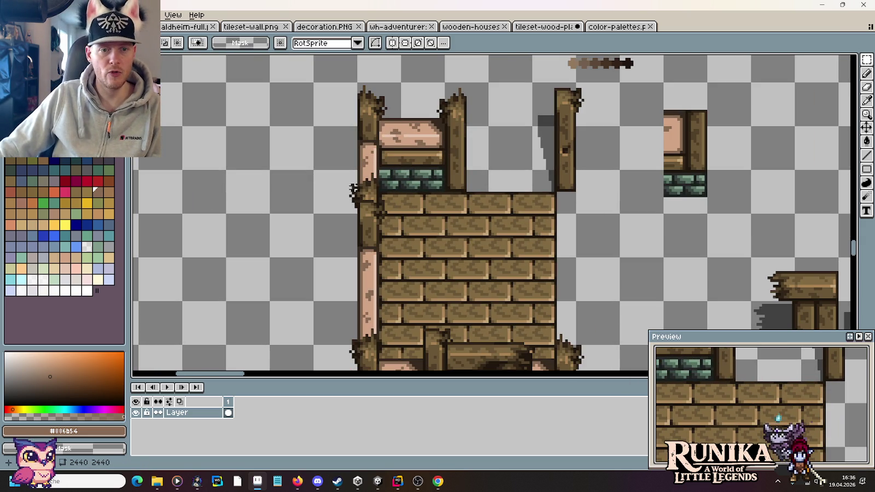
{"action": "scroll", "coordinate": [528, 292], "scroll_direction": "down", "scroll_amount": 2}
{"action": "scroll", "coordinate": [528, 292], "scroll_direction": "down", "scroll_amount": 1}
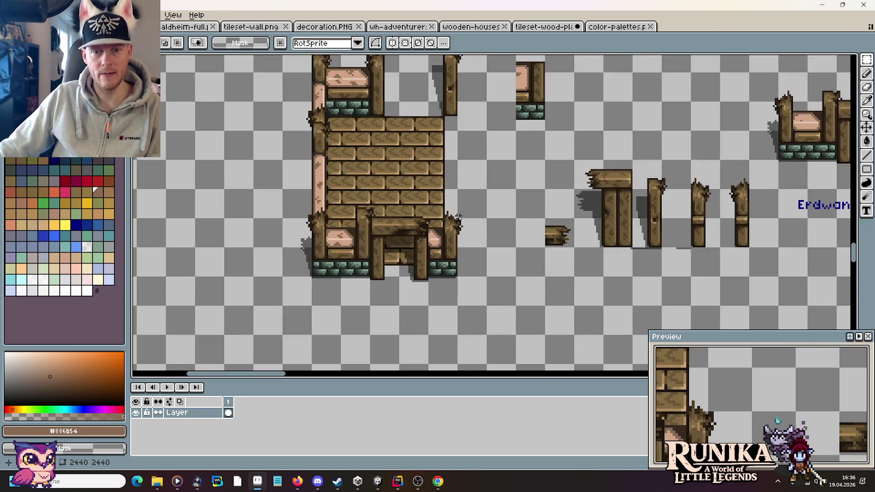
{"action": "left_click_drag", "start_coordinate": [580, 251], "coordinate": [448, 164]}
{"action": "scroll", "coordinate": [426, 176], "scroll_direction": "up", "scroll_amount": 2}
{"action": "scroll", "coordinate": [426, 177], "scroll_direction": "down", "scroll_amount": 1}
{"action": "scroll", "coordinate": [426, 177], "scroll_direction": "down", "scroll_amount": 3}
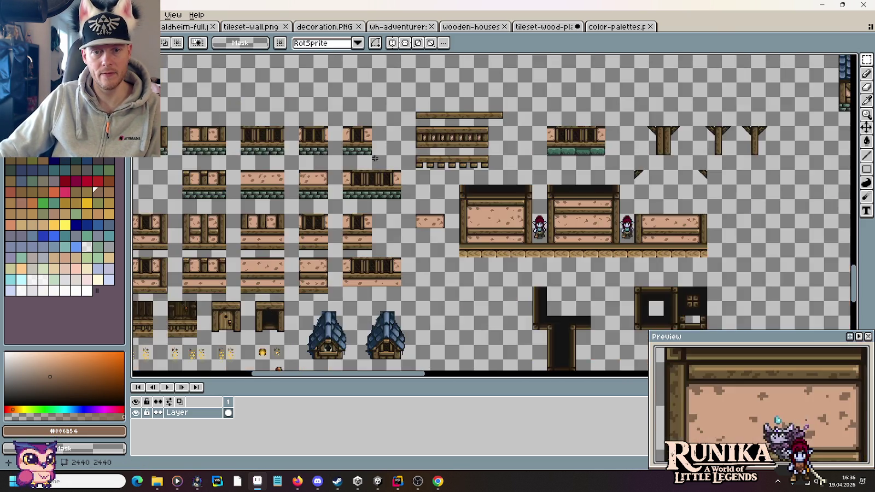
{"action": "left_click_drag", "start_coordinate": [390, 153], "coordinate": [546, 192]}
{"action": "scroll", "coordinate": [284, 161], "scroll_direction": "up", "scroll_amount": 2}
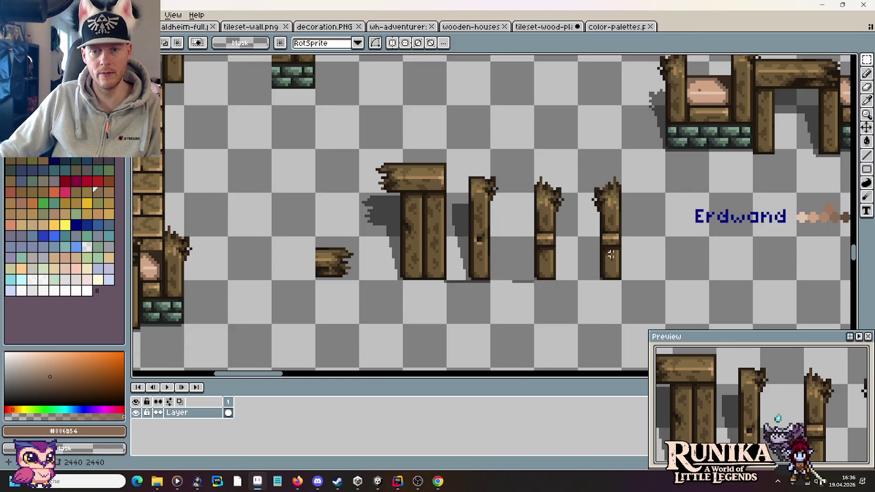
{"action": "left_click_drag", "start_coordinate": [606, 278], "coordinate": [580, 152]}
{"action": "mouse_move", "coordinate": [605, 230]}
{"action": "left_mouse_down"}
{"action": "mouse_move", "coordinate": [557, 141]}
{"action": "mouse_move", "coordinate": [508, 155]}
{"action": "left_mouse_up"}
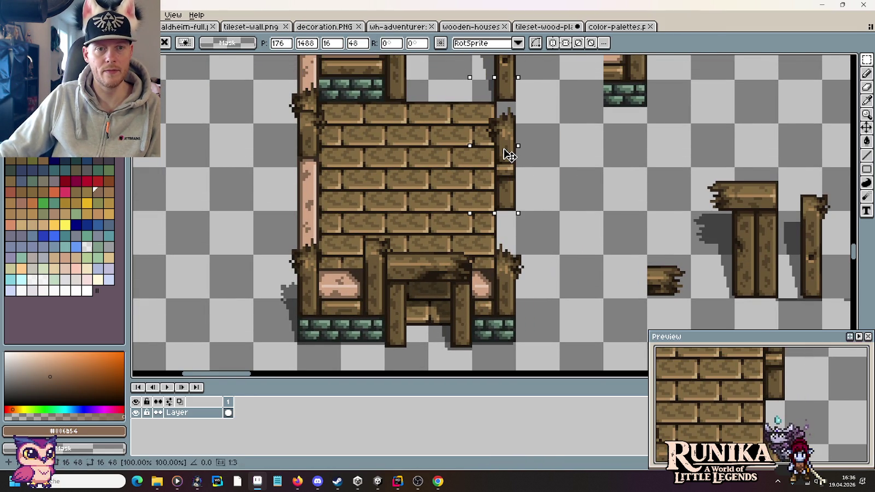
{"action": "key", "text": "Return"}
- Sample the wall's dark outline colour and return to the Pencil
{"action": "scroll", "coordinate": [518, 211], "scroll_direction": "up", "scroll_amount": 2}
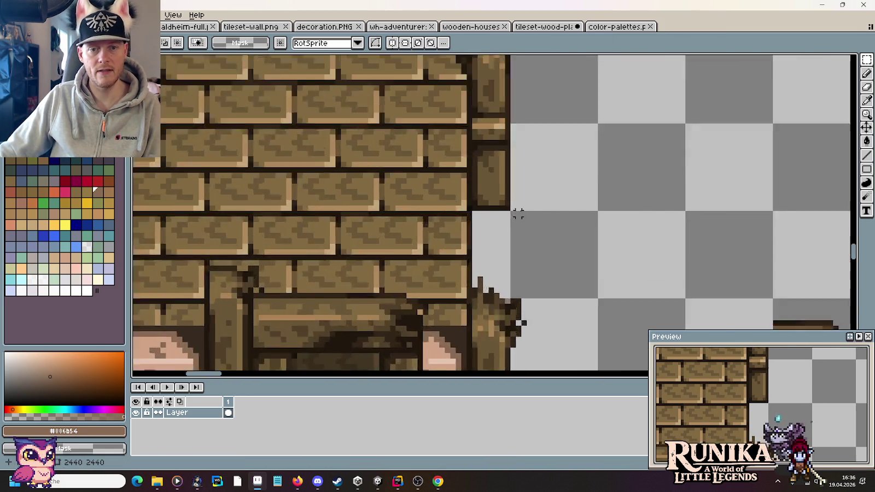
{"action": "scroll", "coordinate": [513, 215], "scroll_direction": "up", "scroll_amount": 1}
{"action": "scroll", "coordinate": [460, 217], "scroll_direction": "up", "scroll_amount": 2}
{"action": "scroll", "coordinate": [460, 217], "scroll_direction": "up", "scroll_amount": 1}
{"action": "key", "text": "i"}
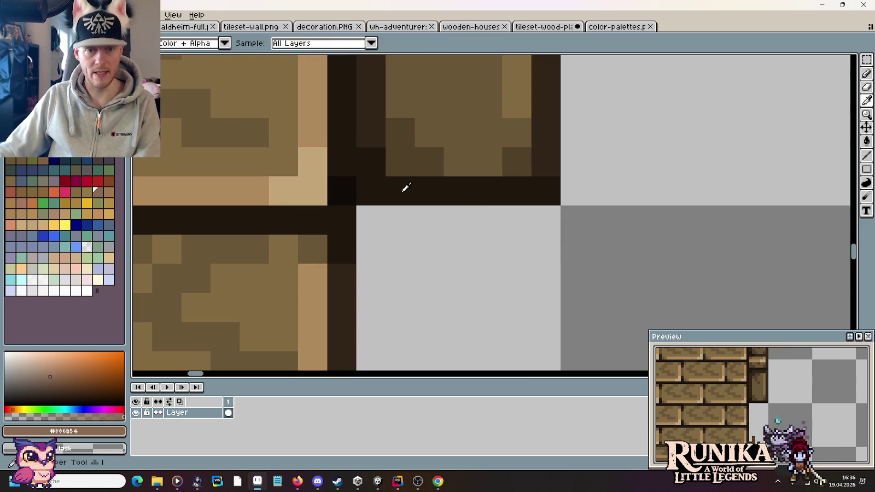
{"action": "left_click", "coordinate": [404, 188]}
{"action": "key", "text": "b"}
- Select a section of another loose broken post with the Rectangular Marquee
{"action": "scroll", "coordinate": [548, 223], "scroll_direction": "down", "scroll_amount": 1}
{"action": "scroll", "coordinate": [548, 223], "scroll_direction": "down", "scroll_amount": 2}
{"action": "scroll", "coordinate": [580, 209], "scroll_direction": "down", "scroll_amount": 1}
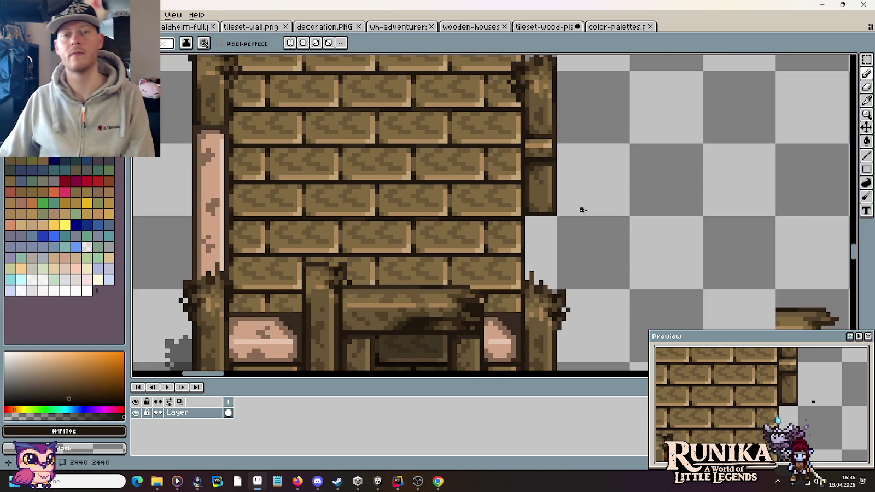
{"action": "scroll", "coordinate": [630, 160], "scroll_direction": "up", "scroll_amount": 1}
{"action": "scroll", "coordinate": [636, 211], "scroll_direction": "up", "scroll_amount": 1}
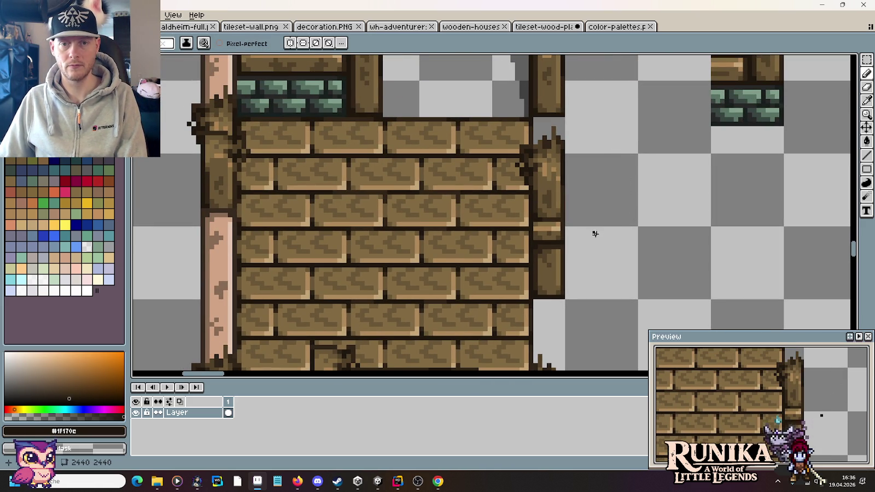
{"action": "scroll", "coordinate": [609, 161], "scroll_direction": "down", "scroll_amount": 1}
{"action": "scroll", "coordinate": [610, 209], "scroll_direction": "down", "scroll_amount": 1}
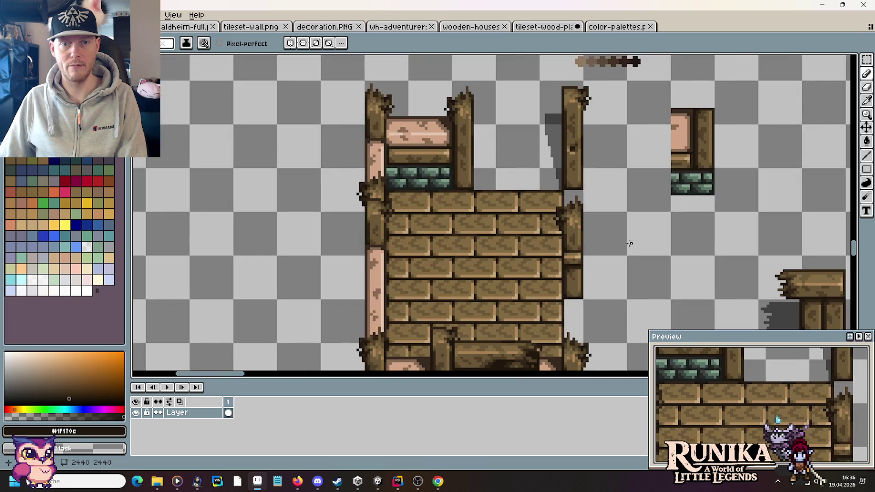
{"action": "left_click_drag", "start_coordinate": [630, 244], "coordinate": [390, 106]}
{"action": "scroll", "coordinate": [574, 217], "scroll_direction": "up", "scroll_amount": 1}
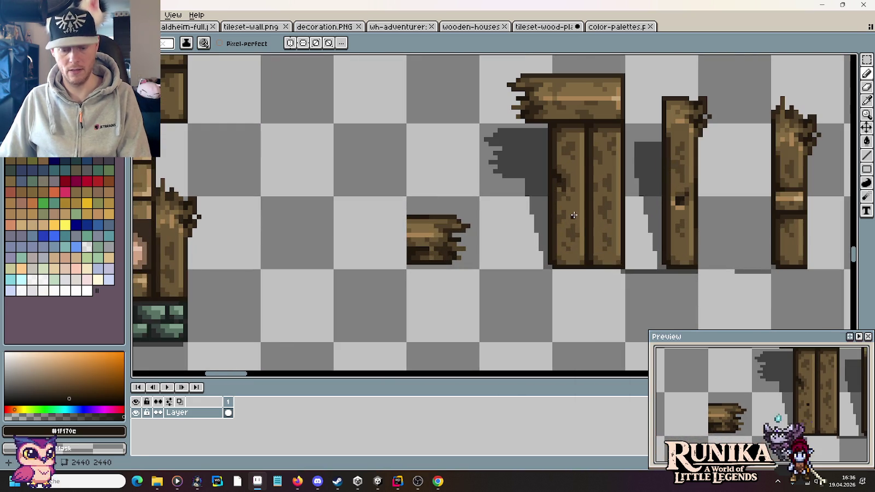
{"action": "key", "text": "m"}
{"action": "mouse_move", "coordinate": [547, 204]}
{"action": "left_mouse_down"}
{"action": "mouse_move", "coordinate": [586, 249]}
{"action": "mouse_move", "coordinate": [339, 170]}
{"action": "mouse_move", "coordinate": [254, 126]}
{"action": "mouse_move", "coordinate": [487, 235]}
{"action": "left_mouse_up"}
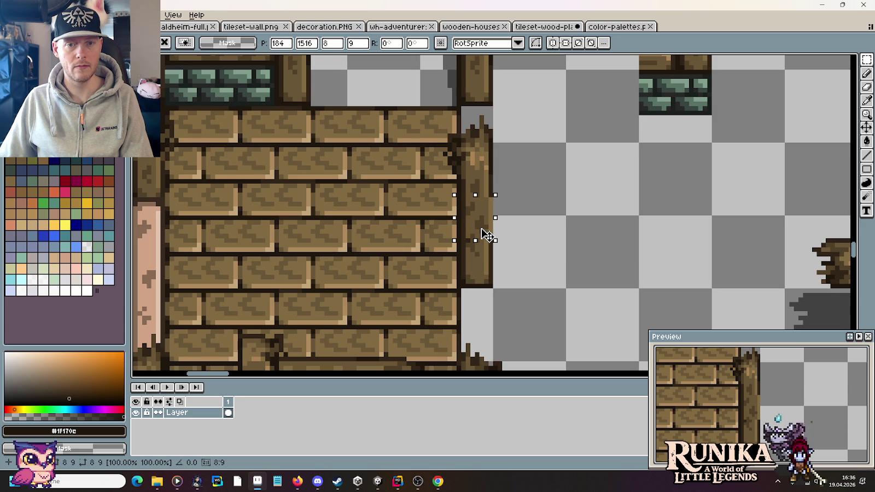
- Commit the post section, then nudge its edge strip one pixel left and deselect
{"action": "left_click", "coordinate": [532, 227]}
{"action": "scroll", "coordinate": [508, 224], "scroll_direction": "up", "scroll_amount": 2}
{"action": "left_click_drag", "start_coordinate": [432, 159], "coordinate": [503, 253]}
{"action": "key", "text": "Left"}
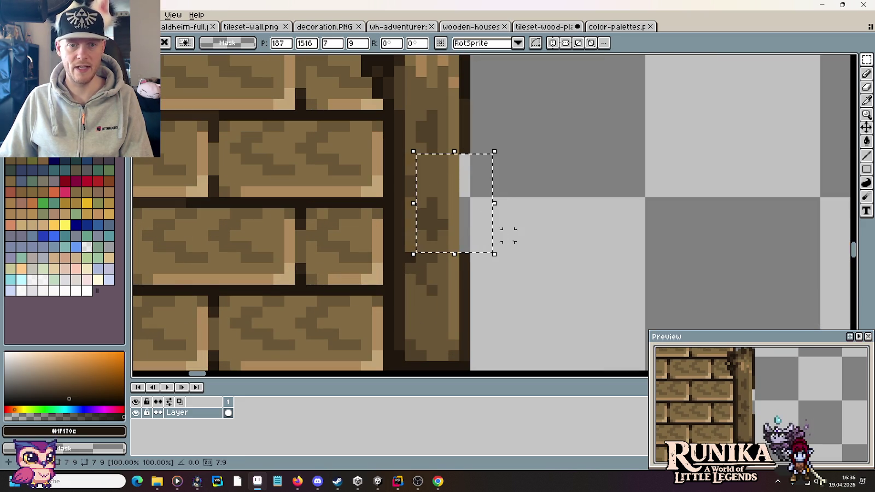
{"action": "key", "text": "ctrl+d"}
- Draw a dark outline into the right-edge gap and sample browns #6a5636 and #514028
{"action": "key", "text": "b"}
{"action": "left_click_drag", "start_coordinate": [466, 186], "coordinate": [467, 250]}
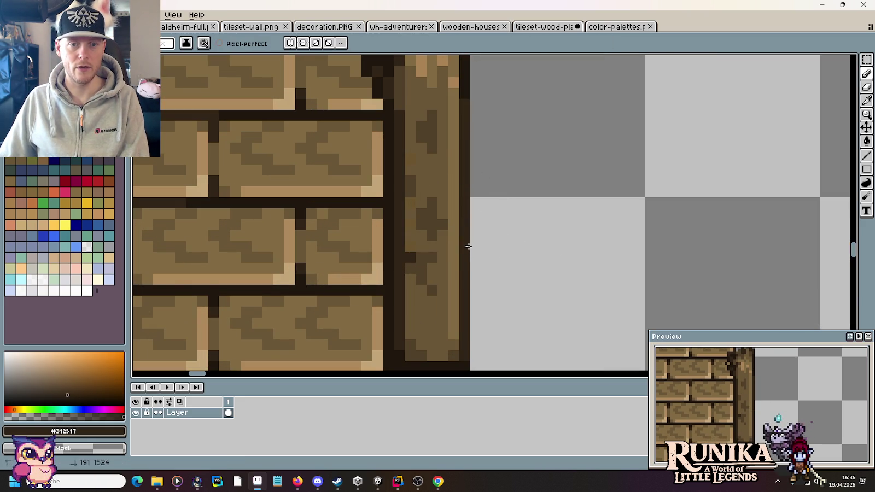
{"action": "left_click", "coordinate": [429, 248], "text": "alt"}
{"action": "left_click", "coordinate": [421, 254], "text": "alt"}
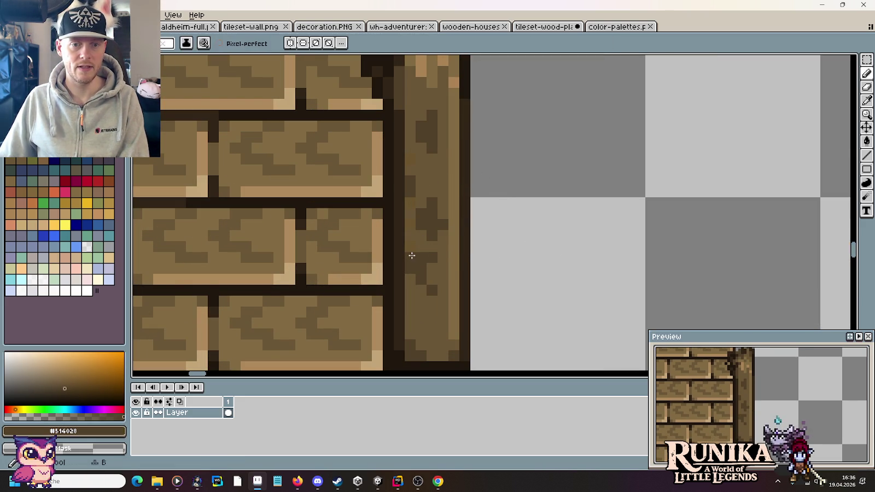
{"action": "left_click", "coordinate": [428, 255], "text": "alt"}
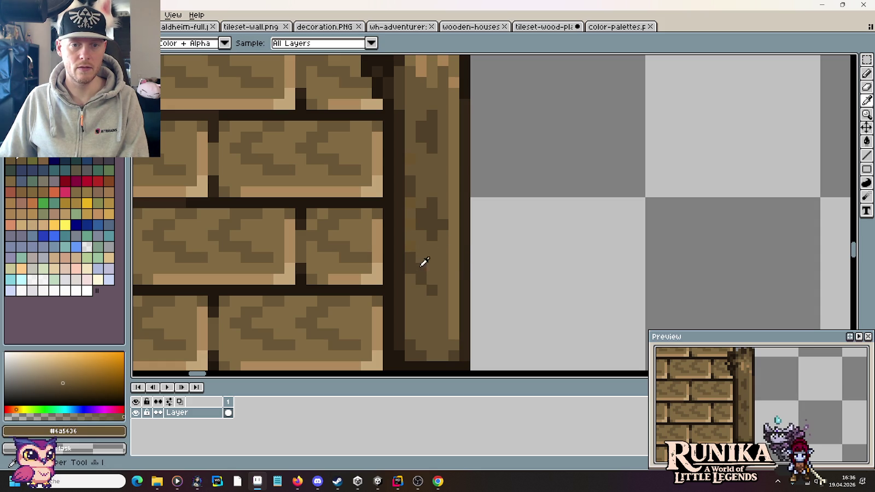
{"action": "left_click", "coordinate": [418, 174], "text": "alt"}
{"action": "scroll", "coordinate": [524, 236], "scroll_direction": "down", "scroll_amount": 3}
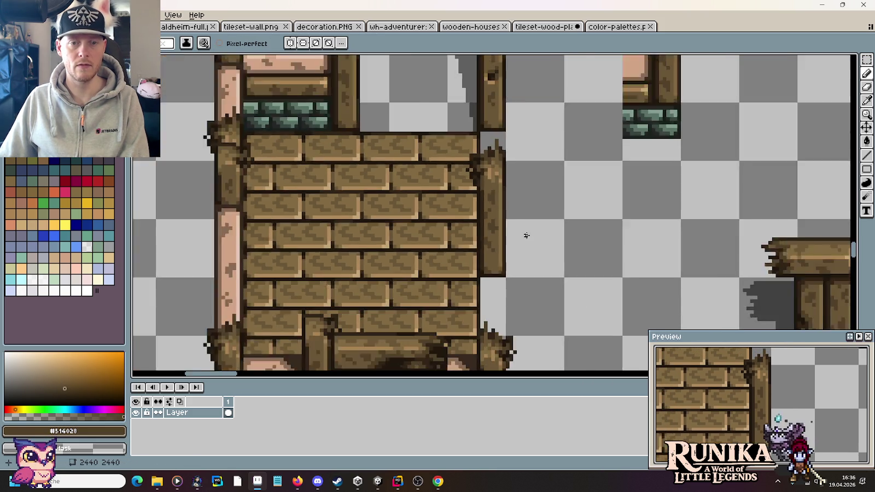
{"action": "scroll", "coordinate": [528, 236], "scroll_direction": "down", "scroll_amount": 1}
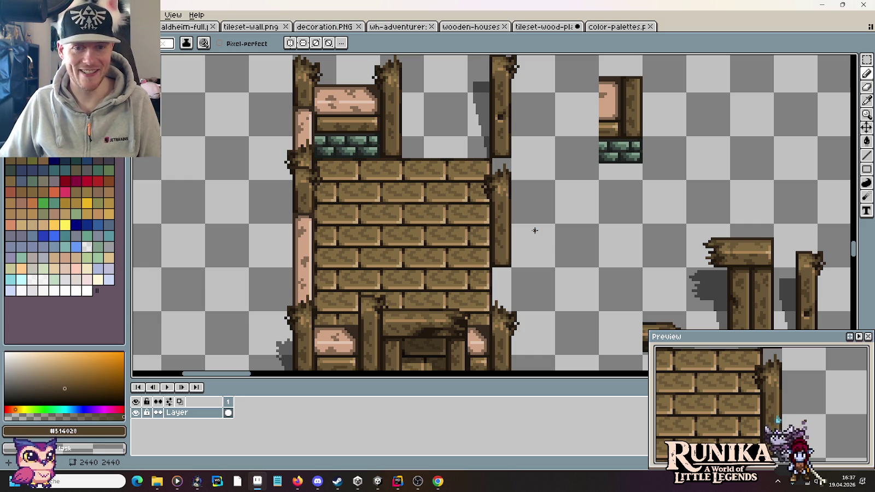
- Copy a piece of the left post and paste it onto the right post
{"action": "key", "text": "m"}
{"action": "scroll", "coordinate": [356, 136], "scroll_direction": "up", "scroll_amount": 2}
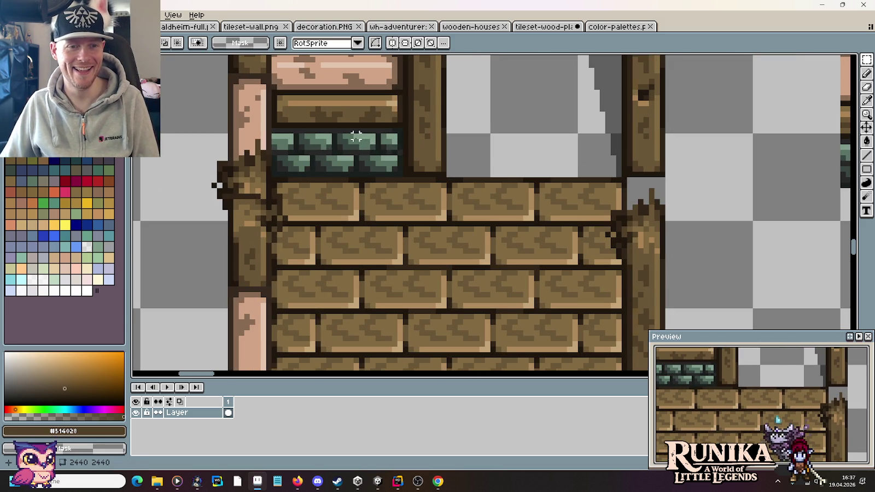
{"action": "left_click_drag", "start_coordinate": [229, 157], "coordinate": [272, 104]}
{"action": "key", "text": "ctrl+c"}
{"action": "key", "text": "ctrl+v"}
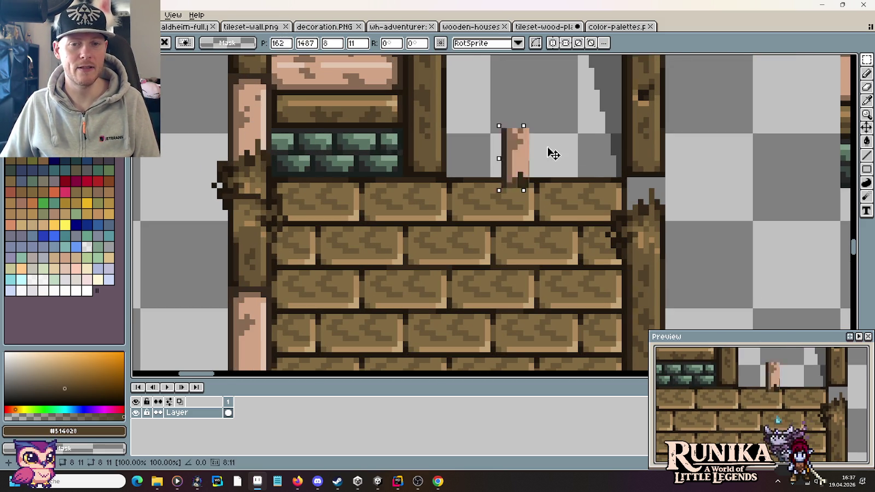
{"action": "left_click_drag", "start_coordinate": [553, 153], "coordinate": [652, 178]}
{"action": "left_click", "coordinate": [721, 189]}
{"action": "mouse_move", "coordinate": [232, 76]}
{"action": "left_mouse_down"}
{"action": "mouse_move", "coordinate": [269, 125]}
{"action": "mouse_move", "coordinate": [646, 103]}
{"action": "left_mouse_up"}
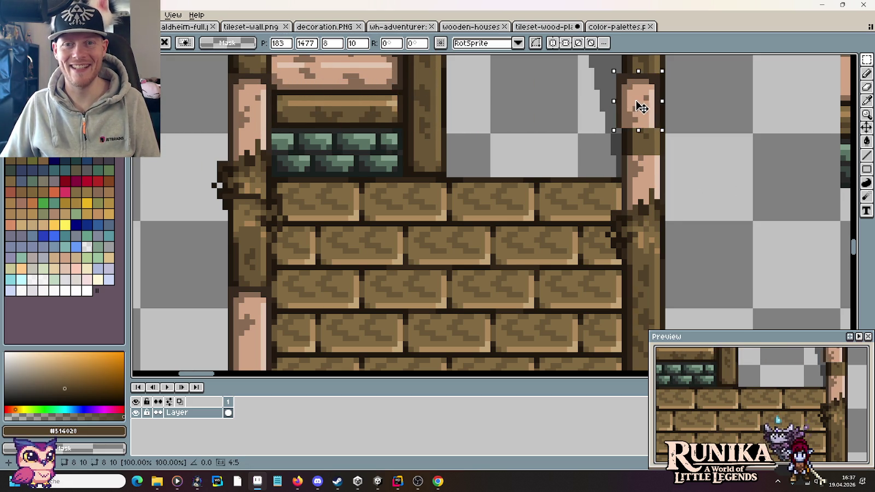
{"action": "key", "text": "ctrl+d"}
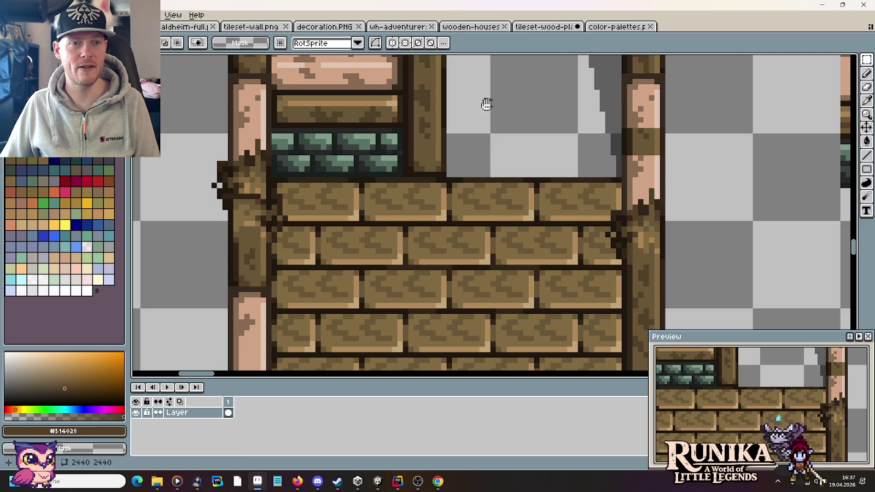
- Fit a beam piece and the pink segment into the right post, then sample the pink
{"action": "scroll", "coordinate": [484, 102], "scroll_direction": "up", "scroll_amount": 3}
{"action": "mouse_move", "coordinate": [235, 143]}
{"action": "left_mouse_down"}
{"action": "mouse_move", "coordinate": [202, 129]}
{"action": "mouse_move", "coordinate": [607, 145]}
{"action": "left_mouse_up"}
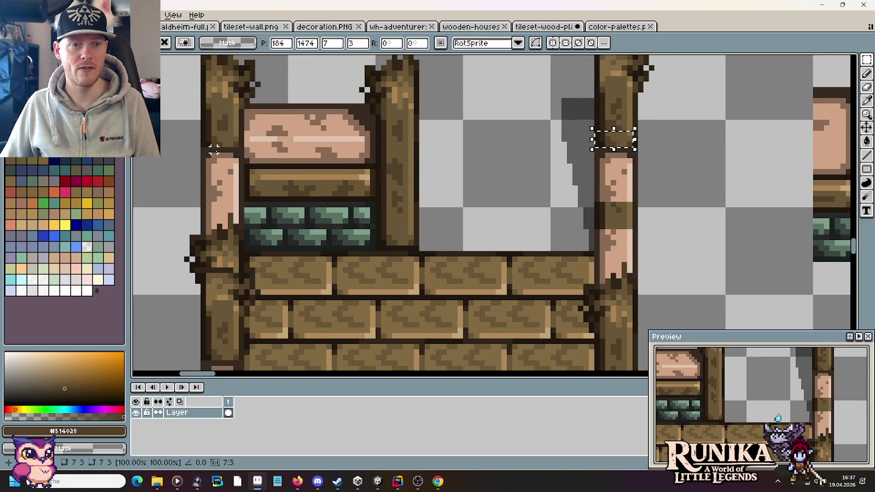
{"action": "left_click_drag", "start_coordinate": [211, 148], "coordinate": [651, 195]}
{"action": "scroll", "coordinate": [645, 221], "scroll_direction": "down", "scroll_amount": 3}
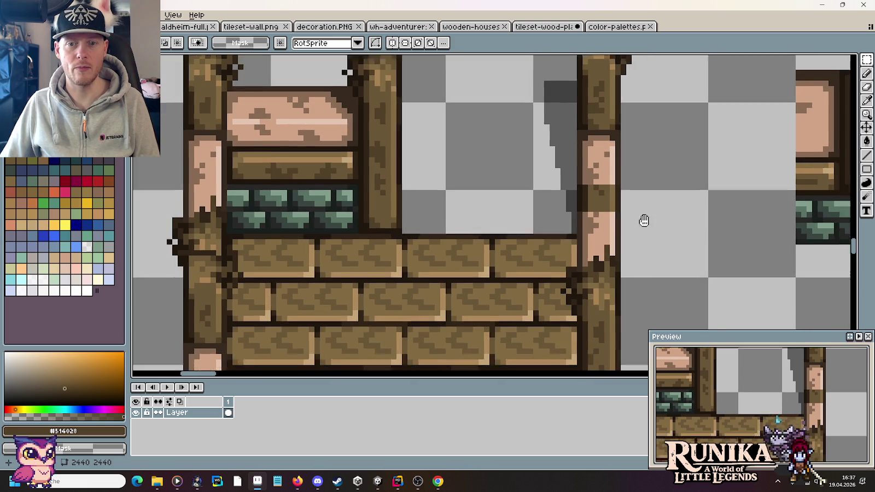
{"action": "scroll", "coordinate": [332, 307], "scroll_direction": "down", "scroll_amount": 1}
{"action": "scroll", "coordinate": [326, 219], "scroll_direction": "down", "scroll_amount": 3}
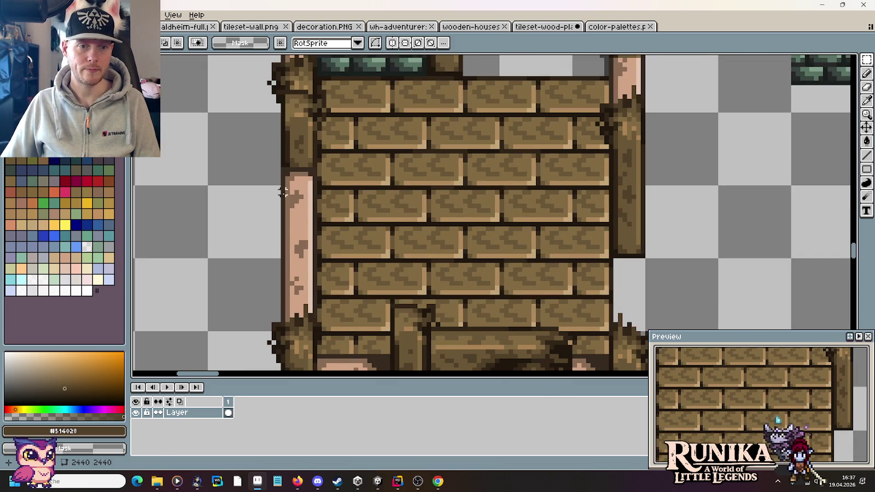
{"action": "mouse_move", "coordinate": [278, 187]}
{"action": "left_mouse_down"}
{"action": "mouse_move", "coordinate": [319, 241]}
{"action": "mouse_move", "coordinate": [637, 262]}
{"action": "mouse_move", "coordinate": [635, 245]}
{"action": "left_mouse_up"}
{"action": "scroll", "coordinate": [660, 133], "scroll_direction": "up", "scroll_amount": 5}
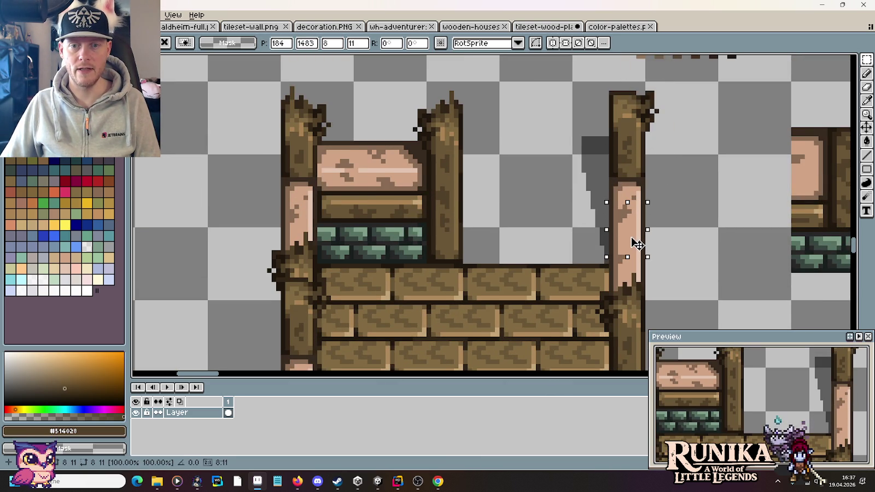
{"action": "key", "text": "Return"}
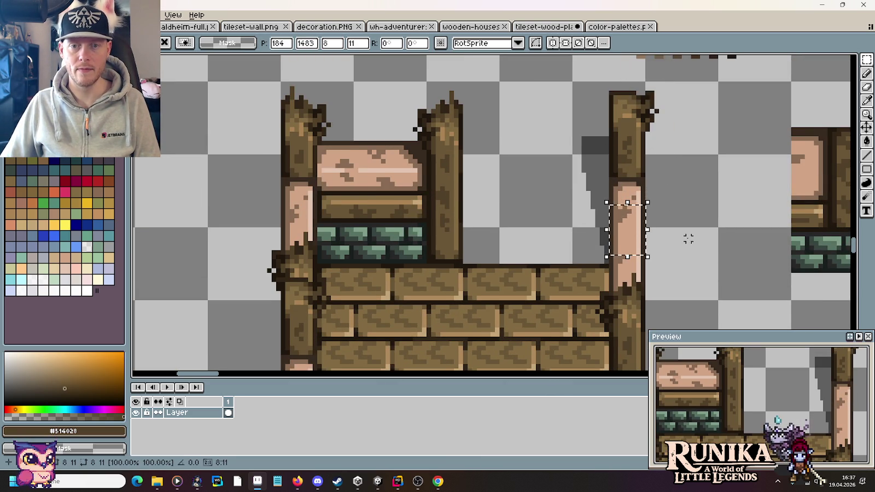
{"action": "scroll", "coordinate": [654, 230], "scroll_direction": "up", "scroll_amount": 3}
{"action": "key", "text": "i"}
{"action": "left_click", "coordinate": [575, 114]}
- Cover stray brown with pink, then dot #886b54 grain pixels across the pink post section
{"action": "key", "text": "b"}
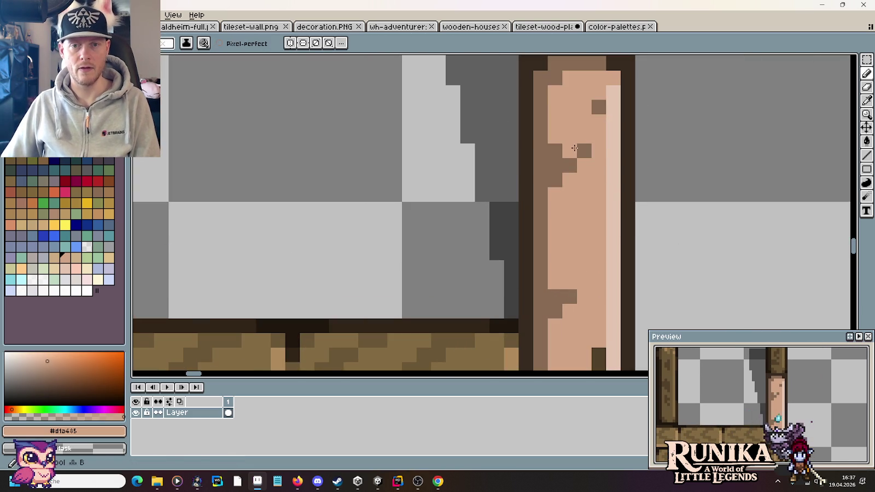
{"action": "left_click_drag", "start_coordinate": [569, 136], "coordinate": [584, 150]}
{"action": "left_click", "coordinate": [564, 161], "text": "alt"}
{"action": "left_click", "coordinate": [569, 195]}
{"action": "left_click", "coordinate": [584, 165]}
{"action": "left_click_drag", "start_coordinate": [645, 232], "coordinate": [584, 82]}
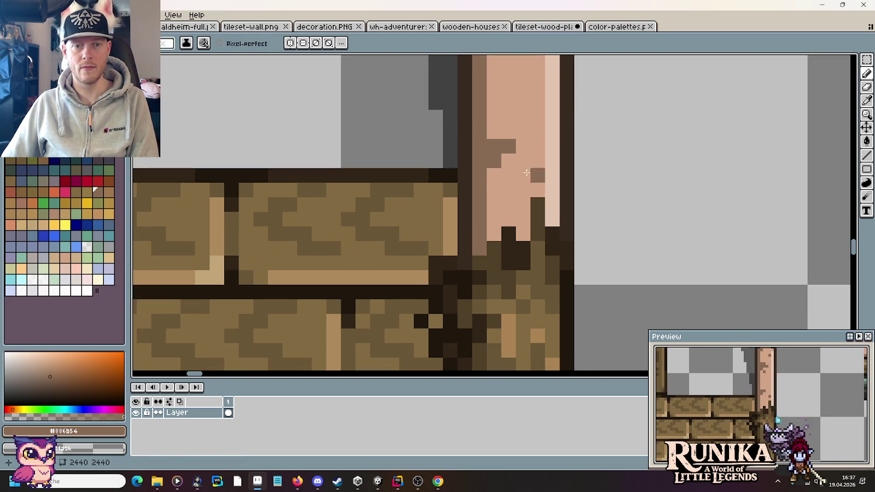
{"action": "left_click", "coordinate": [508, 175]}
{"action": "left_click", "coordinate": [523, 131]}
{"action": "key", "text": "ctrl+z"}
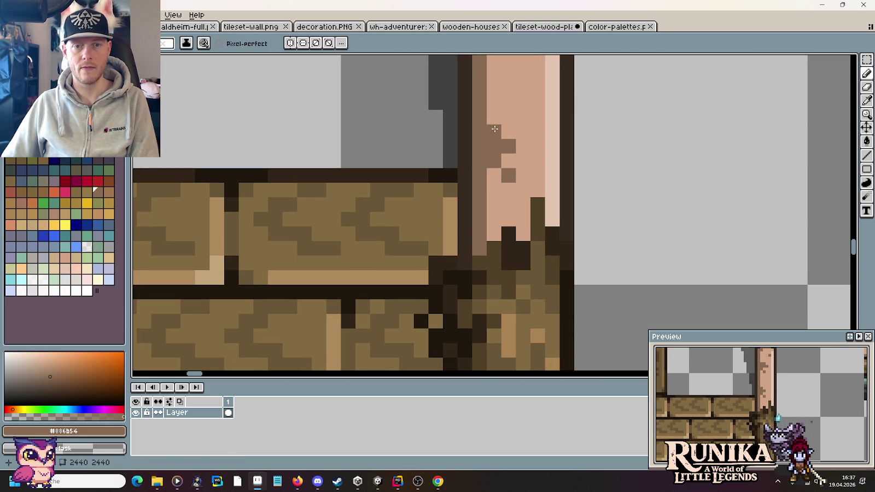
{"action": "left_click", "coordinate": [523, 132]}
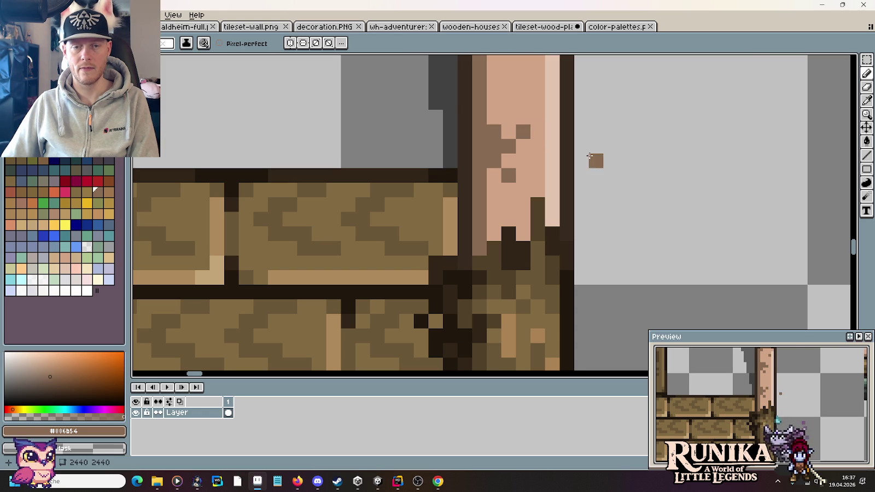
{"action": "scroll", "coordinate": [595, 158], "scroll_direction": "down", "scroll_amount": 4}
{"action": "scroll", "coordinate": [589, 156], "scroll_direction": "down", "scroll_amount": 1}
{"action": "left_click_drag", "start_coordinate": [631, 211], "coordinate": [620, 184]}
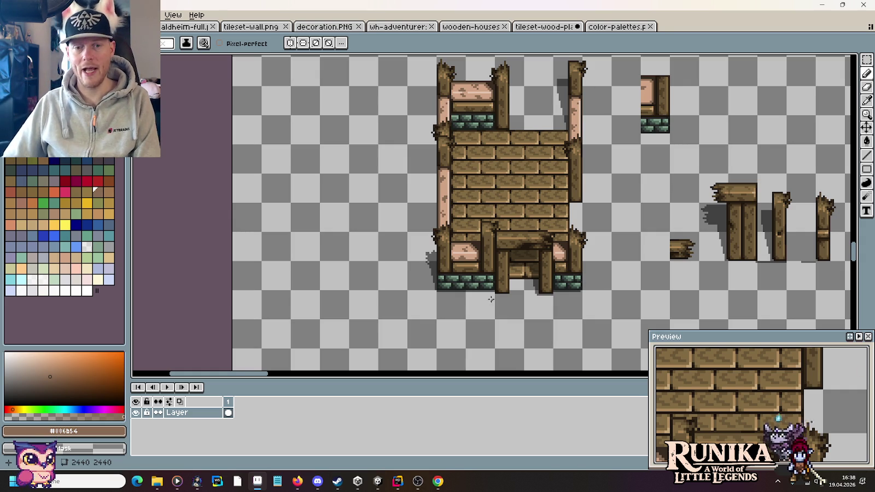
- Draw a black pixel line along the base of the doorway's left post
{"action": "scroll", "coordinate": [493, 295], "scroll_direction": "up", "scroll_amount": 3}
{"action": "left_click_drag", "start_coordinate": [540, 281], "coordinate": [506, 281]}
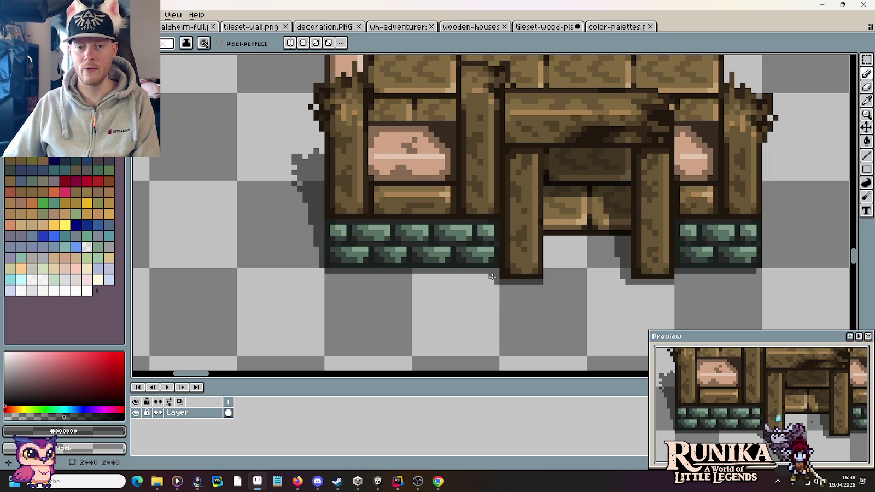
{"action": "scroll", "coordinate": [546, 319], "scroll_direction": "down", "scroll_amount": 3}
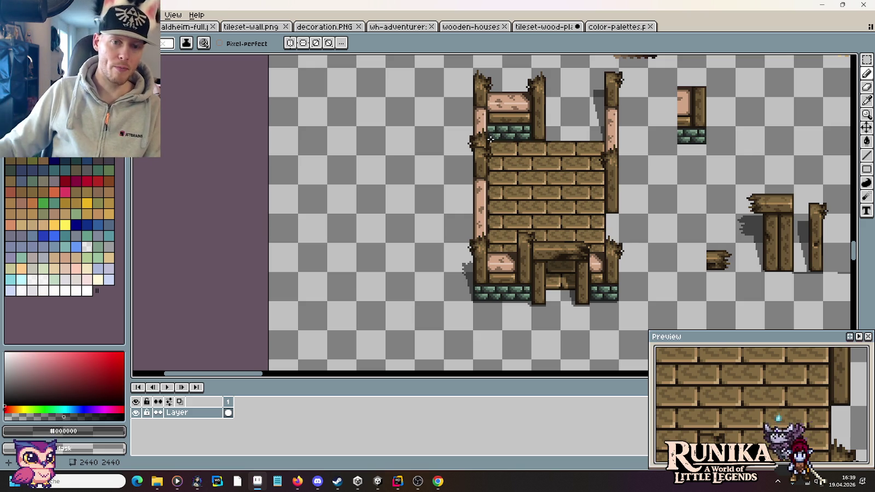
- Repaint the post's light orange pixels with #6a5636 and add a #826a42 pixel
{"action": "scroll", "coordinate": [489, 140], "scroll_direction": "up", "scroll_amount": 2}
{"action": "scroll", "coordinate": [473, 141], "scroll_direction": "up", "scroll_amount": 2}
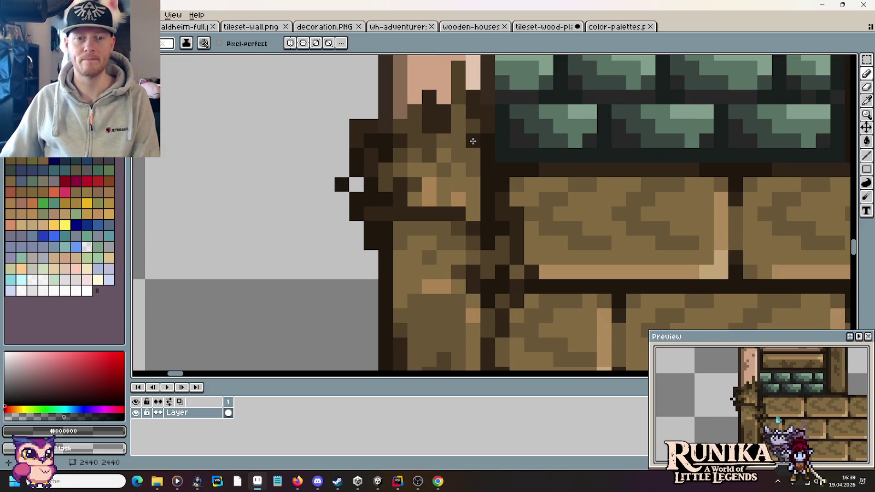
{"action": "left_click", "coordinate": [474, 206], "text": "alt"}
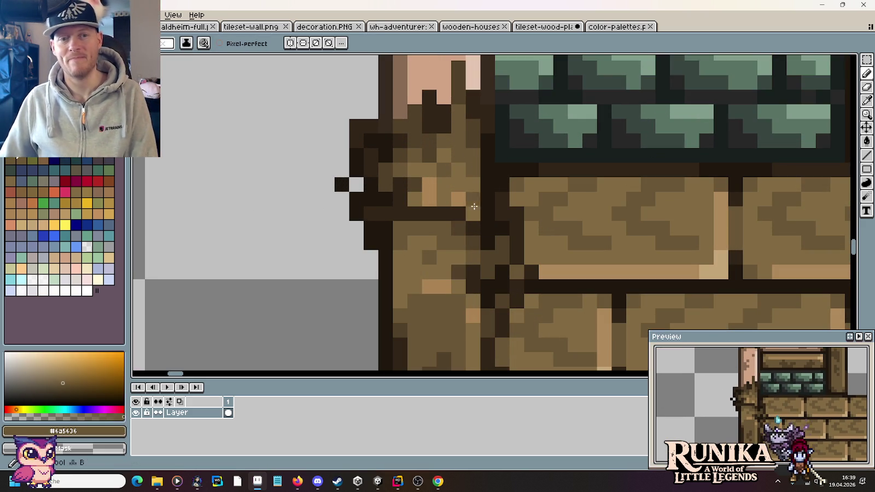
{"action": "mouse_move", "coordinate": [469, 193]}
{"action": "left_mouse_down"}
{"action": "mouse_move", "coordinate": [414, 199]}
{"action": "mouse_move", "coordinate": [445, 199]}
{"action": "mouse_move", "coordinate": [430, 186]}
{"action": "mouse_move", "coordinate": [438, 185]}
{"action": "left_mouse_up"}
{"action": "left_click", "coordinate": [434, 185], "text": "alt"}
{"action": "left_click", "coordinate": [435, 185], "text": "alt"}
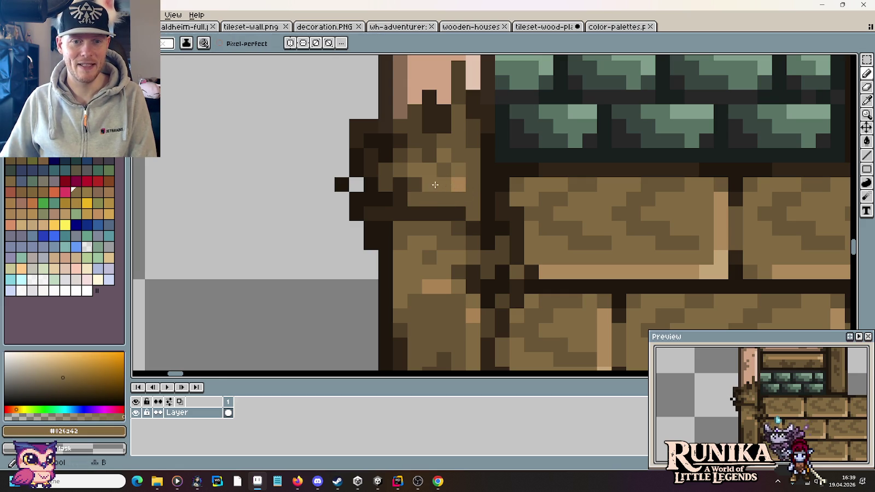
- Add a #aa8353 highlight pixel at the plank joint
{"action": "key", "text": "alt"}
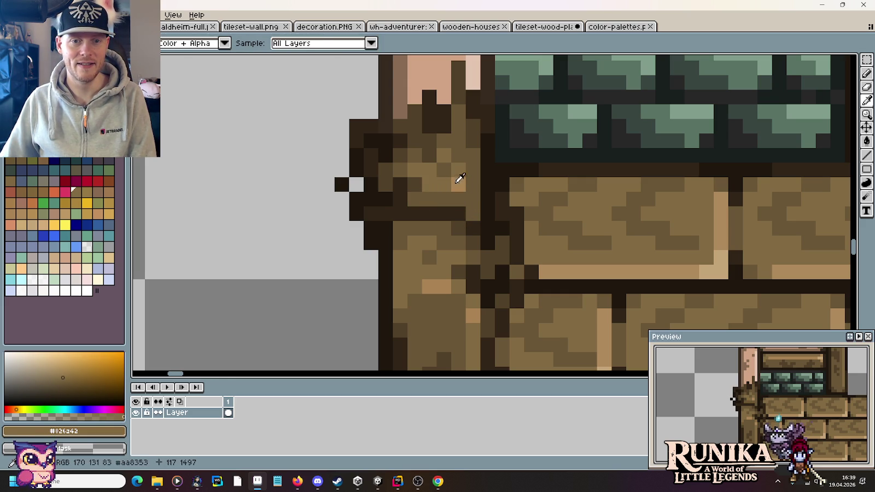
{"action": "left_click", "coordinate": [461, 180], "text": "alt"}
{"action": "left_click", "coordinate": [504, 228]}
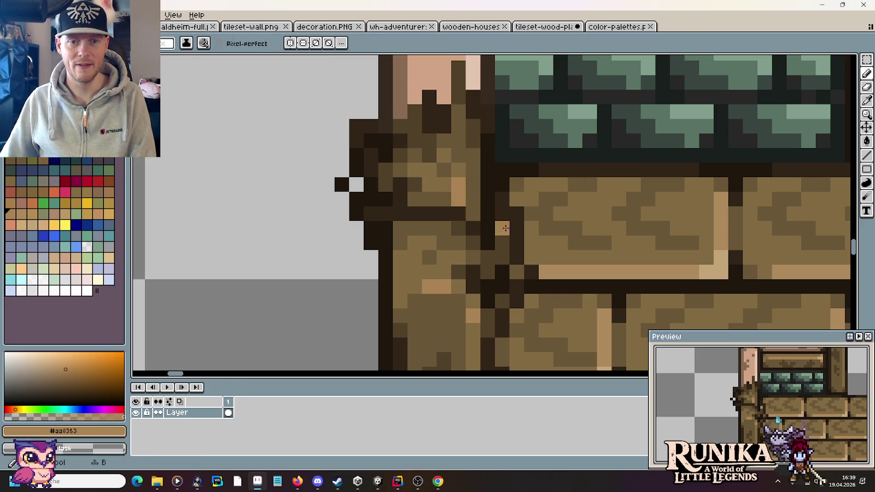
{"action": "scroll", "coordinate": [506, 228], "scroll_direction": "down", "scroll_amount": 4}
{"action": "left_click_drag", "start_coordinate": [530, 283], "coordinate": [486, 235]}
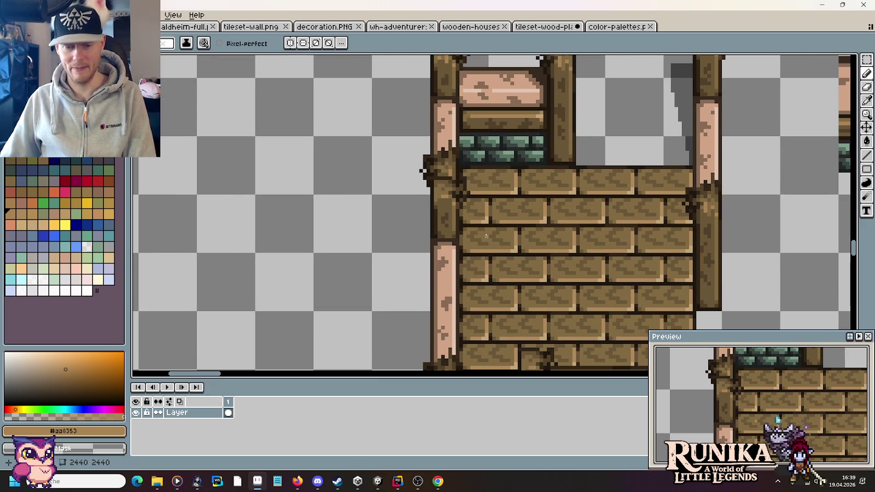
{"action": "key", "text": "m"}
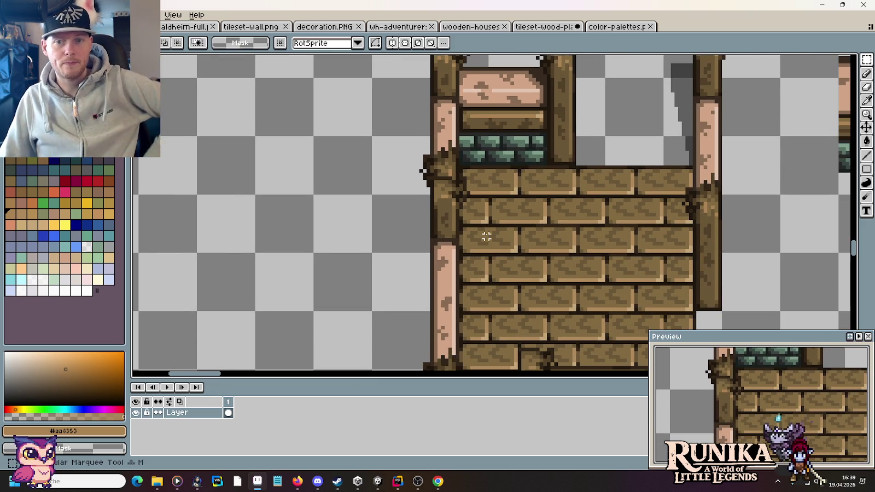
{"action": "scroll", "coordinate": [484, 235], "scroll_direction": "down", "scroll_amount": 1}
{"action": "scroll", "coordinate": [471, 233], "scroll_direction": "down", "scroll_amount": 1}
{"action": "scroll", "coordinate": [454, 227], "scroll_direction": "down", "scroll_amount": 1}
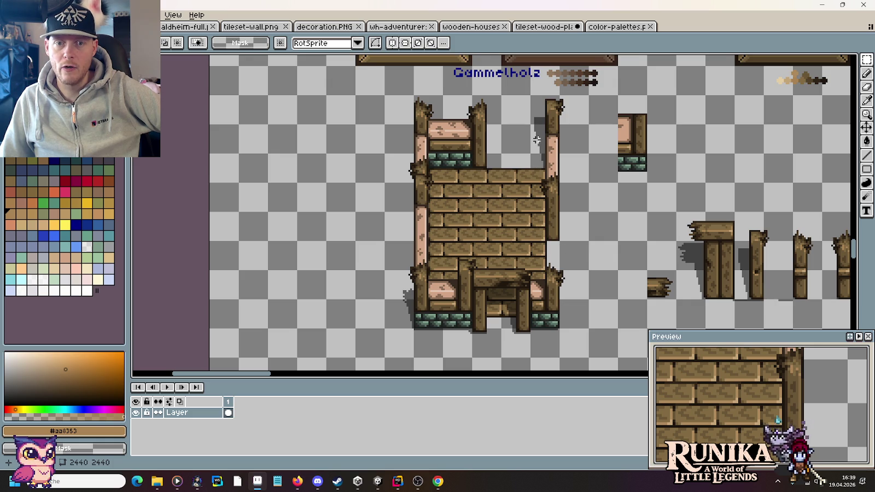
{"action": "left_click_drag", "start_coordinate": [530, 97], "coordinate": [596, 243]}
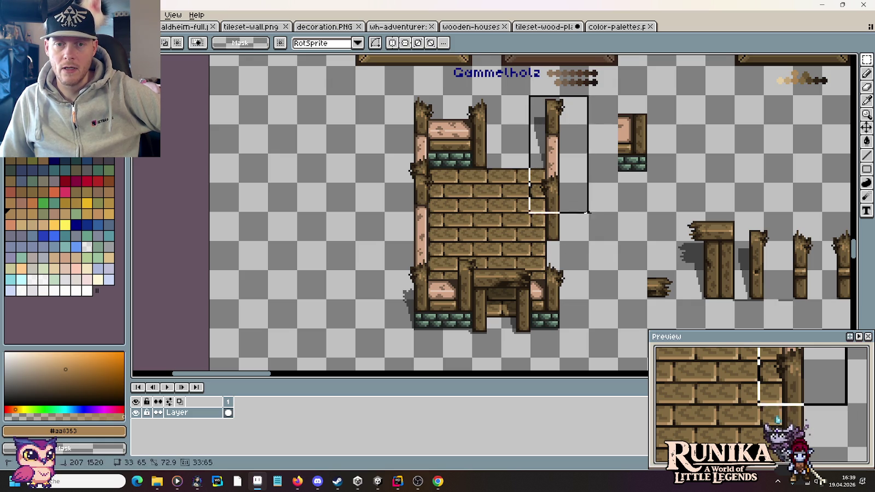
{"action": "left_click", "coordinate": [588, 229]}
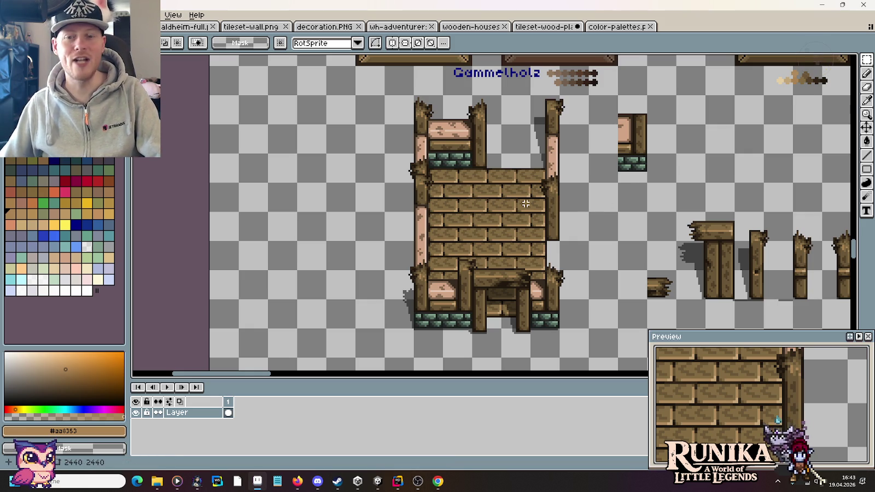
{"action": "scroll", "coordinate": [551, 198], "scroll_direction": "down", "scroll_amount": 1}
- Pan across the houses to the ruined wall, trial a wall copy over the house, then cancel
{"action": "left_click_drag", "start_coordinate": [597, 210], "coordinate": [417, 190]}
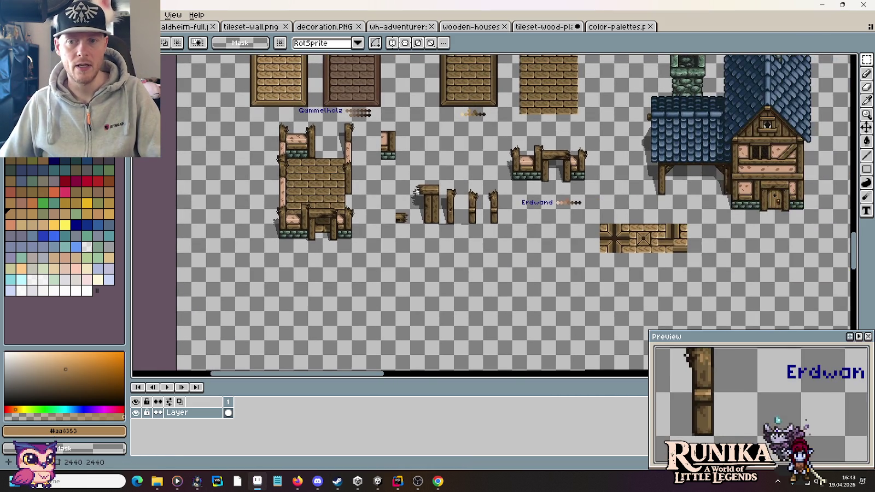
{"action": "left_click_drag", "start_coordinate": [666, 177], "coordinate": [425, 251]}
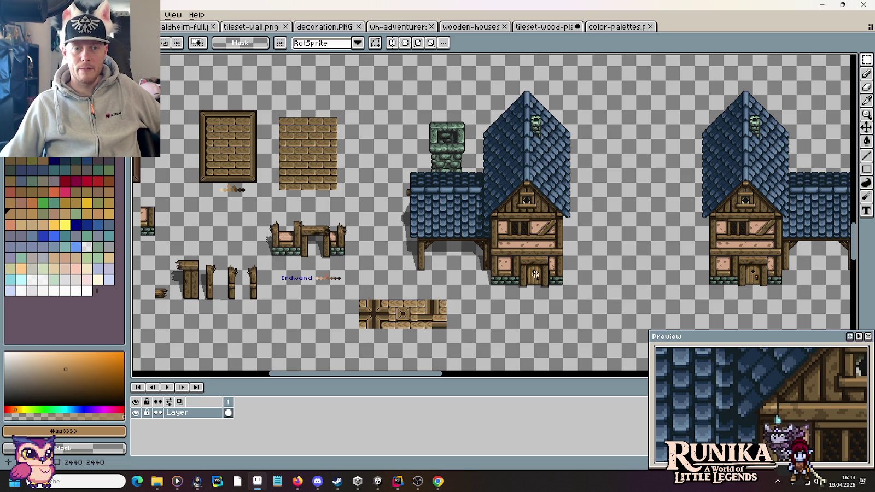
{"action": "left_click_drag", "start_coordinate": [300, 258], "coordinate": [562, 257]}
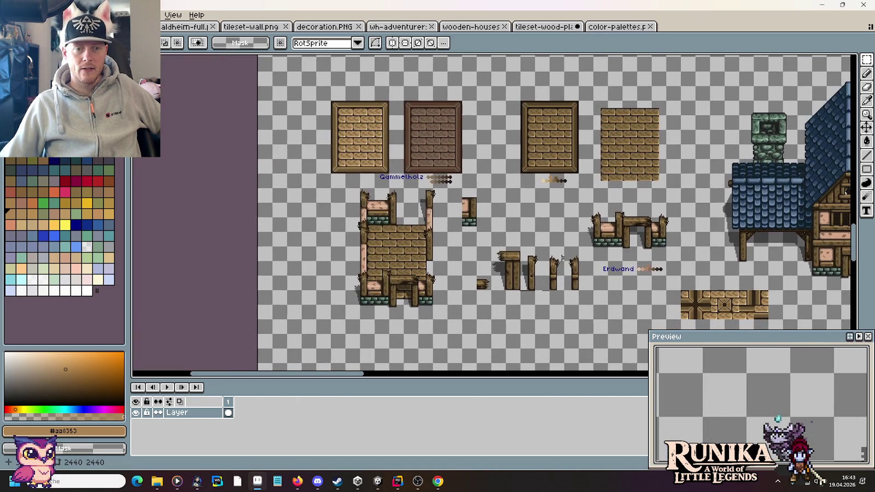
{"action": "mouse_move", "coordinate": [450, 300]}
{"action": "left_mouse_down"}
{"action": "mouse_move", "coordinate": [338, 236]}
{"action": "mouse_move", "coordinate": [236, 128]}
{"action": "left_mouse_up"}
{"action": "mouse_move", "coordinate": [321, 224]}
{"action": "left_mouse_down"}
{"action": "mouse_move", "coordinate": [772, 194]}
{"action": "mouse_move", "coordinate": [749, 191]}
{"action": "left_mouse_up"}
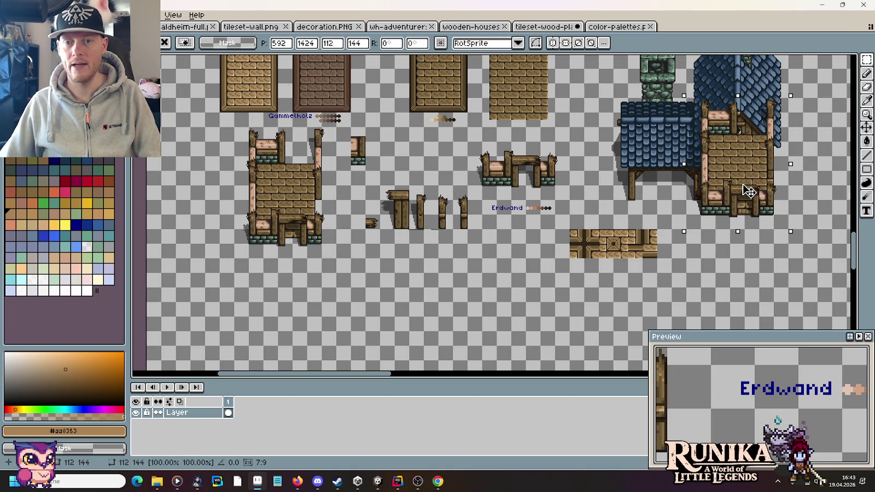
{"action": "key", "text": "Escape"}
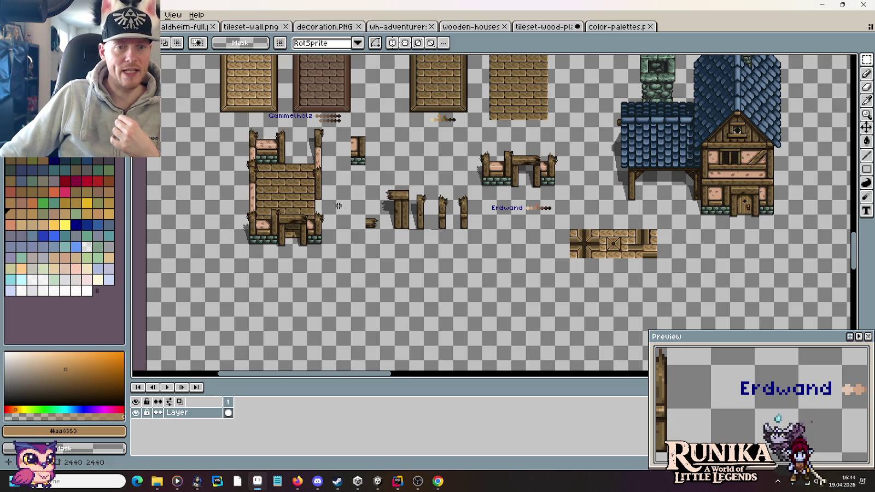
{"action": "scroll", "coordinate": [340, 206], "scroll_direction": "up", "scroll_amount": 3}
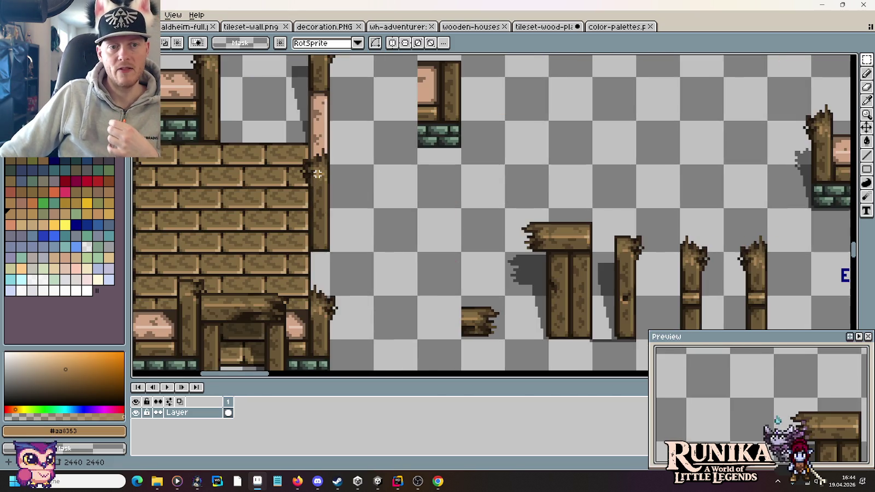
{"action": "scroll", "coordinate": [409, 213], "scroll_direction": "down", "scroll_amount": 1}
{"action": "left_click_drag", "start_coordinate": [391, 192], "coordinate": [445, 291]}
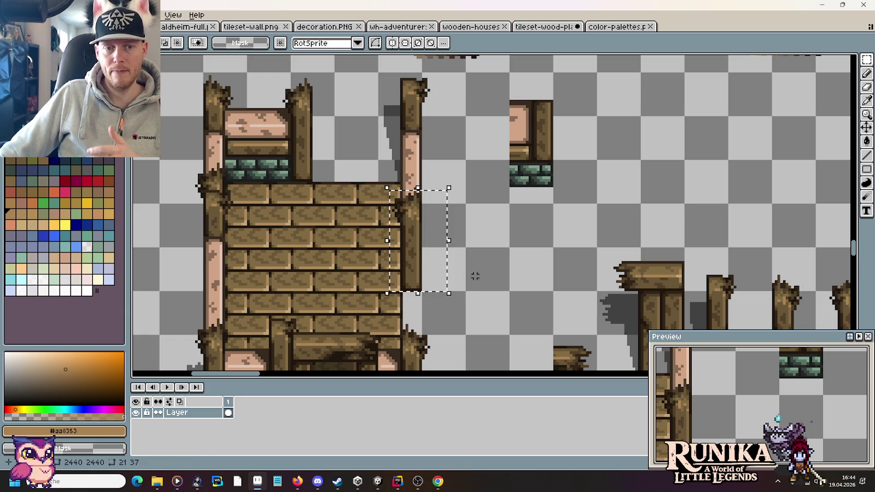
{"action": "left_click", "coordinate": [462, 234]}
{"action": "left_click_drag", "start_coordinate": [396, 80], "coordinate": [464, 202]}
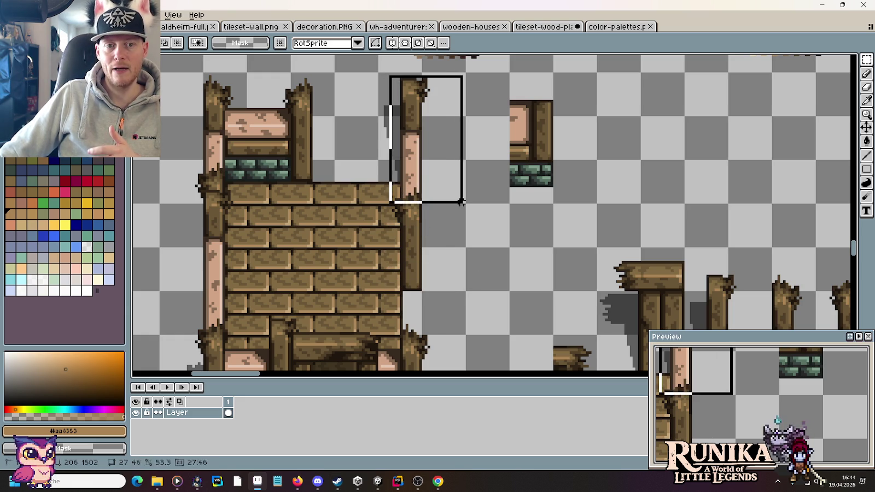
{"action": "left_click", "coordinate": [504, 259]}
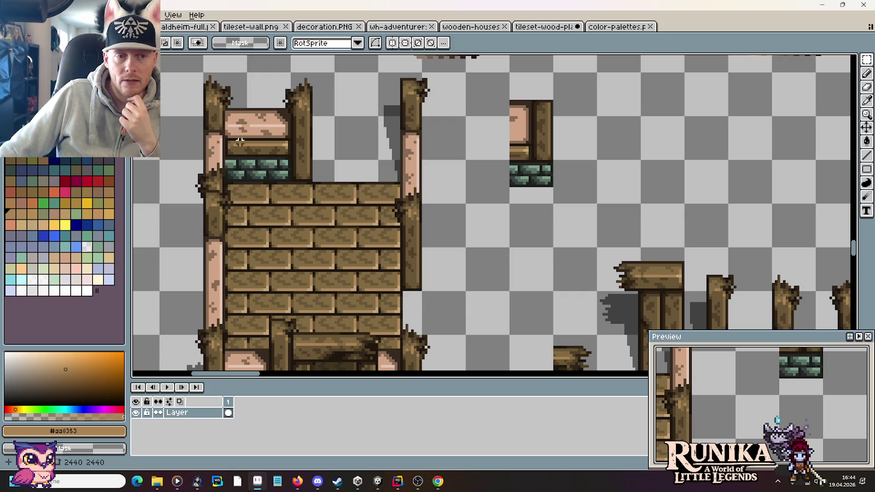
{"action": "scroll", "coordinate": [245, 213], "scroll_direction": "down", "scroll_amount": 2}
{"action": "left_click_drag", "start_coordinate": [247, 219], "coordinate": [403, 148]}
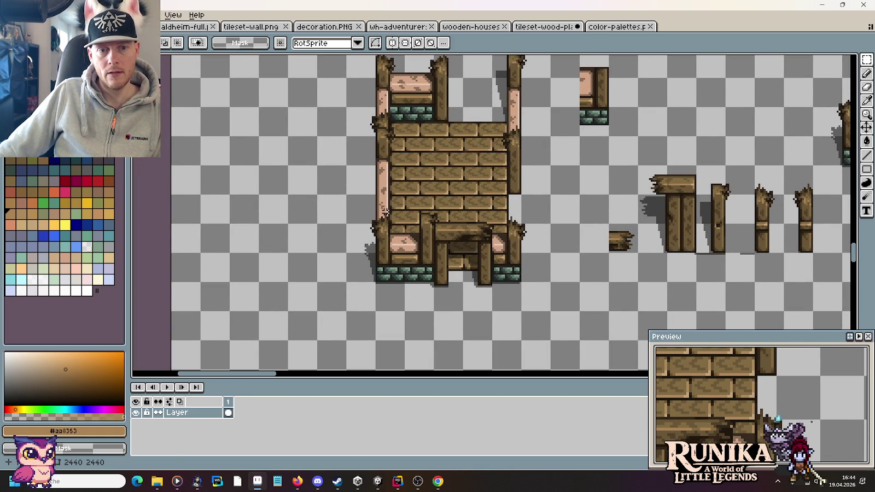
- Move the group of broken posts down and left, and delete a small stray piece
{"action": "left_click_drag", "start_coordinate": [374, 226], "coordinate": [406, 163]}
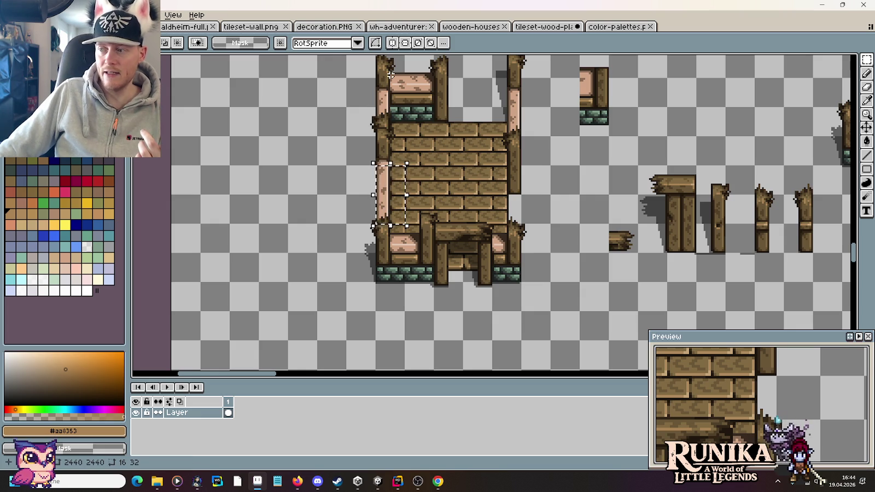
{"action": "left_click_drag", "start_coordinate": [564, 249], "coordinate": [326, 256]}
{"action": "left_click_drag", "start_coordinate": [516, 259], "coordinate": [446, 284]}
{"action": "left_click", "coordinate": [408, 217]}
{"action": "mouse_move", "coordinate": [372, 171]}
{"action": "left_mouse_down"}
{"action": "mouse_move", "coordinate": [396, 194]}
{"action": "mouse_move", "coordinate": [579, 290]}
{"action": "left_mouse_up"}
{"action": "left_click_drag", "start_coordinate": [564, 253], "coordinate": [339, 298]}
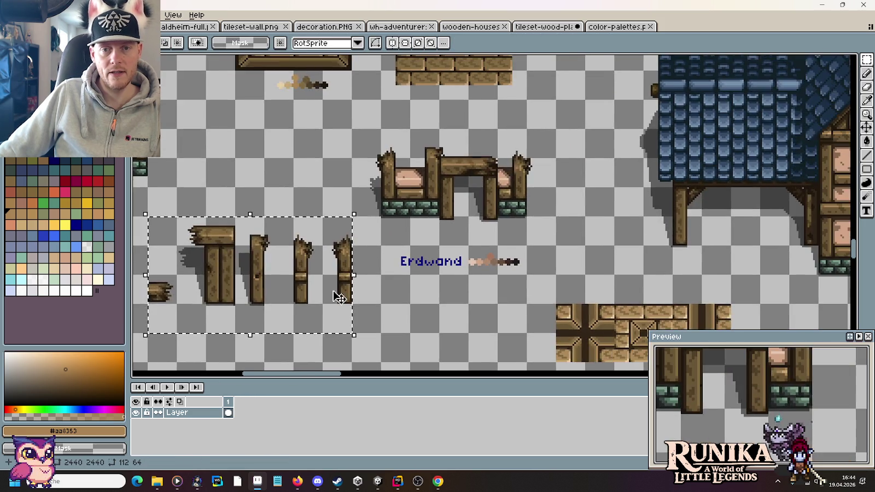
{"action": "scroll", "coordinate": [339, 298], "scroll_direction": "down", "scroll_amount": 2}
{"action": "left_click_drag", "start_coordinate": [420, 212], "coordinate": [274, 294]}
{"action": "left_click_drag", "start_coordinate": [334, 124], "coordinate": [354, 172]}
{"action": "key", "text": "Delete"}
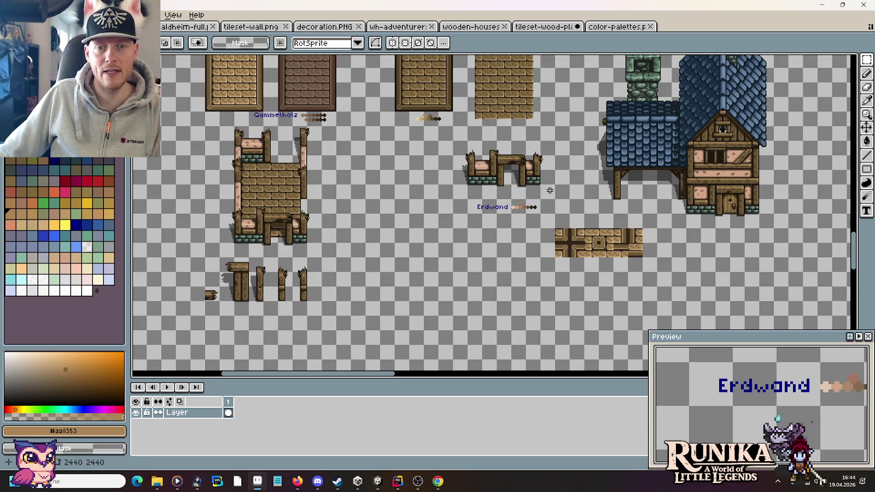
- Move the arched wall piece down and left and delete the Erdwand label
{"action": "left_click_drag", "start_coordinate": [555, 202], "coordinate": [450, 140]}
{"action": "mouse_move", "coordinate": [526, 179]}
{"action": "left_mouse_down"}
{"action": "mouse_move", "coordinate": [424, 238]}
{"action": "mouse_move", "coordinate": [439, 238]}
{"action": "left_mouse_up"}
{"action": "left_click_drag", "start_coordinate": [469, 201], "coordinate": [569, 213]}
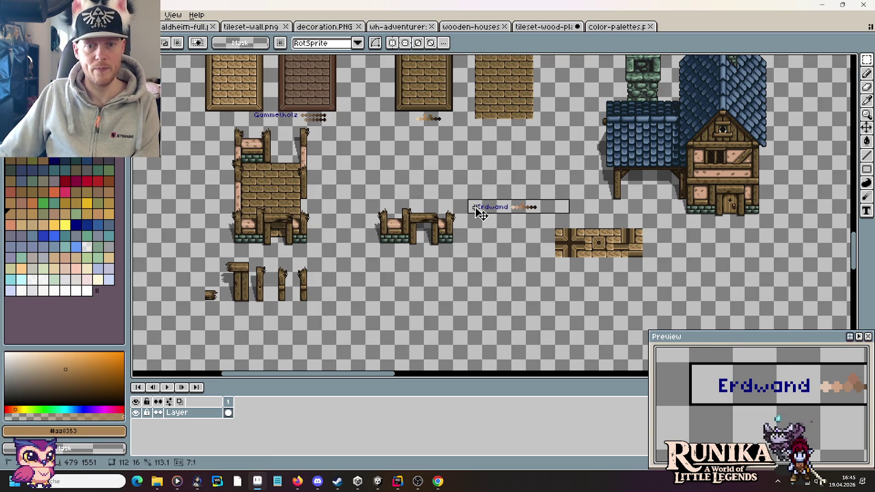
{"action": "key", "text": "Delete"}
- Copy the wall's 32×64 left post strip out into empty canvas space
{"action": "left_click_drag", "start_coordinate": [396, 186], "coordinate": [515, 186]}
{"action": "scroll", "coordinate": [454, 175], "scroll_direction": "up", "scroll_amount": 2}
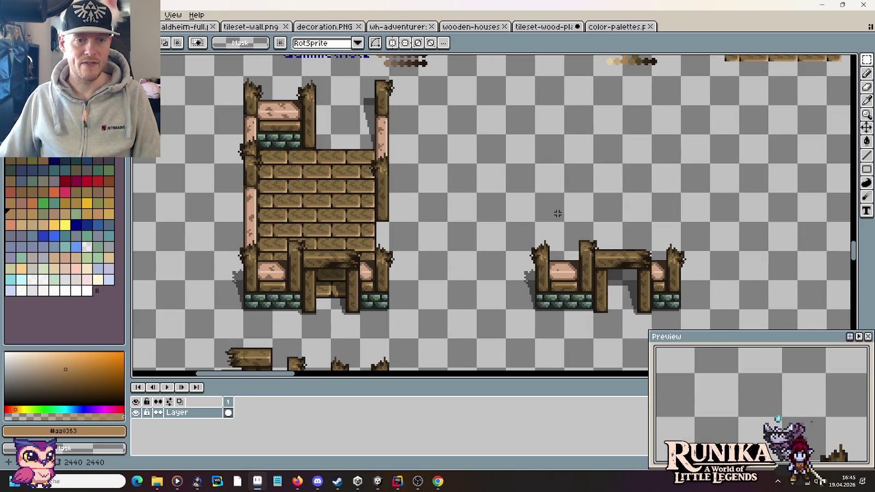
{"action": "mouse_move", "coordinate": [242, 249]}
{"action": "left_mouse_down"}
{"action": "mouse_move", "coordinate": [233, 161]}
{"action": "mouse_move", "coordinate": [250, 151]}
{"action": "left_mouse_up"}
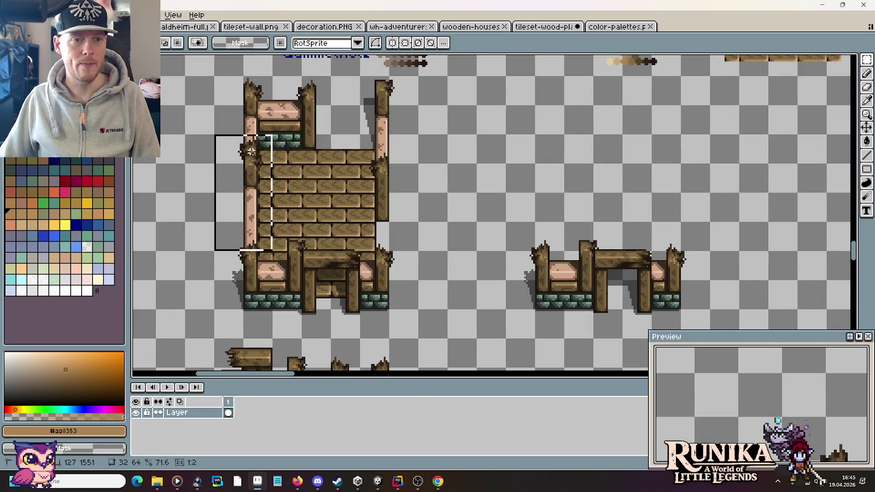
{"action": "left_click_drag", "start_coordinate": [260, 192], "coordinate": [489, 195]}
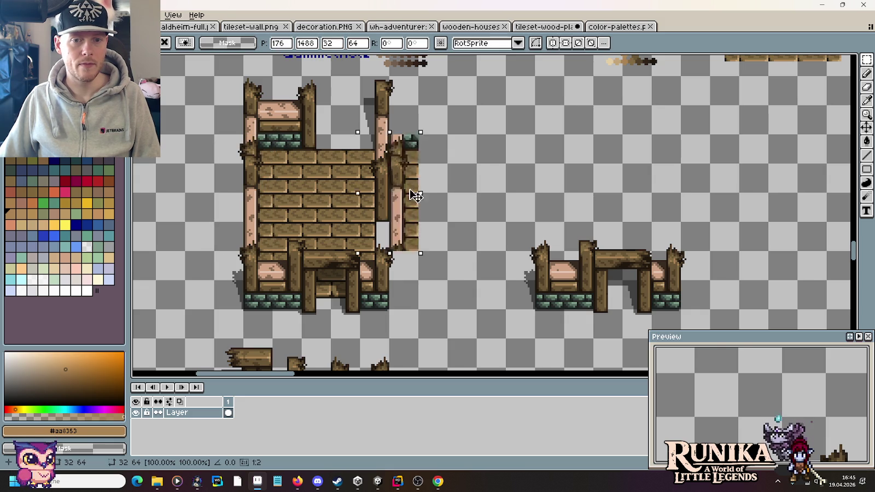
{"action": "key", "text": "ctrl+d"}
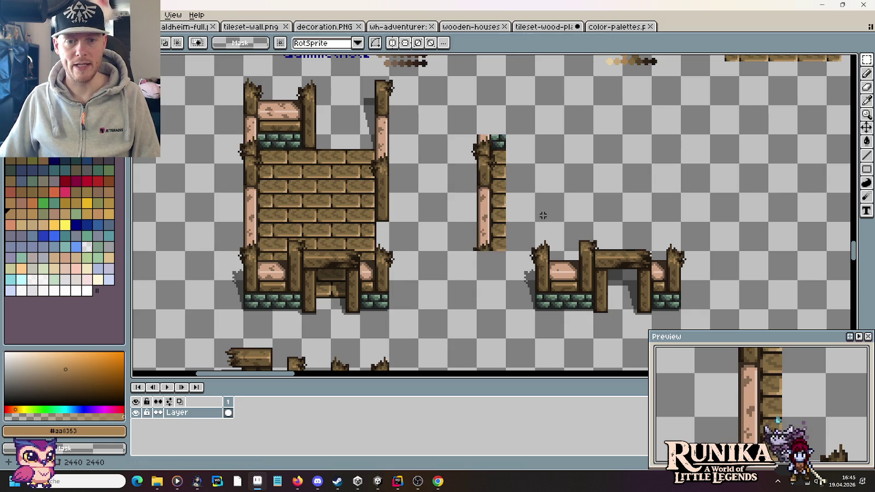
- Delete the plank column beside the copied post
{"action": "scroll", "coordinate": [500, 180], "scroll_direction": "up", "scroll_amount": 1}
{"action": "scroll", "coordinate": [501, 181], "scroll_direction": "up", "scroll_amount": 1}
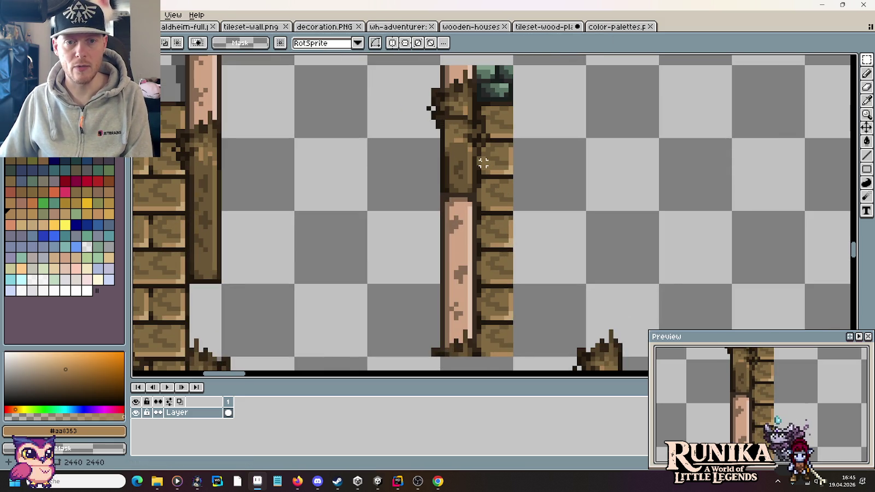
{"action": "left_click_drag", "start_coordinate": [479, 158], "coordinate": [532, 356]}
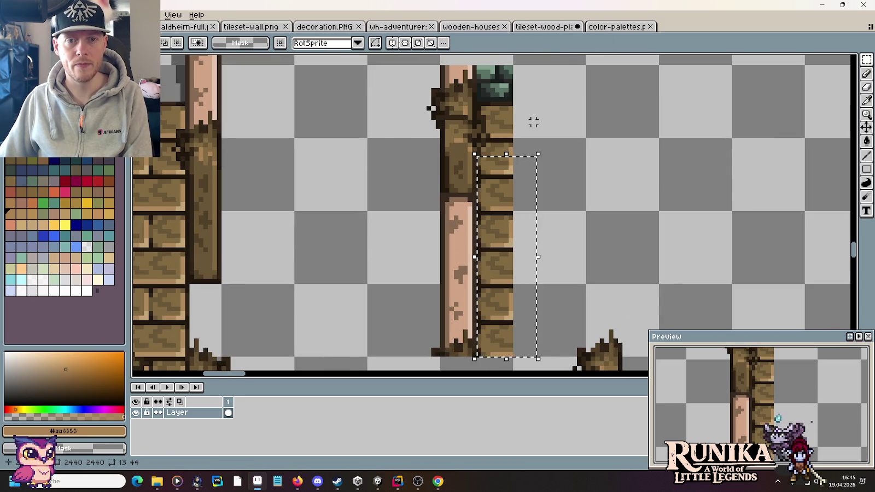
{"action": "key", "text": "Delete"}
{"action": "scroll", "coordinate": [523, 188], "scroll_direction": "up", "scroll_amount": 1}
{"action": "scroll", "coordinate": [434, 320], "scroll_direction": "up", "scroll_amount": 2}
{"action": "left_click_drag", "start_coordinate": [405, 280], "coordinate": [522, 307]}
{"action": "mouse_move", "coordinate": [413, 256]}
{"action": "left_mouse_down"}
{"action": "mouse_move", "coordinate": [517, 297]}
{"action": "mouse_move", "coordinate": [380, 150]}
{"action": "left_mouse_up"}
- Move a small splinter piece off the post to the right
{"action": "scroll", "coordinate": [514, 293], "scroll_direction": "down", "scroll_amount": 2}
{"action": "scroll", "coordinate": [578, 236], "scroll_direction": "up", "scroll_amount": 2}
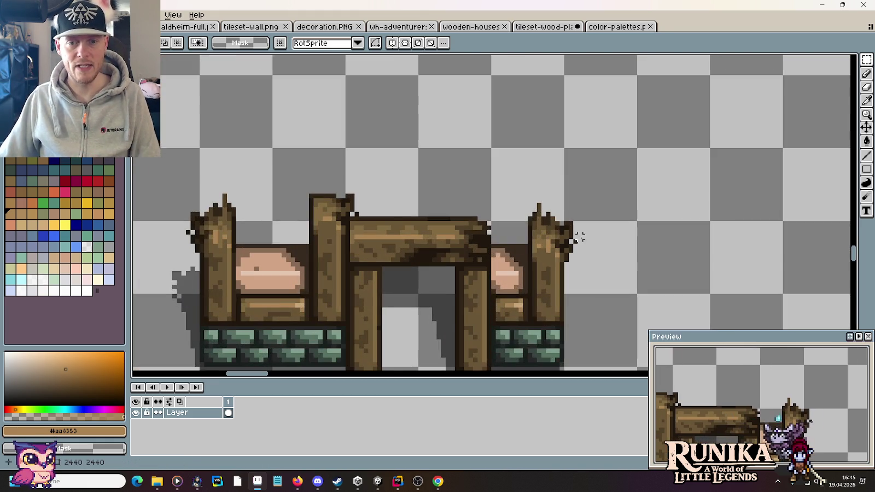
{"action": "mouse_move", "coordinate": [561, 196]}
{"action": "left_mouse_down"}
{"action": "mouse_move", "coordinate": [612, 278]}
{"action": "mouse_move", "coordinate": [383, 77]}
{"action": "left_mouse_up"}
{"action": "mouse_move", "coordinate": [360, 104]}
{"action": "left_mouse_down"}
{"action": "mouse_move", "coordinate": [455, 127]}
{"action": "mouse_move", "coordinate": [444, 122]}
{"action": "left_mouse_up"}
{"action": "key", "text": "Return"}
{"action": "left_click_drag", "start_coordinate": [530, 130], "coordinate": [572, 248]}
- Clear the leftover plank pixels and the mossy stone column beside the post
{"action": "scroll", "coordinate": [475, 211], "scroll_direction": "up", "scroll_amount": 1}
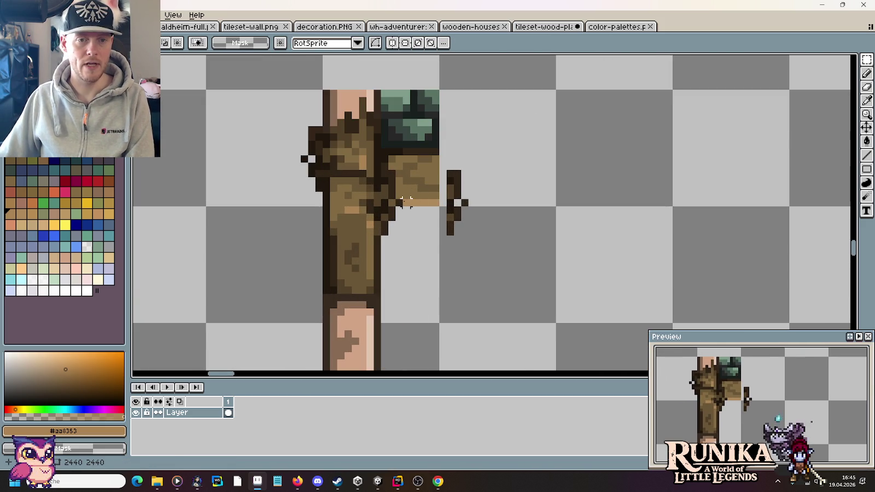
{"action": "left_click_drag", "start_coordinate": [407, 206], "coordinate": [439, 87]}
{"action": "key", "text": "Delete"}
{"action": "scroll", "coordinate": [392, 188], "scroll_direction": "up", "scroll_amount": 1}
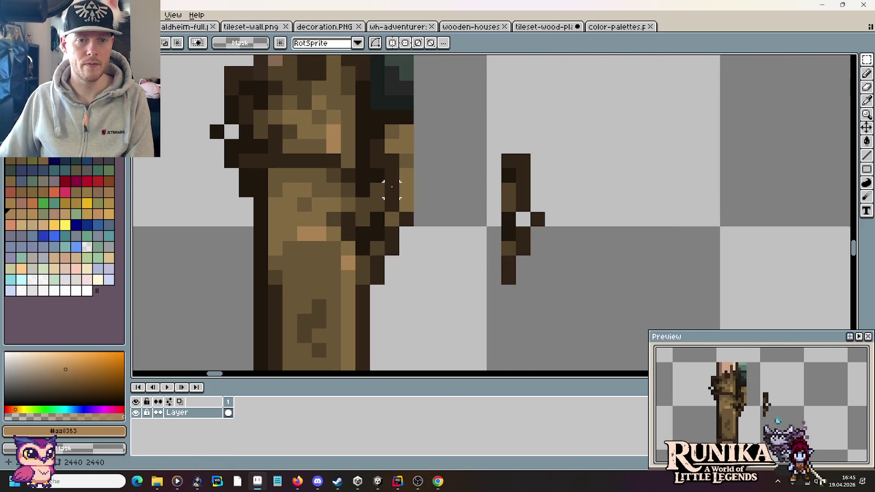
{"action": "left_click_drag", "start_coordinate": [400, 215], "coordinate": [430, 76]}
{"action": "key", "text": "Delete"}
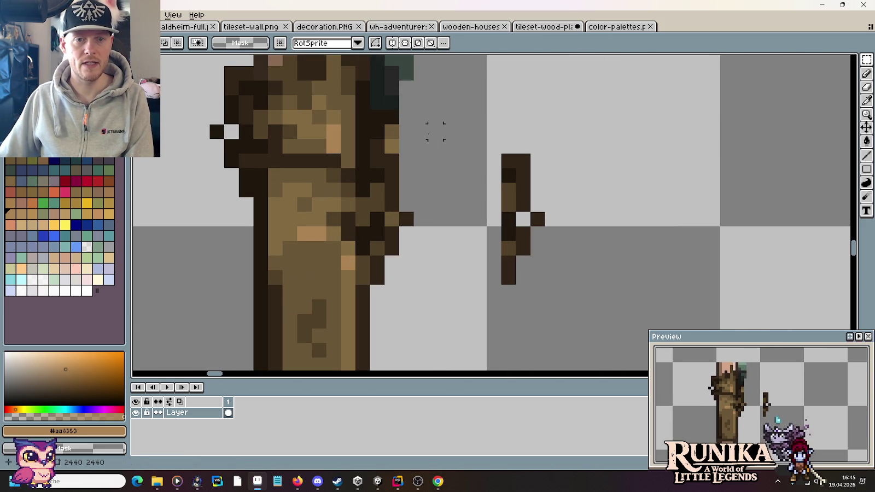
{"action": "left_click_drag", "start_coordinate": [434, 127], "coordinate": [437, 187]}
{"action": "key", "text": "Delete"}
{"action": "mouse_move", "coordinate": [395, 206]}
{"action": "left_mouse_down"}
{"action": "mouse_move", "coordinate": [381, 62]}
{"action": "mouse_move", "coordinate": [383, 113]}
{"action": "mouse_move", "coordinate": [447, 192]}
{"action": "left_mouse_up"}
{"action": "key", "text": "Delete"}
{"action": "left_click_drag", "start_coordinate": [439, 287], "coordinate": [443, 170]}
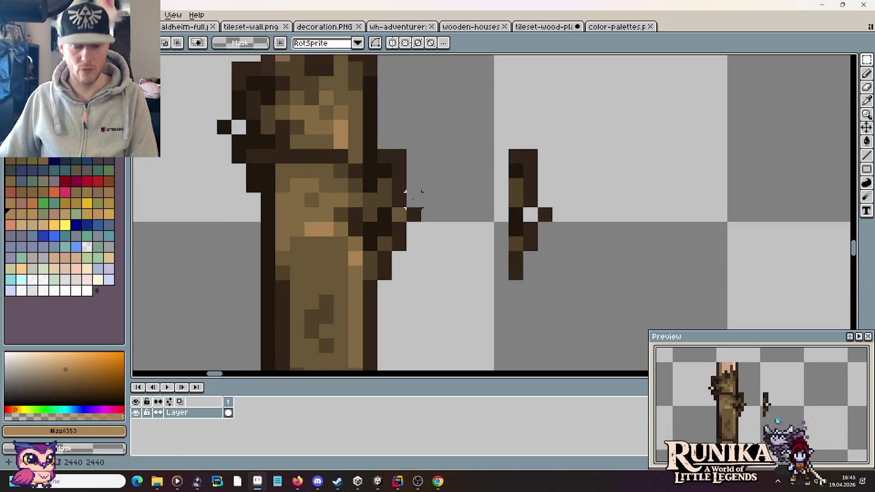
- Fill a gap pixel with tan wood and erase the small detached splinter fragment
{"action": "key", "text": "b"}
{"action": "left_click", "coordinate": [398, 216]}
{"action": "scroll", "coordinate": [467, 210], "scroll_direction": "down", "scroll_amount": 2}
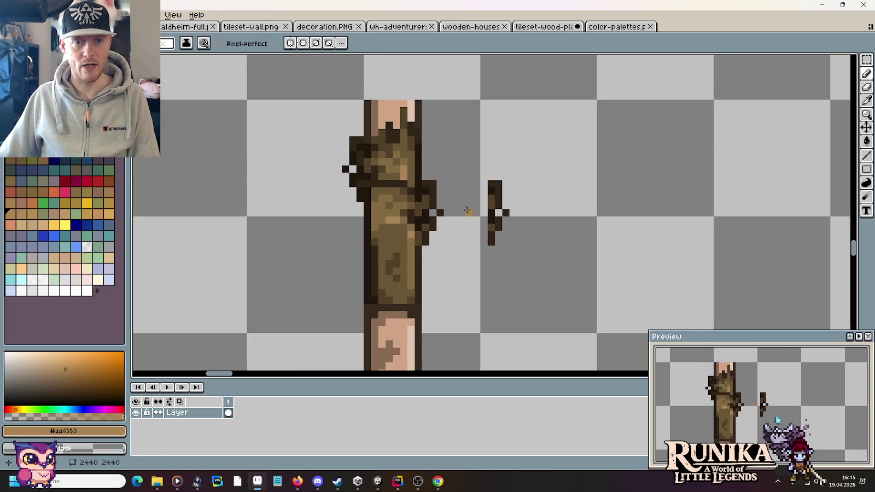
{"action": "scroll", "coordinate": [467, 210], "scroll_direction": "down", "scroll_amount": 2}
{"action": "key", "text": "m"}
{"action": "left_click_drag", "start_coordinate": [468, 166], "coordinate": [517, 252]}
{"action": "key", "text": "Delete"}
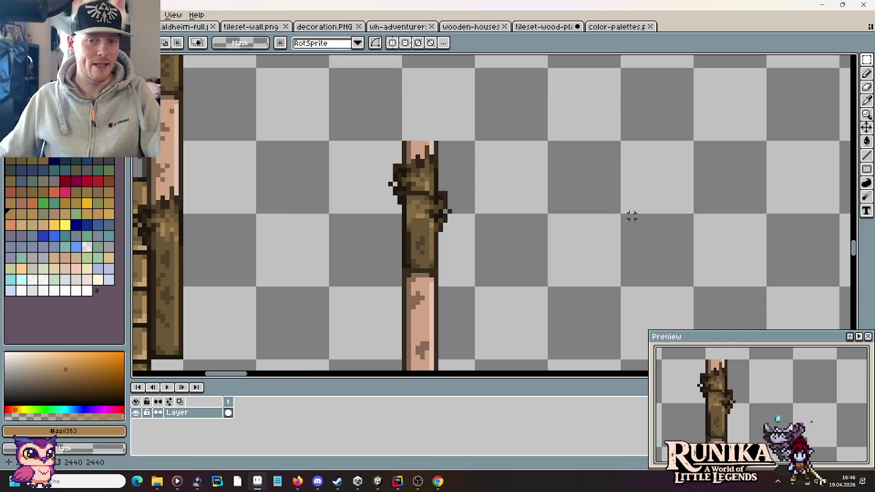
- Zoom out to view the lone broken post in the Gammelholz section
{"action": "scroll", "coordinate": [633, 215], "scroll_direction": "down", "scroll_amount": 2}
{"action": "scroll", "coordinate": [615, 159], "scroll_direction": "down", "scroll_amount": 1}
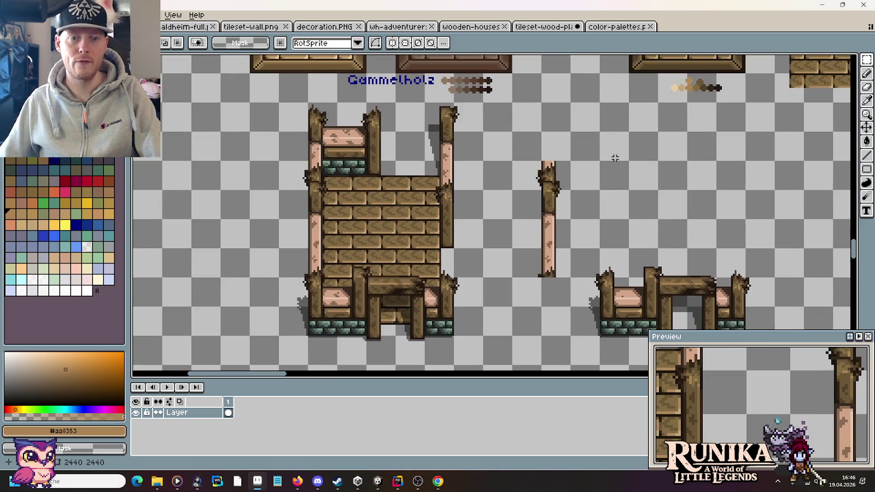
{"action": "scroll", "coordinate": [608, 173], "scroll_direction": "down", "scroll_amount": 1}
{"action": "scroll", "coordinate": [600, 188], "scroll_direction": "up", "scroll_amount": 1}
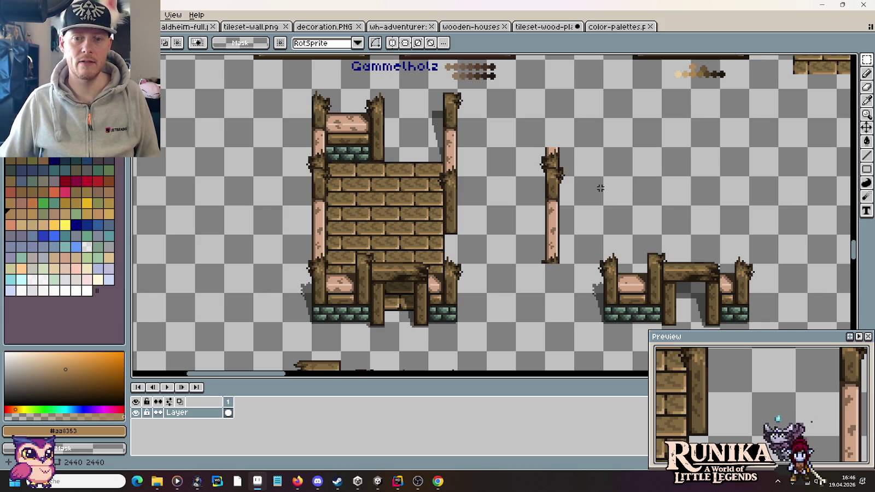
{"action": "scroll", "coordinate": [600, 189], "scroll_direction": "down", "scroll_amount": 3}
{"action": "scroll", "coordinate": [653, 204], "scroll_direction": "up", "scroll_amount": 1}
{"action": "scroll", "coordinate": [652, 204], "scroll_direction": "up", "scroll_amount": 1}
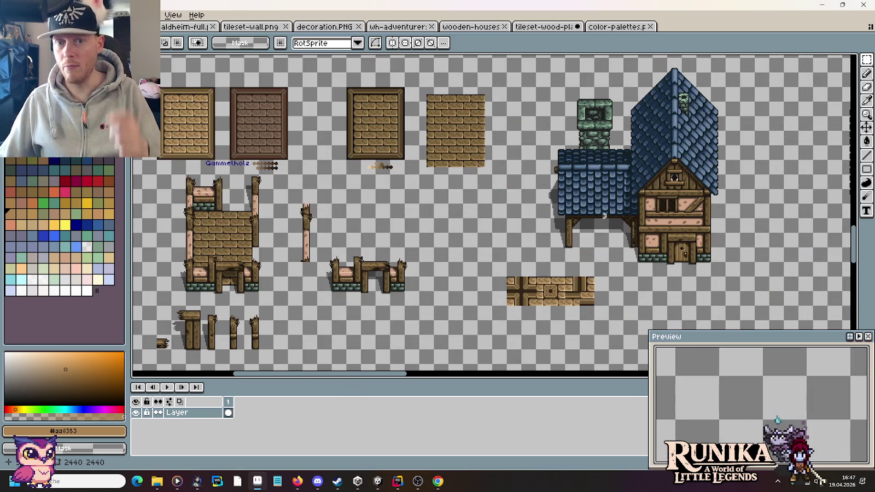
{"action": "scroll", "coordinate": [604, 215], "scroll_direction": "down", "scroll_amount": 2}
{"action": "scroll", "coordinate": [576, 212], "scroll_direction": "up", "scroll_amount": 1}
{"action": "scroll", "coordinate": [572, 270], "scroll_direction": "down", "scroll_amount": 1}
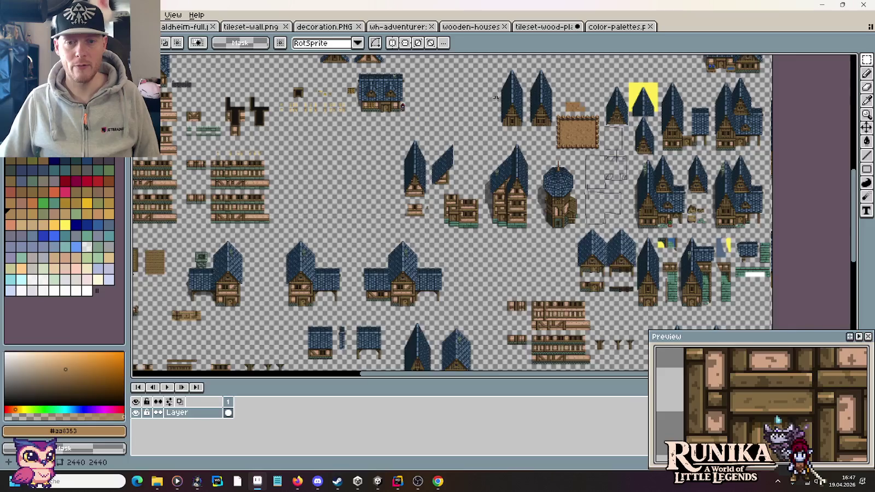
{"action": "scroll", "coordinate": [546, 212], "scroll_direction": "up", "scroll_amount": 3}
{"action": "scroll", "coordinate": [546, 212], "scroll_direction": "down", "scroll_amount": 1}
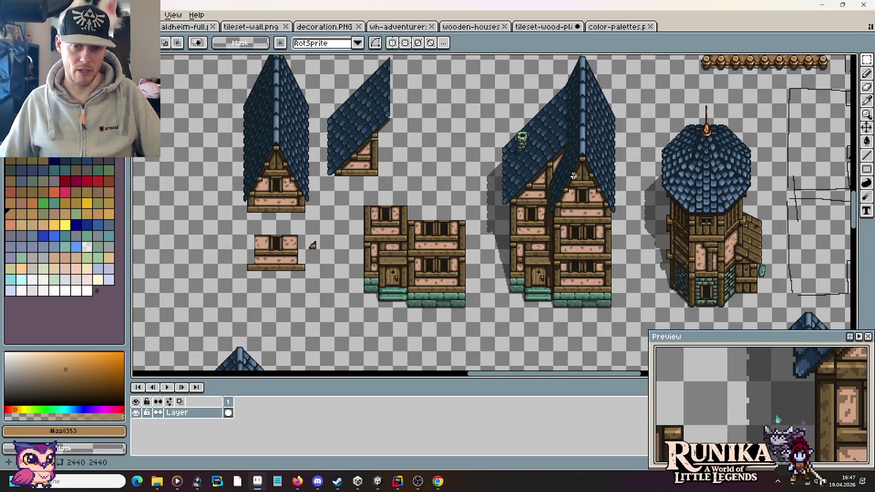
{"action": "scroll", "coordinate": [573, 176], "scroll_direction": "down", "scroll_amount": 2}
{"action": "mouse_move", "coordinate": [457, 231]}
{"action": "left_mouse_down"}
{"action": "mouse_move", "coordinate": [283, 107]}
{"action": "mouse_move", "coordinate": [529, 189]}
{"action": "left_mouse_up"}
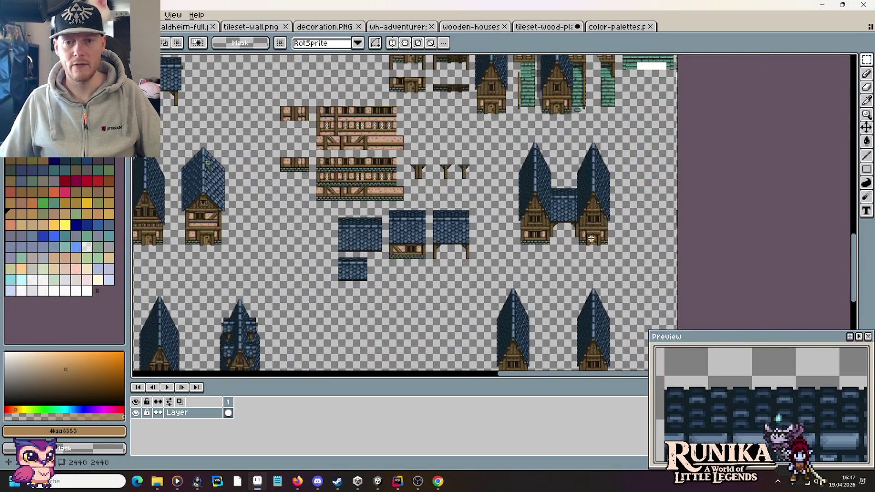
{"action": "scroll", "coordinate": [591, 238], "scroll_direction": "up", "scroll_amount": 2}
{"action": "left_click_drag", "start_coordinate": [466, 211], "coordinate": [637, 206]}
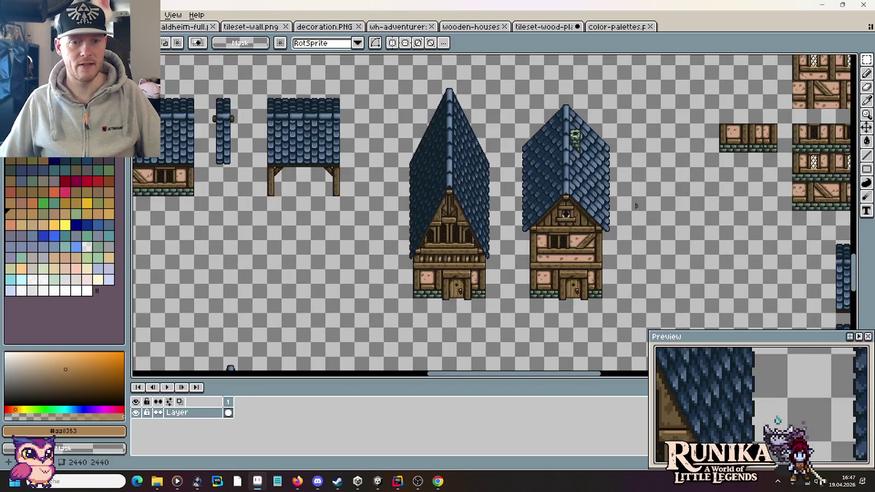
{"action": "scroll", "coordinate": [441, 181], "scroll_direction": "down", "scroll_amount": 2}
{"action": "scroll", "coordinate": [583, 218], "scroll_direction": "up", "scroll_amount": 2}
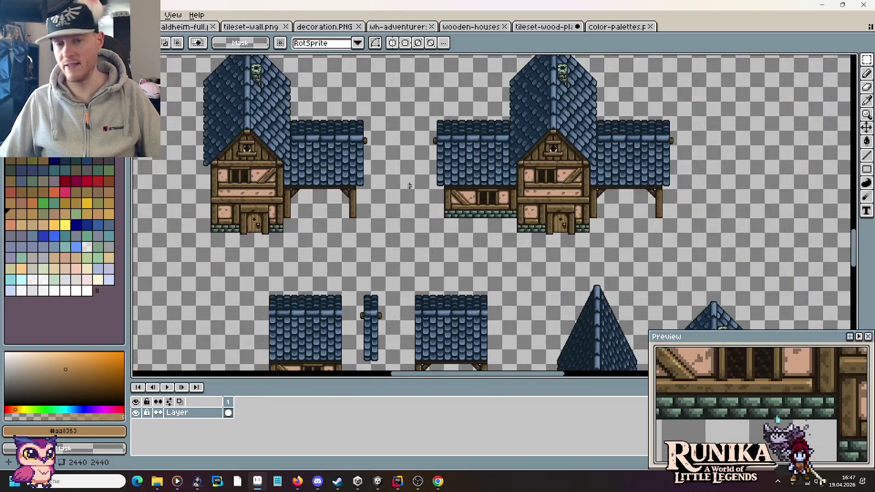
{"action": "scroll", "coordinate": [409, 186], "scroll_direction": "left", "scroll_amount": 2}
{"action": "scroll", "coordinate": [383, 232], "scroll_direction": "left", "scroll_amount": 2}
{"action": "scroll", "coordinate": [408, 231], "scroll_direction": "left", "scroll_amount": 2}
{"action": "scroll", "coordinate": [450, 236], "scroll_direction": "left", "scroll_amount": 2}
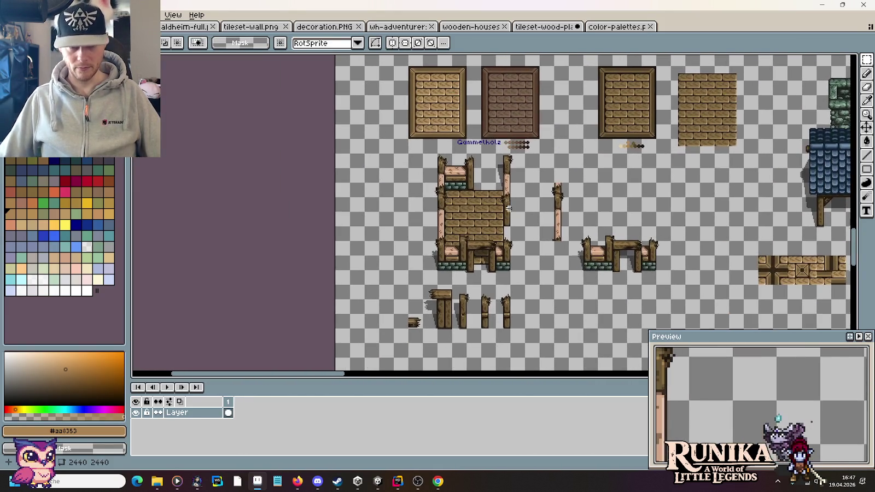
{"action": "scroll", "coordinate": [514, 234], "scroll_direction": "up", "scroll_amount": 2}
{"action": "mouse_move", "coordinate": [531, 229]}
{"action": "left_mouse_down"}
{"action": "mouse_move", "coordinate": [581, 205]}
{"action": "mouse_move", "coordinate": [584, 260]}
{"action": "left_mouse_up"}
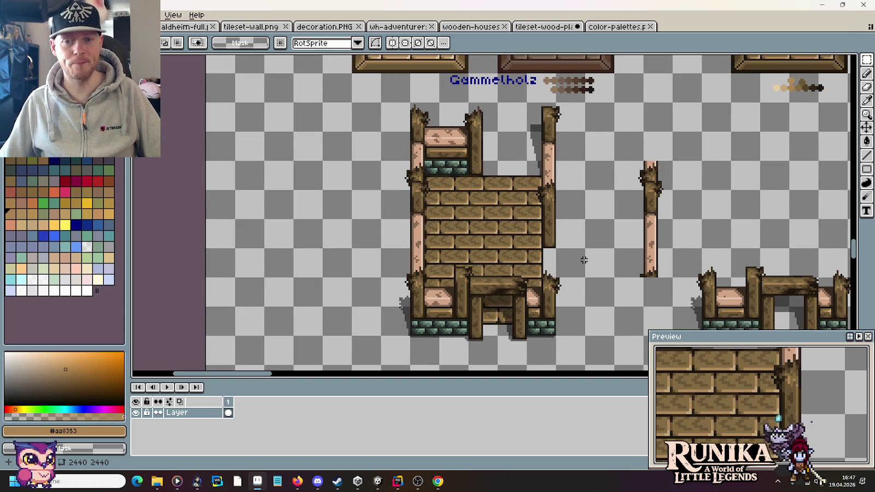
{"action": "left_click_drag", "start_coordinate": [593, 301], "coordinate": [483, 296]}
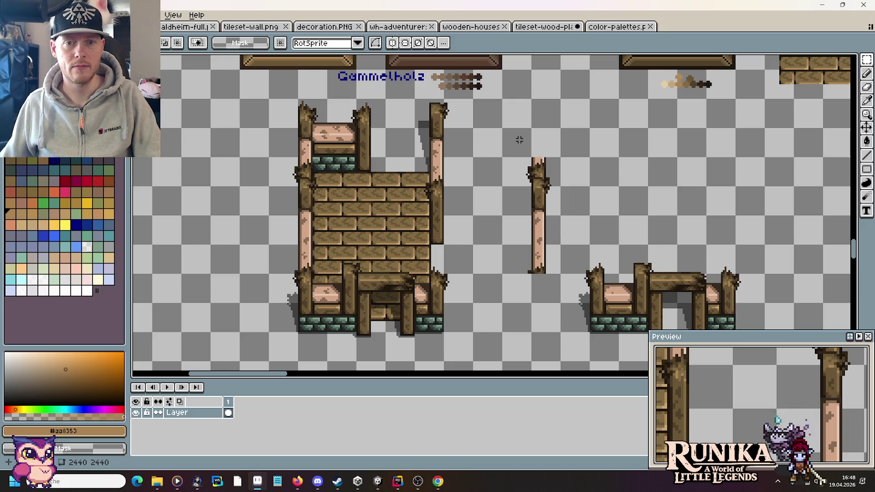
{"action": "scroll", "coordinate": [547, 147], "scroll_direction": "up", "scroll_amount": 2}
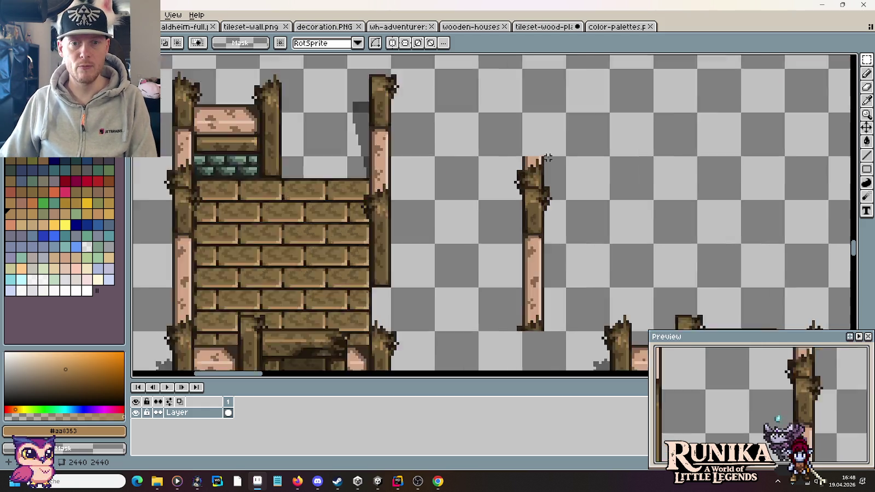
- Carve the post's peach top into a jagged broken stump with the Pencil
{"action": "scroll", "coordinate": [492, 181], "scroll_direction": "up", "scroll_amount": 3}
{"action": "key", "text": "b"}
{"action": "left_click_drag", "start_coordinate": [442, 260], "coordinate": [442, 148]}
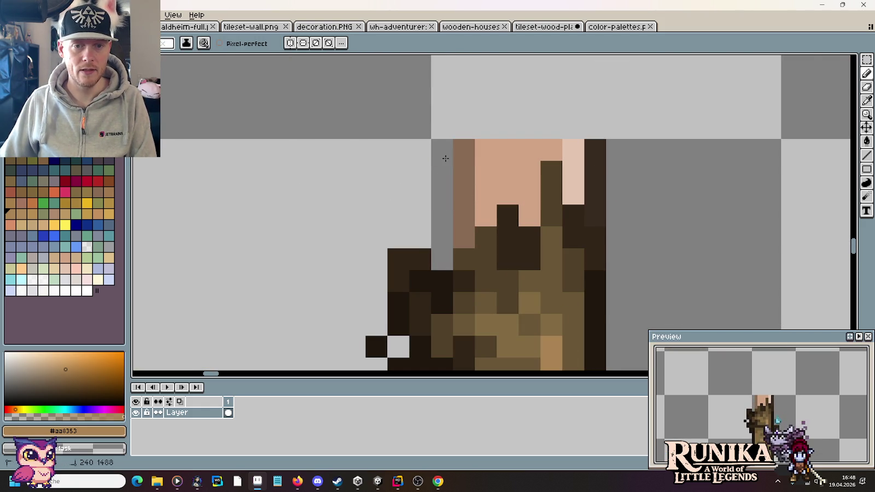
{"action": "left_click_drag", "start_coordinate": [464, 240], "coordinate": [464, 148]}
{"action": "left_click", "coordinate": [485, 194]}
{"action": "left_click_drag", "start_coordinate": [486, 219], "coordinate": [486, 144]}
{"action": "left_click_drag", "start_coordinate": [507, 197], "coordinate": [508, 145]}
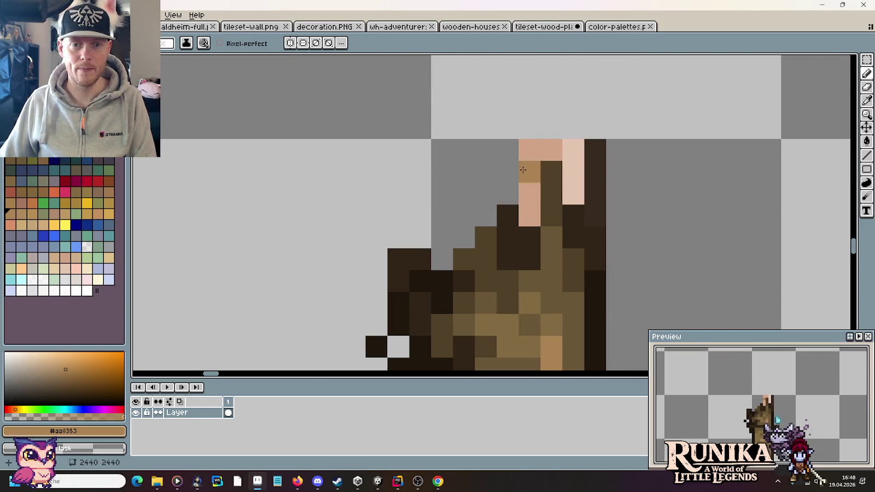
{"action": "left_click_drag", "start_coordinate": [529, 216], "coordinate": [529, 145]}
{"action": "left_click_drag", "start_coordinate": [574, 195], "coordinate": [575, 145]}
{"action": "left_click", "coordinate": [551, 150]}
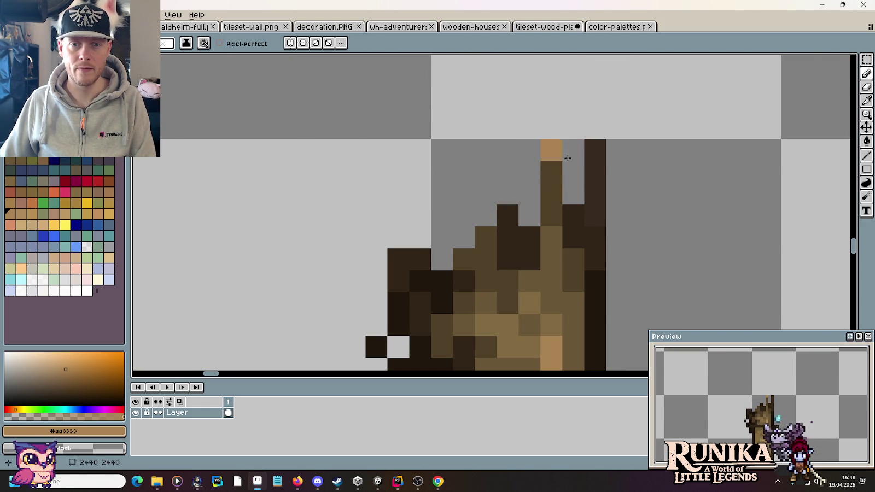
{"action": "left_click_drag", "start_coordinate": [595, 216], "coordinate": [595, 143]}
- Pick the black shadow colour from the artwork
{"action": "scroll", "coordinate": [636, 183], "scroll_direction": "down", "scroll_amount": 5}
{"action": "scroll", "coordinate": [636, 183], "scroll_direction": "down", "scroll_amount": 1}
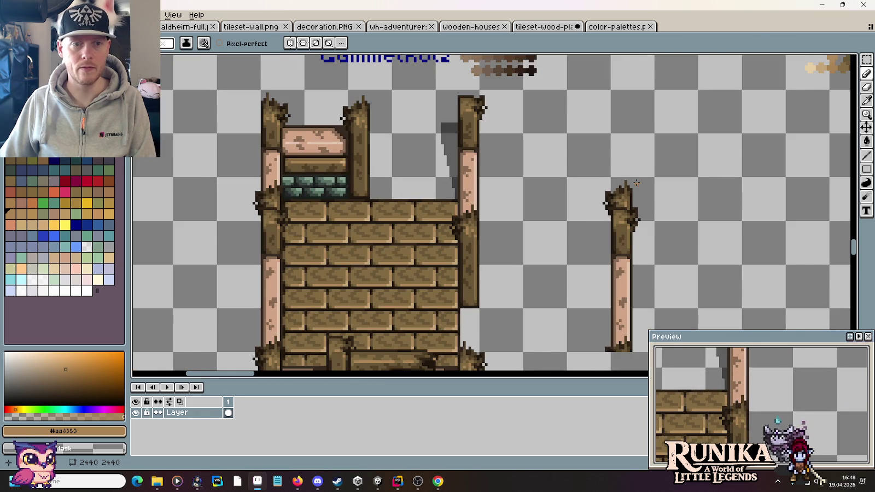
{"action": "scroll", "coordinate": [636, 184], "scroll_direction": "down", "scroll_amount": 1}
{"action": "left_click_drag", "start_coordinate": [673, 205], "coordinate": [635, 182]}
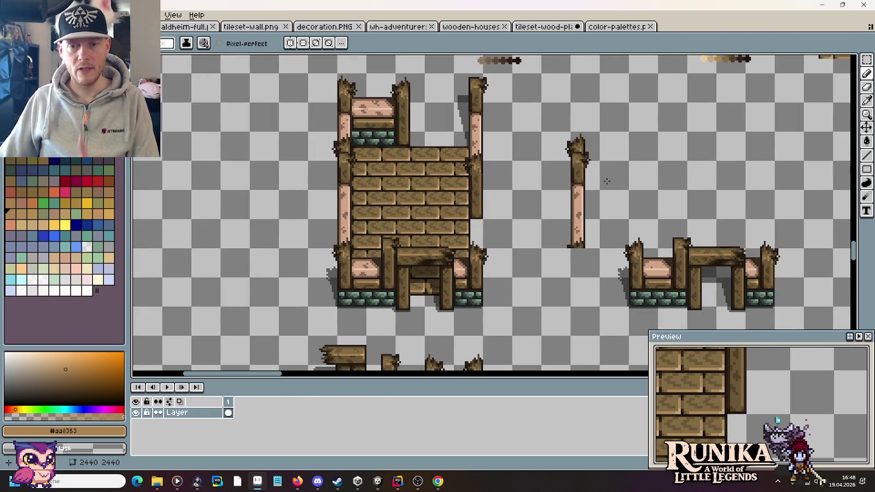
{"action": "scroll", "coordinate": [618, 278], "scroll_direction": "up", "scroll_amount": 2}
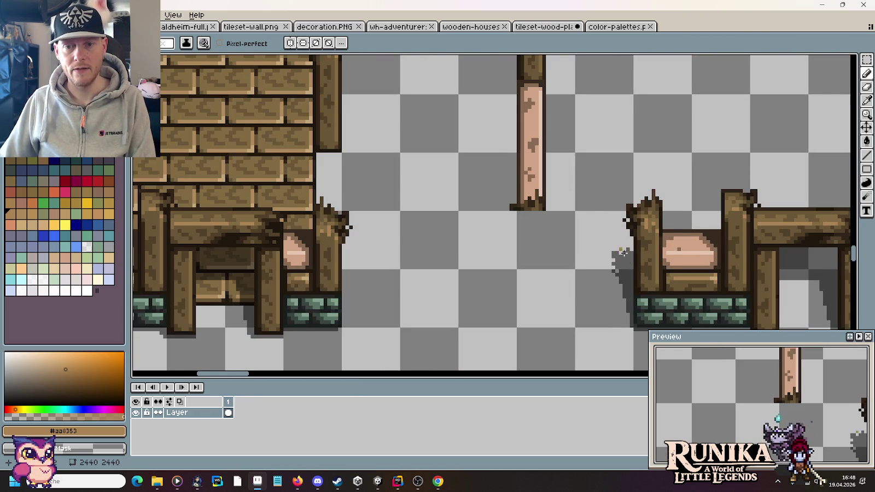
{"action": "scroll", "coordinate": [623, 252], "scroll_direction": "up", "scroll_amount": 1}
{"action": "key", "text": "i"}
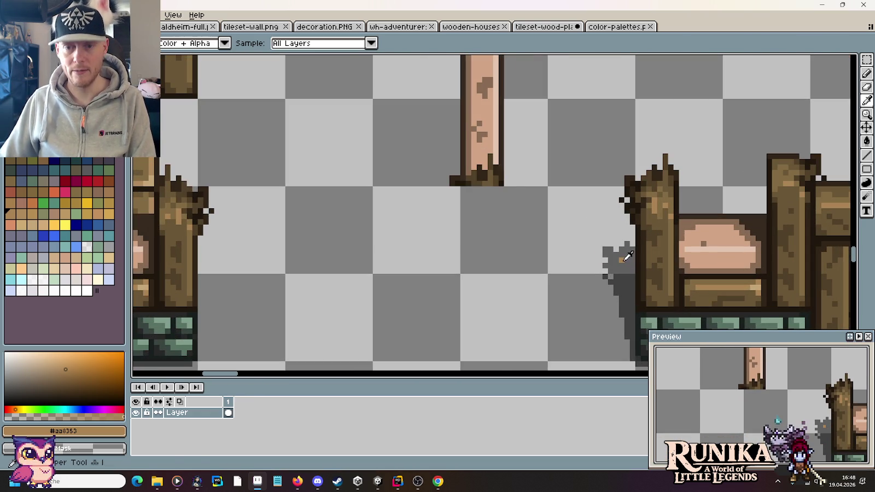
{"action": "left_click", "coordinate": [623, 252]}
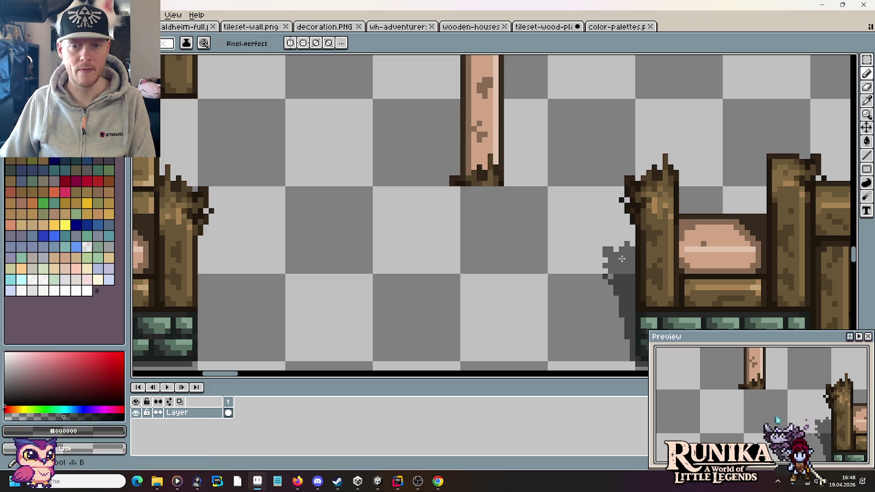
- Outline and fill a dark shadow strip along the post's left side
{"action": "scroll", "coordinate": [622, 259], "scroll_direction": "down", "scroll_amount": 1}
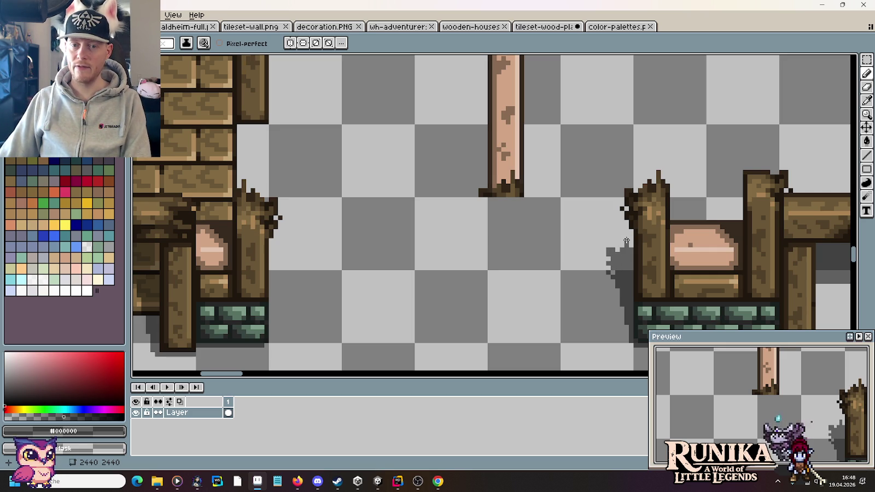
{"action": "left_click_drag", "start_coordinate": [624, 246], "coordinate": [622, 210]}
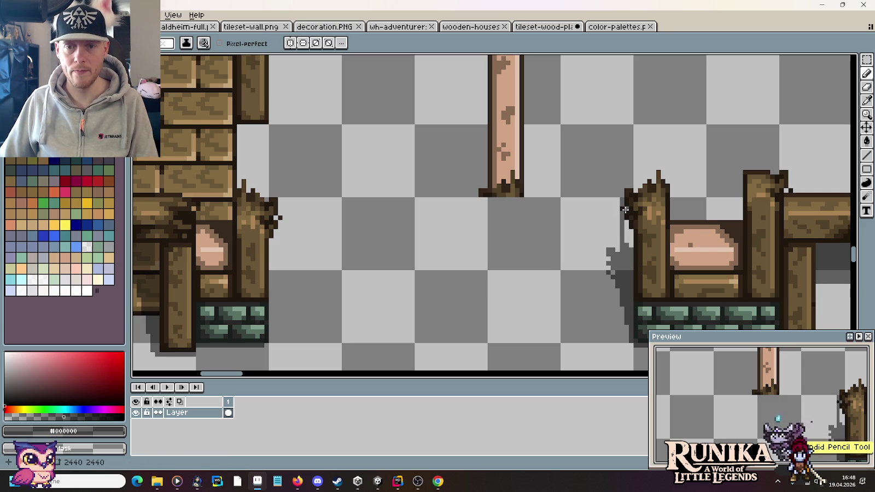
{"action": "key", "text": "g"}
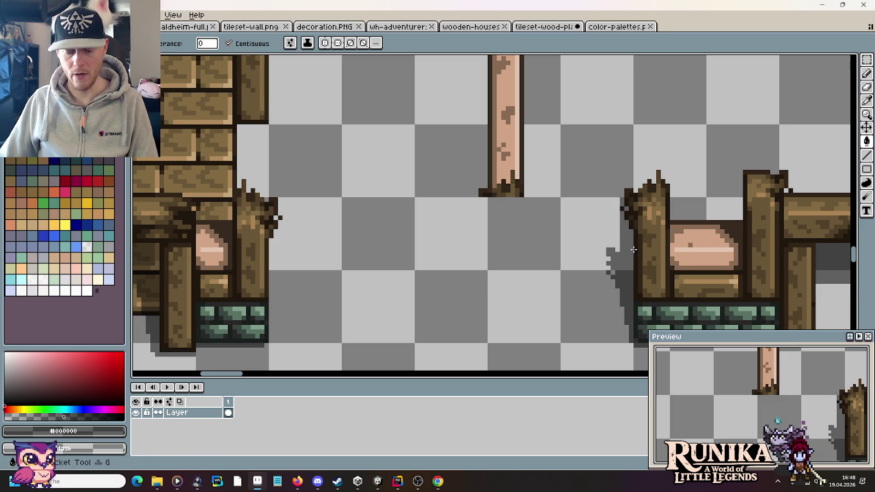
{"action": "key", "text": "b"}
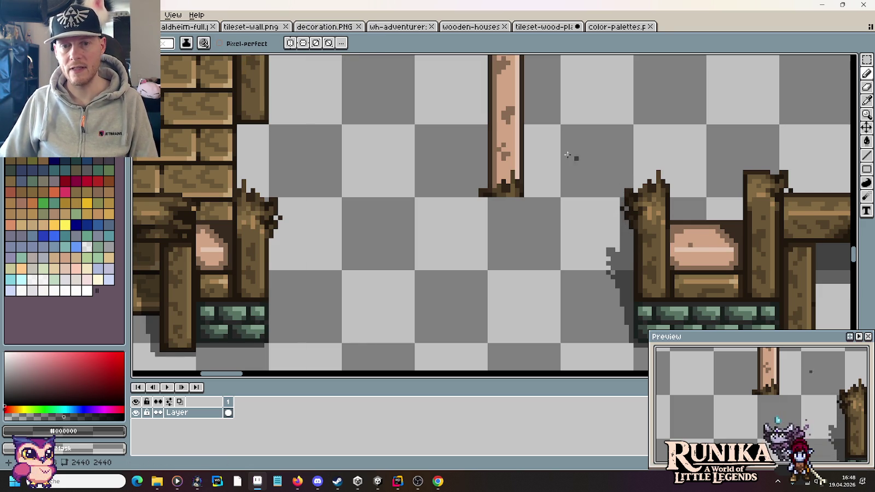
{"action": "scroll", "coordinate": [568, 155], "scroll_direction": "up", "scroll_amount": 3}
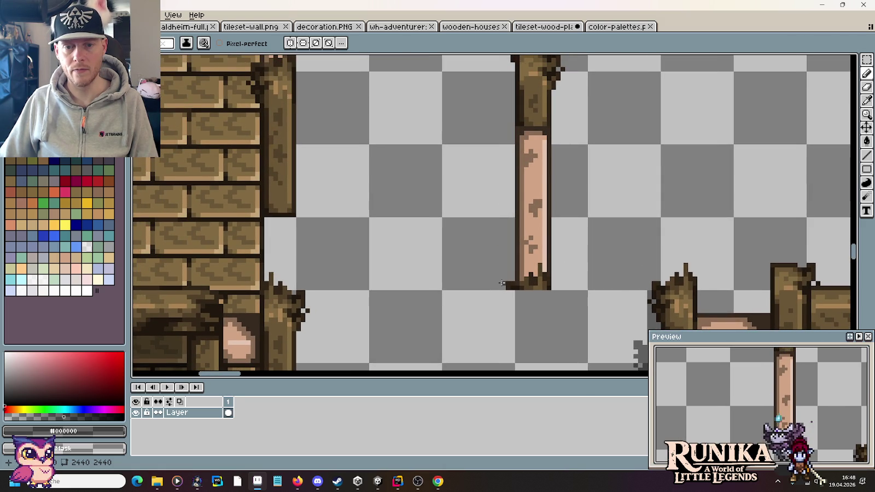
{"action": "scroll", "coordinate": [502, 115], "scroll_direction": "up", "scroll_amount": 2}
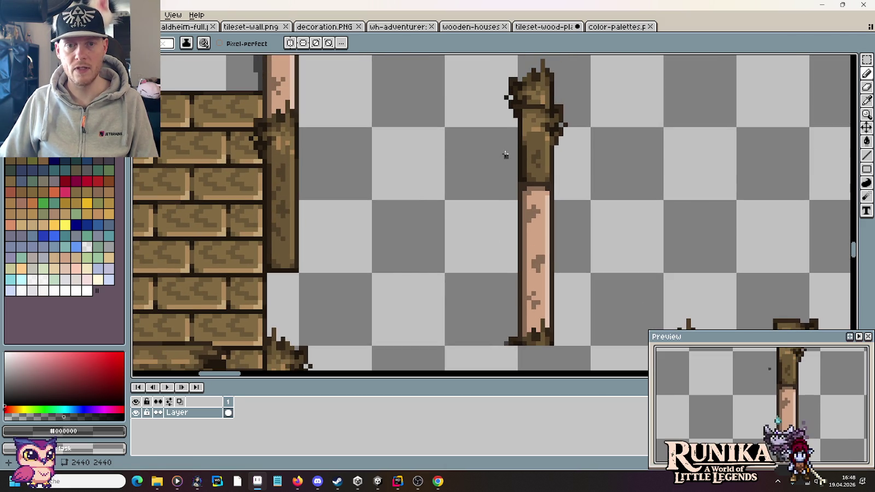
{"action": "left_click", "coordinate": [506, 130], "text": "shift"}
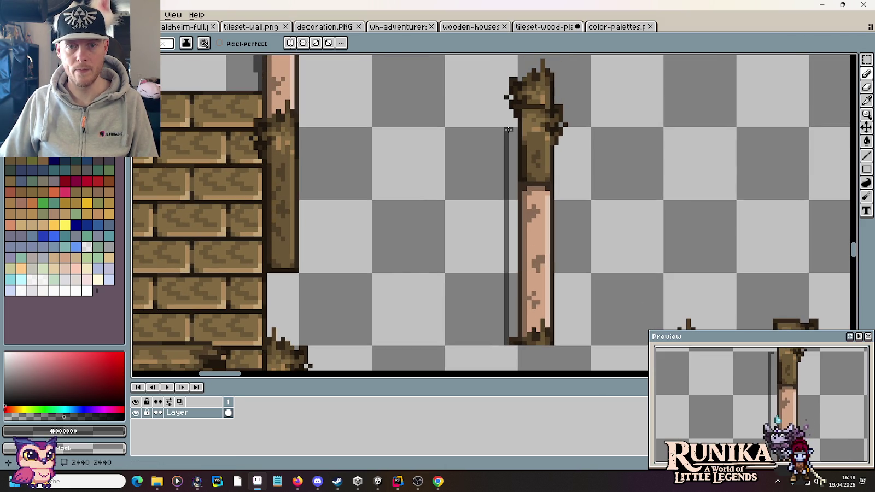
{"action": "key", "text": "g"}
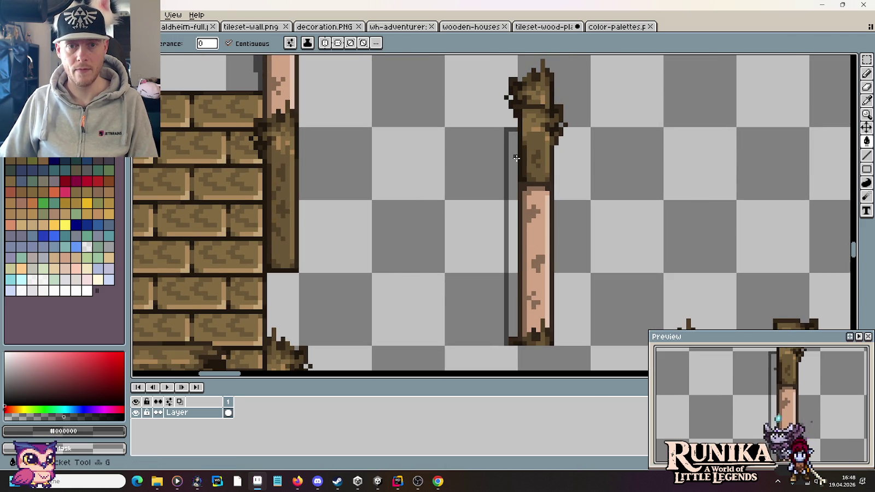
{"action": "left_click", "coordinate": [516, 156]}
- Select the jagged shadow beside the right building
{"action": "scroll", "coordinate": [586, 189], "scroll_direction": "down", "scroll_amount": 5}
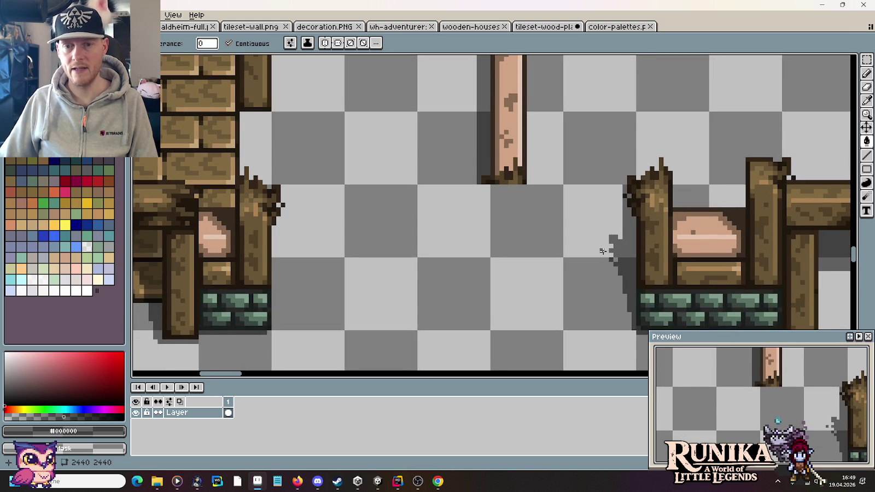
{"action": "scroll", "coordinate": [603, 251], "scroll_direction": "up", "scroll_amount": 1}
{"action": "scroll", "coordinate": [564, 145], "scroll_direction": "up", "scroll_amount": 3}
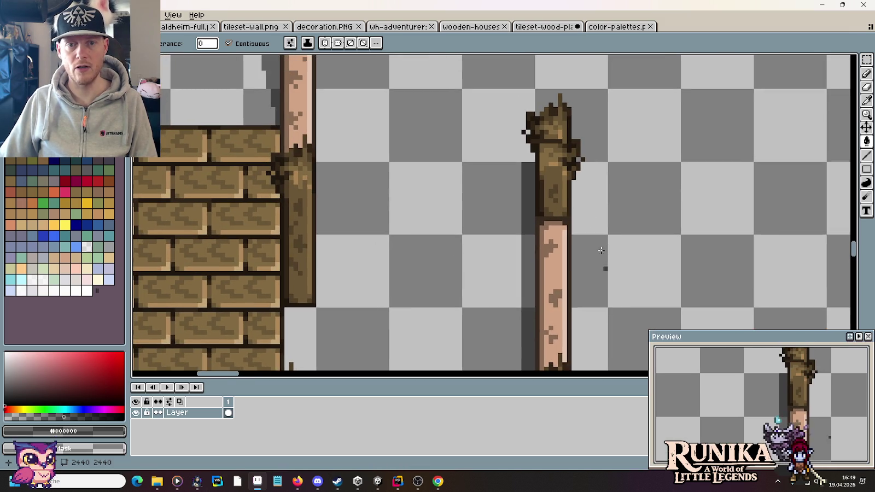
{"action": "scroll", "coordinate": [588, 212], "scroll_direction": "left", "scroll_amount": 3}
{"action": "scroll", "coordinate": [588, 212], "scroll_direction": "down", "scroll_amount": 1}
{"action": "mouse_move", "coordinate": [592, 198]}
{"action": "left_mouse_down"}
{"action": "mouse_move", "coordinate": [596, 111]}
{"action": "mouse_move", "coordinate": [619, 191]}
{"action": "left_mouse_up"}
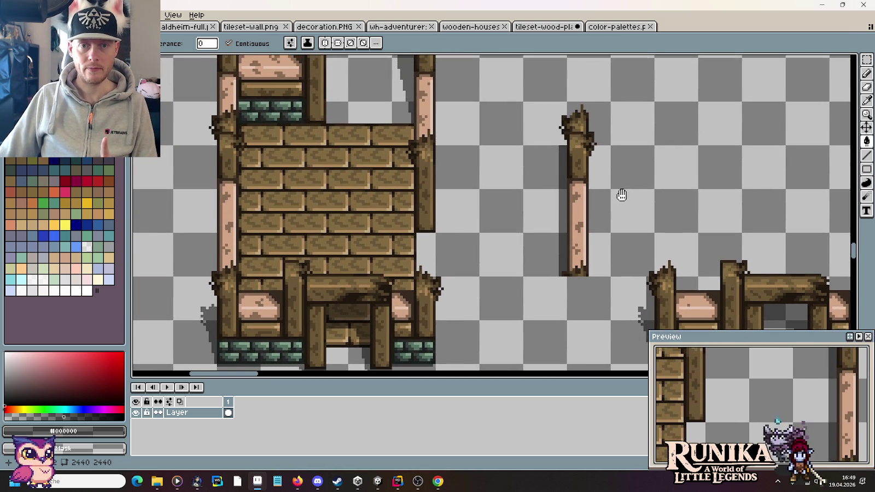
{"action": "scroll", "coordinate": [619, 174], "scroll_direction": "down", "scroll_amount": 1}
{"action": "scroll", "coordinate": [631, 236], "scroll_direction": "up", "scroll_amount": 1, "text": "ctrl"}
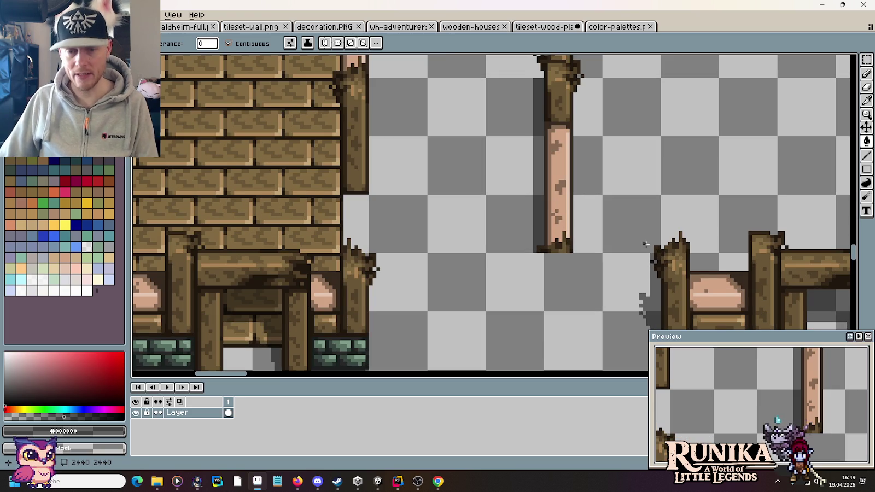
{"action": "key", "text": "m"}
{"action": "left_click_drag", "start_coordinate": [658, 247], "coordinate": [624, 328]}
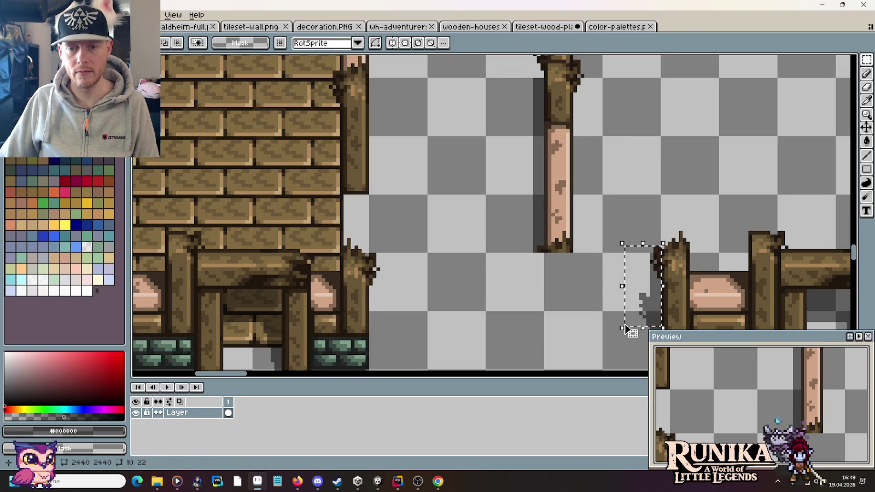
- Place a copy of the jagged shadow against the post's left side below its broken top
{"action": "left_click_drag", "start_coordinate": [643, 295], "coordinate": [533, 129]}
{"action": "scroll", "coordinate": [492, 164], "scroll_direction": "up", "scroll_amount": 2}
{"action": "scroll", "coordinate": [490, 168], "scroll_direction": "up", "scroll_amount": 1, "text": "ctrl"}
{"action": "left_click_drag", "start_coordinate": [490, 168], "coordinate": [554, 202]}
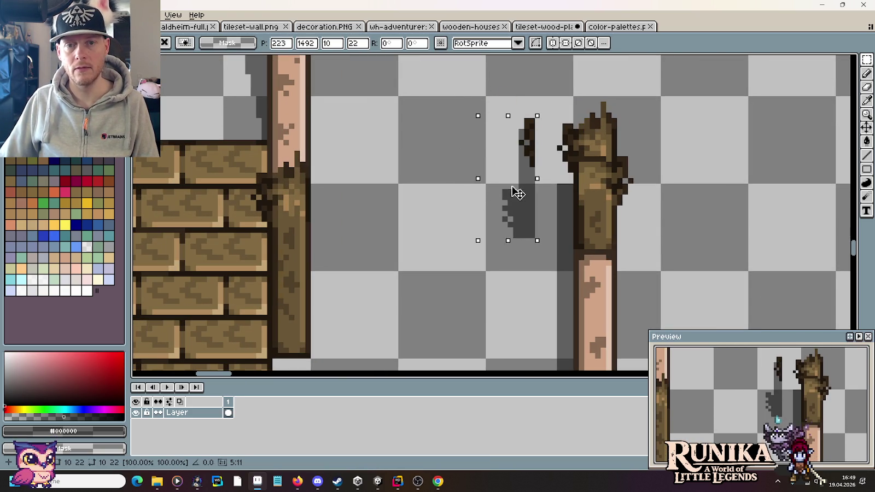
{"action": "left_click", "coordinate": [646, 240]}
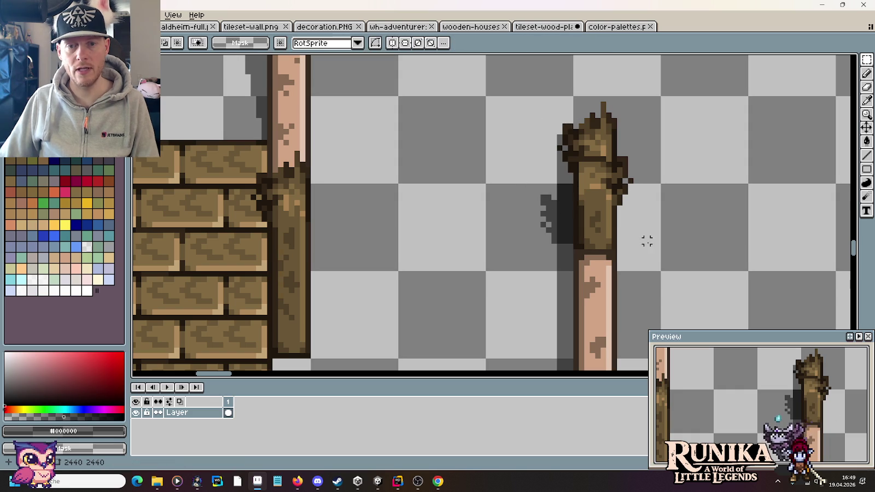
- Fill the gap in the shadow left of the post solid grey
{"action": "left_click_drag", "start_coordinate": [561, 186], "coordinate": [570, 241]}
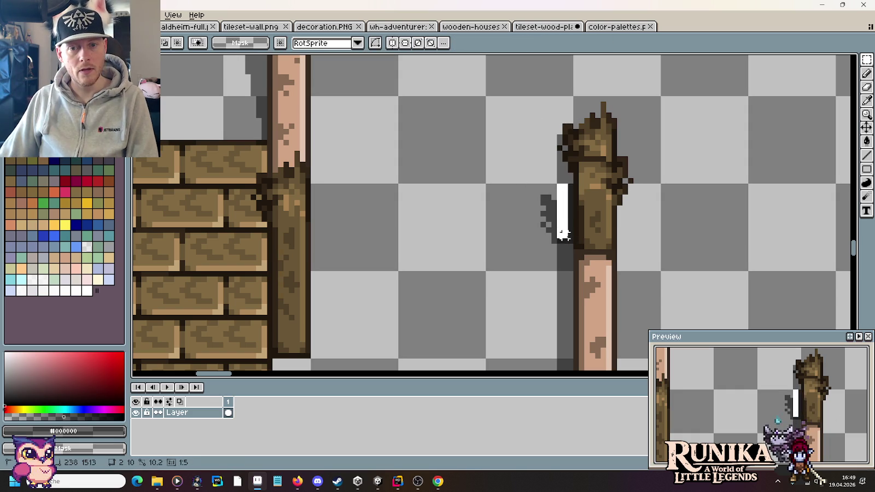
{"action": "key", "text": "b"}
{"action": "left_click_drag", "start_coordinate": [558, 186], "coordinate": [564, 213]}
{"action": "key", "text": "g"}
{"action": "left_click", "coordinate": [570, 222]}
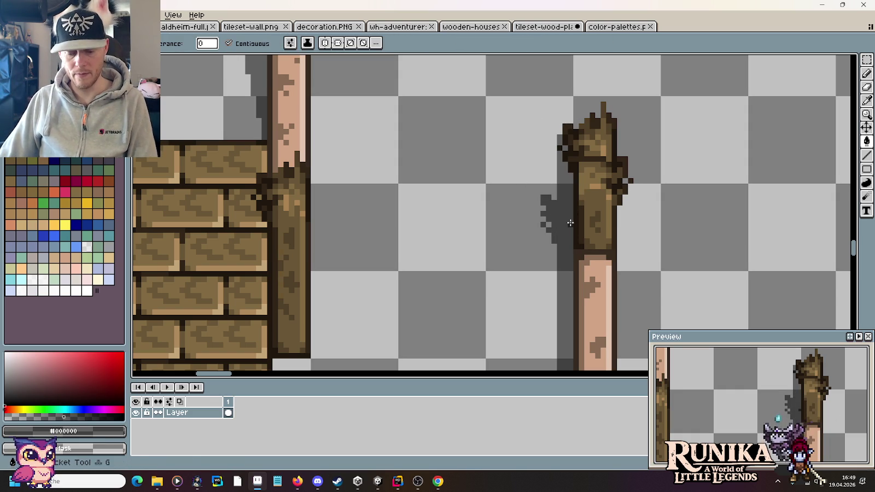
- Select the upper-left wooden post tile
{"action": "key", "text": "m"}
{"action": "scroll", "coordinate": [570, 223], "scroll_direction": "down", "scroll_amount": 3}
{"action": "scroll", "coordinate": [570, 223], "scroll_direction": "down", "scroll_amount": 2}
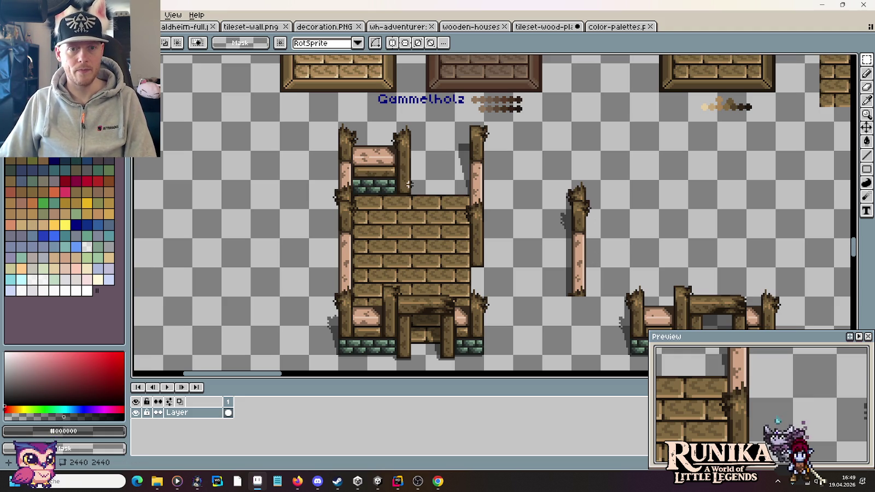
{"action": "left_click_drag", "start_coordinate": [411, 186], "coordinate": [349, 133]}
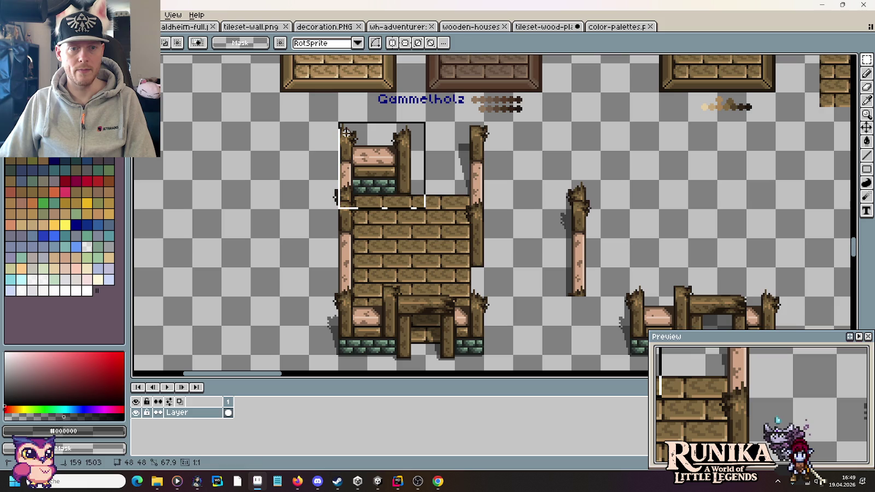
- Place a copy of the post tile to the right
{"action": "left_click_drag", "start_coordinate": [369, 174], "coordinate": [629, 170]}
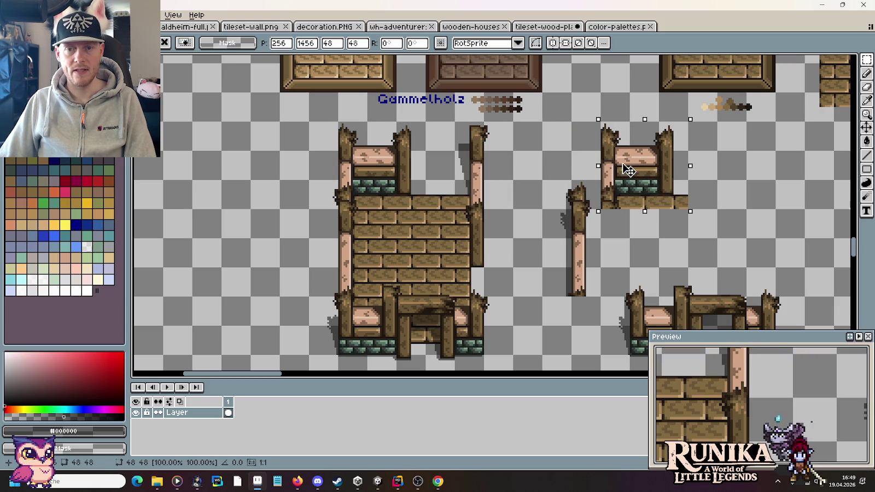
{"action": "scroll", "coordinate": [612, 195], "scroll_direction": "down", "scroll_amount": 3}
{"action": "scroll", "coordinate": [602, 195], "scroll_direction": "right", "scroll_amount": 3}
{"action": "left_click", "coordinate": [701, 295]}
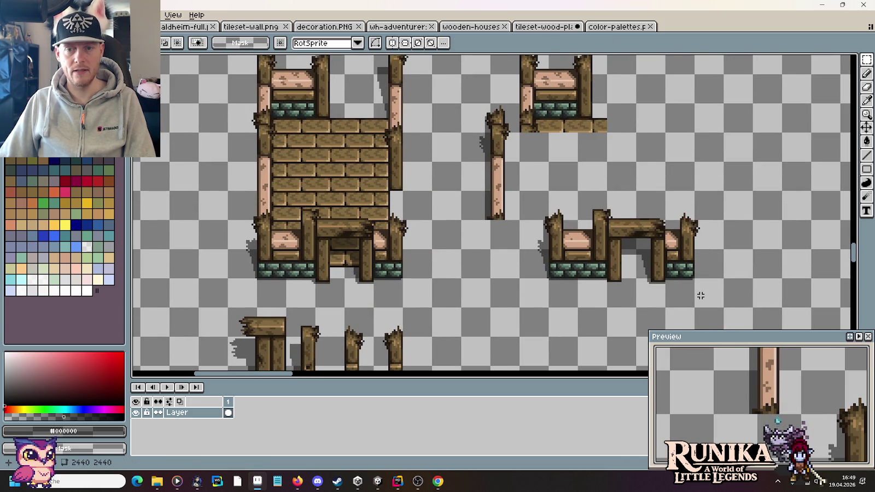
- Move the lower-right wooden structure to the left
{"action": "left_click_drag", "start_coordinate": [723, 309], "coordinate": [522, 189]}
{"action": "left_click_drag", "start_coordinate": [553, 222], "coordinate": [524, 223]}
{"action": "left_click", "coordinate": [568, 157]}
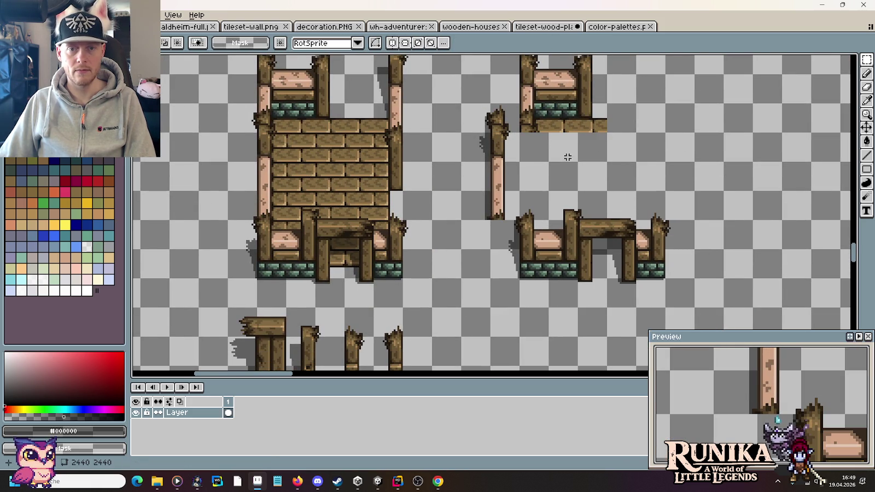
- Delete the plank strip under the small mossy wall piece
{"action": "scroll", "coordinate": [568, 157], "scroll_direction": "up", "scroll_amount": 3}
{"action": "scroll", "coordinate": [662, 278], "scroll_direction": "up", "scroll_amount": 1}
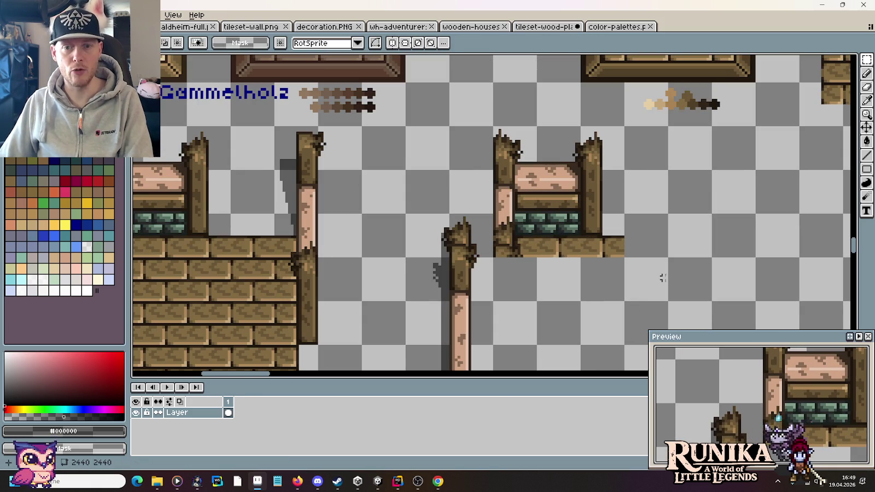
{"action": "left_click_drag", "start_coordinate": [627, 257], "coordinate": [497, 239]}
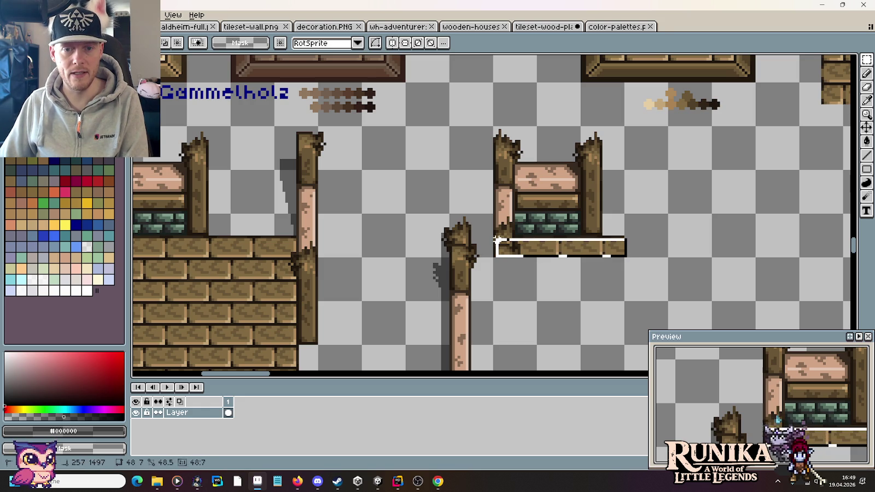
{"action": "key", "text": "Delete"}
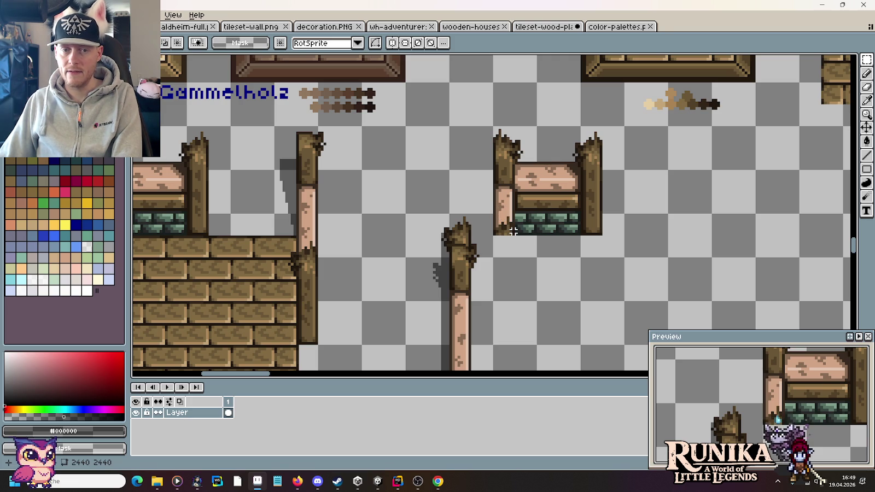
- Shift the small mossy wall piece to the right
{"action": "left_click_drag", "start_coordinate": [431, 207], "coordinate": [476, 258]}
{"action": "left_click", "coordinate": [566, 271]}
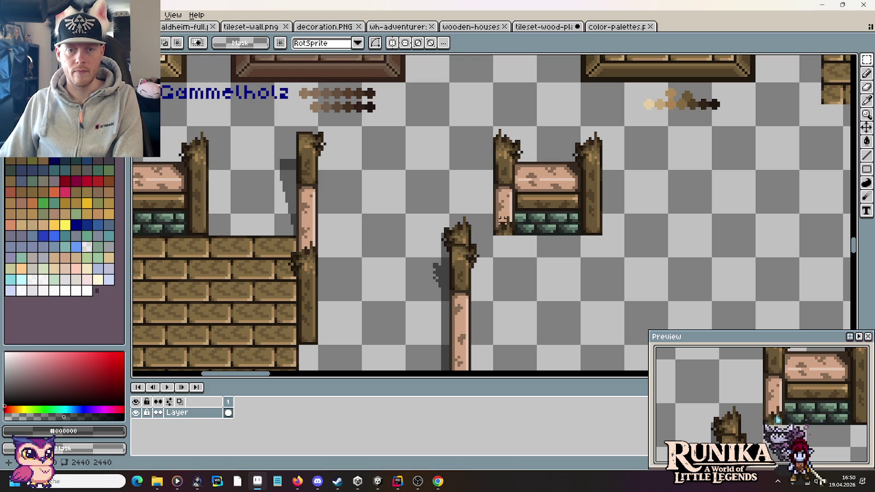
{"action": "mouse_move", "coordinate": [473, 241]}
{"action": "left_mouse_down"}
{"action": "mouse_move", "coordinate": [448, 214]}
{"action": "mouse_move", "coordinate": [492, 257]}
{"action": "mouse_move", "coordinate": [610, 143]}
{"action": "left_mouse_up"}
{"action": "left_click_drag", "start_coordinate": [562, 184], "coordinate": [605, 184]}
{"action": "left_click", "coordinate": [479, 235]}
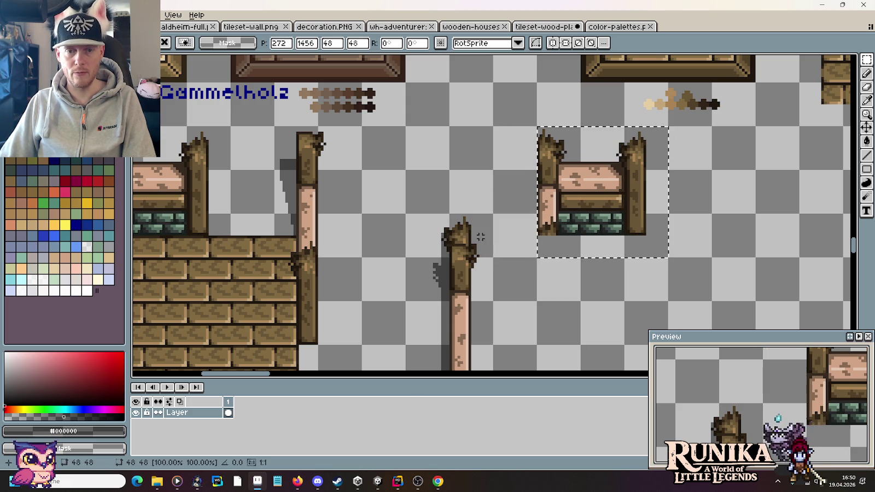
- Copy the broken post top to the foot of the wall piece's left post
{"action": "left_click_drag", "start_coordinate": [493, 257], "coordinate": [406, 213]}
{"action": "left_click_drag", "start_coordinate": [487, 240], "coordinate": [572, 240]}
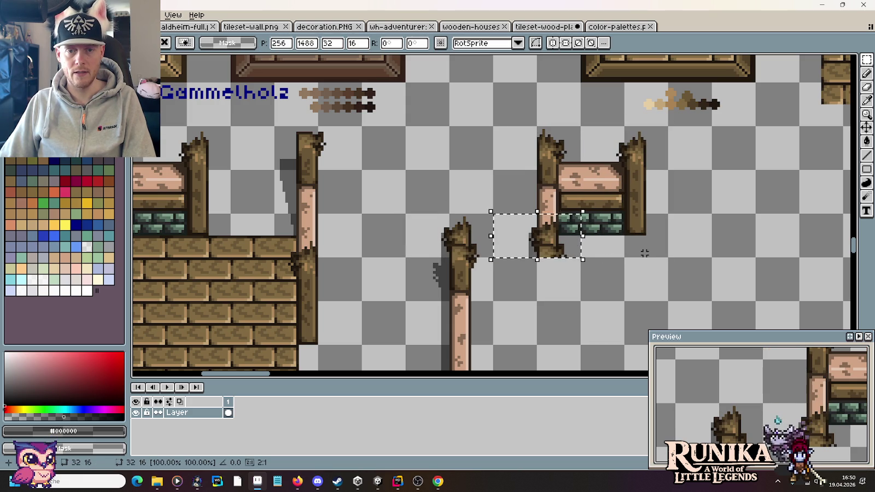
{"action": "left_click", "coordinate": [604, 250]}
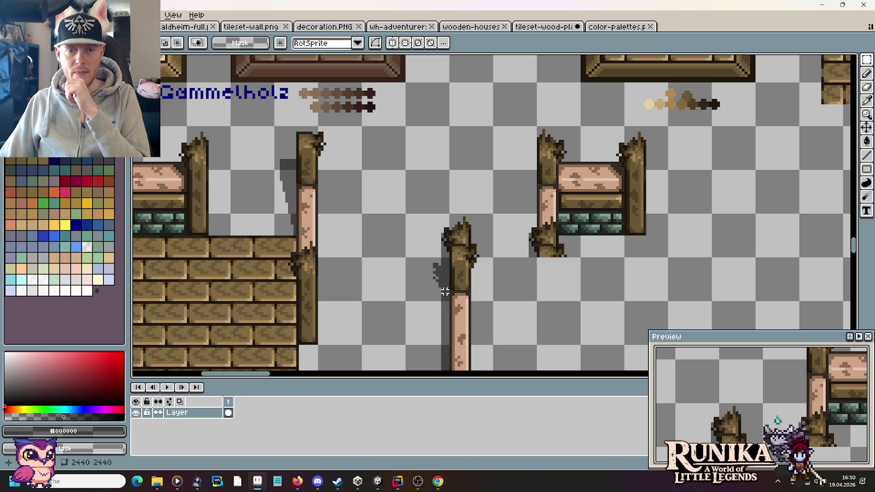
{"action": "left_click_drag", "start_coordinate": [443, 304], "coordinate": [439, 215]}
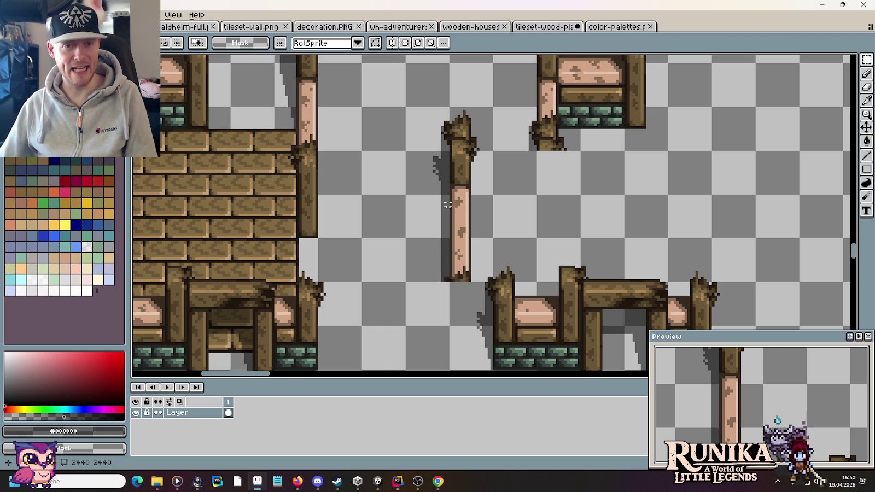
- Erase the stray dark shadow pixels left of the broken post
{"action": "scroll", "coordinate": [438, 149], "scroll_direction": "up", "scroll_amount": 1}
{"action": "scroll", "coordinate": [437, 149], "scroll_direction": "down", "scroll_amount": 1}
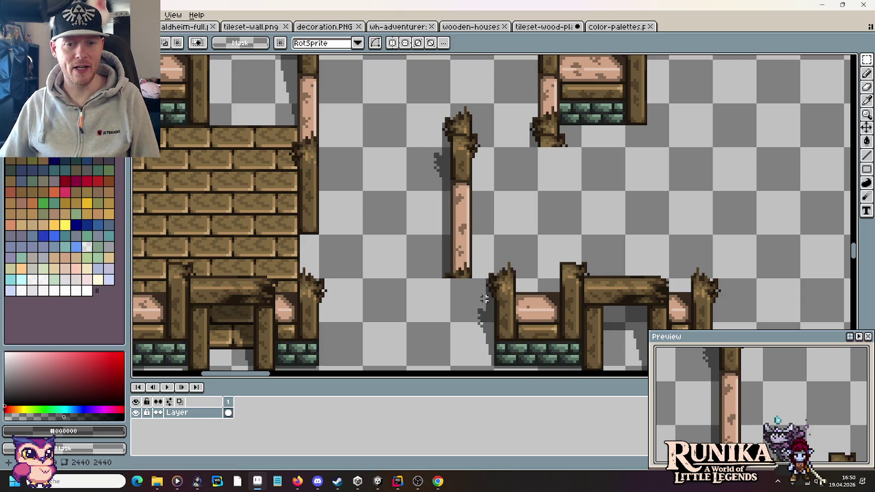
{"action": "scroll", "coordinate": [445, 197], "scroll_direction": "up", "scroll_amount": 3}
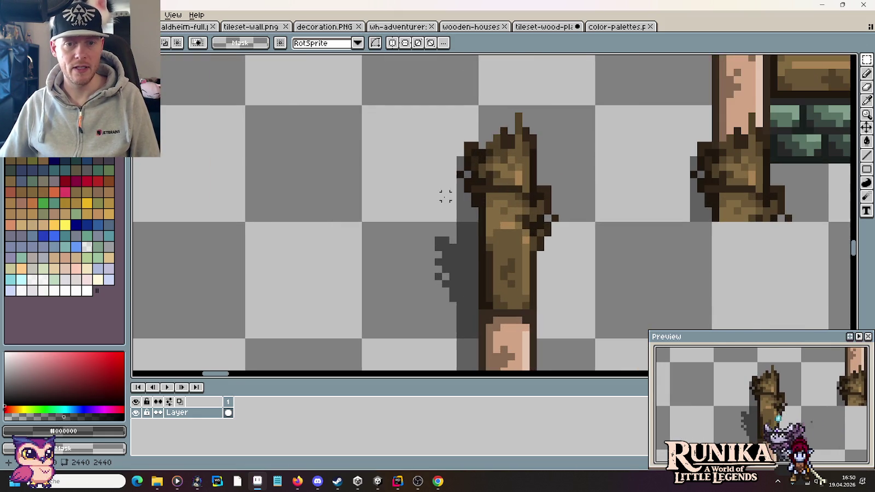
{"action": "key", "text": "e"}
{"action": "left_click_drag", "start_coordinate": [472, 218], "coordinate": [461, 210]}
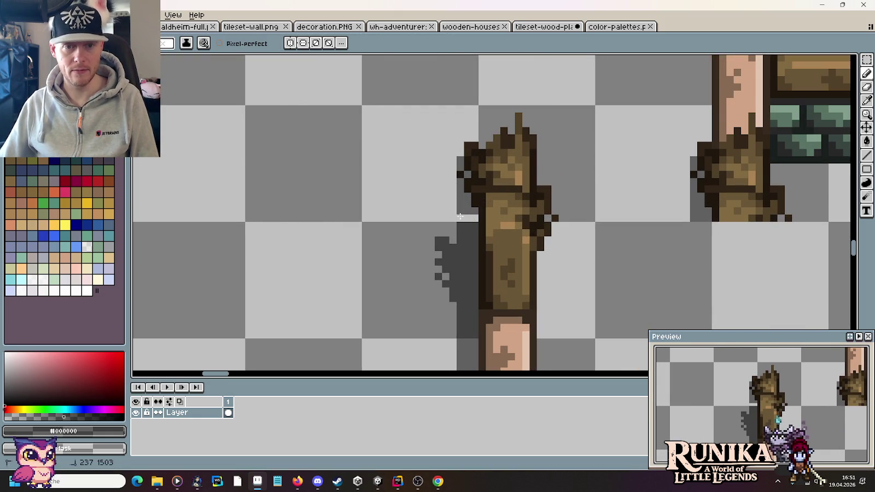
{"action": "key", "text": "g"}
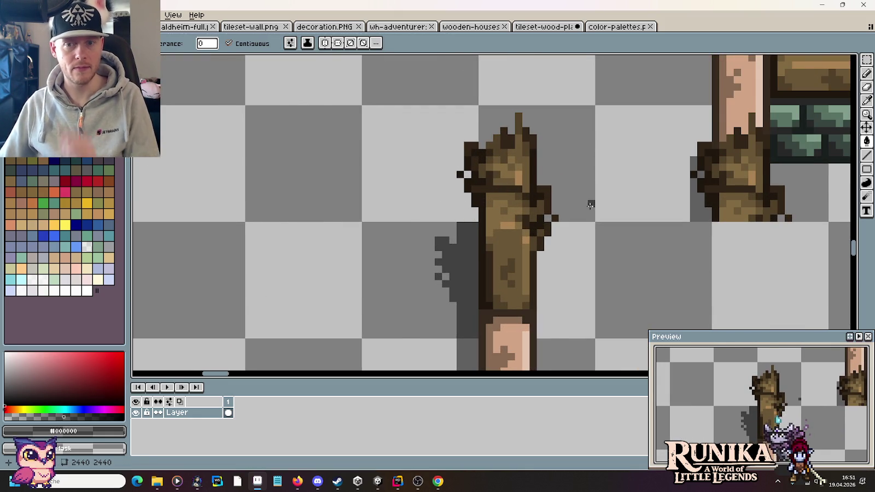
- Mark a small 2x6 area on the wall piece near the Gammelholz label, then deselect
{"action": "scroll", "coordinate": [591, 206], "scroll_direction": "down", "scroll_amount": 2}
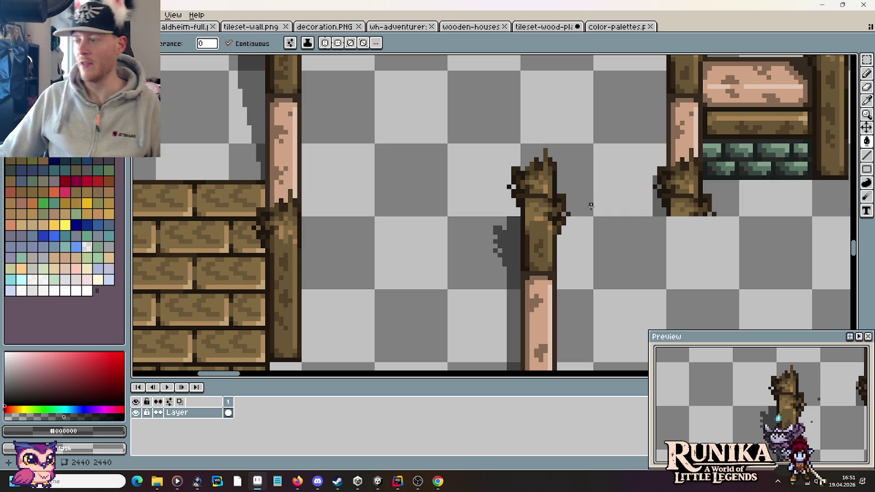
{"action": "key", "text": "m"}
{"action": "scroll", "coordinate": [582, 163], "scroll_direction": "down", "scroll_amount": 1}
{"action": "scroll", "coordinate": [591, 185], "scroll_direction": "down", "scroll_amount": 1}
{"action": "scroll", "coordinate": [602, 218], "scroll_direction": "up", "scroll_amount": 1}
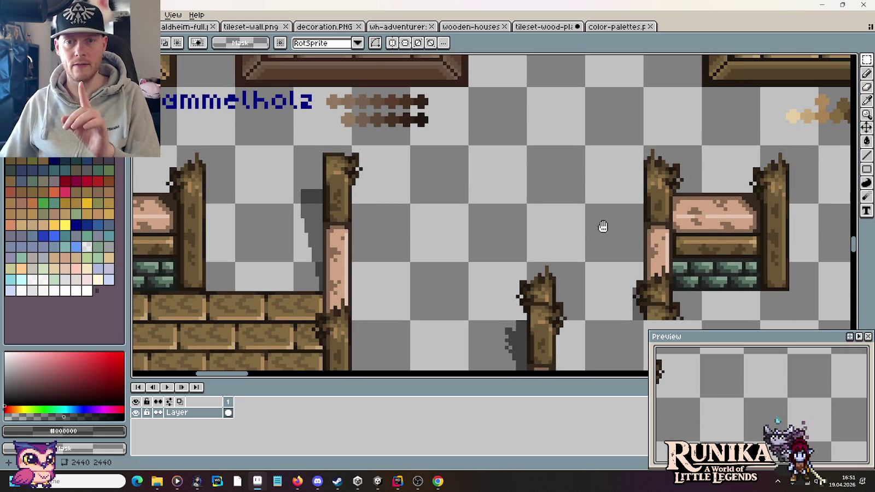
{"action": "scroll", "coordinate": [599, 229], "scroll_direction": "down", "scroll_amount": 1}
{"action": "scroll", "coordinate": [596, 237], "scroll_direction": "down", "scroll_amount": 3}
{"action": "scroll", "coordinate": [592, 153], "scroll_direction": "down", "scroll_amount": 1}
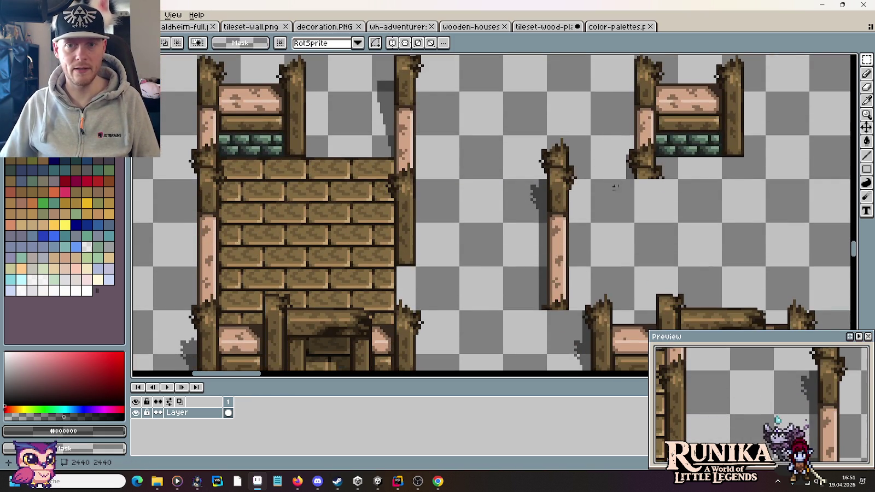
{"action": "left_click_drag", "start_coordinate": [638, 225], "coordinate": [592, 233]}
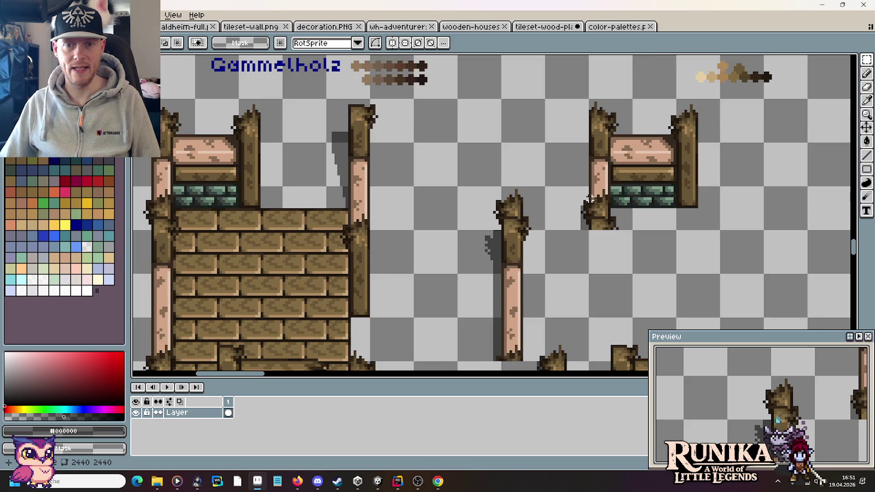
{"action": "scroll", "coordinate": [591, 198], "scroll_direction": "up", "scroll_amount": 2}
{"action": "left_click_drag", "start_coordinate": [644, 174], "coordinate": [643, 215]}
{"action": "key", "text": "ctrl+d"}
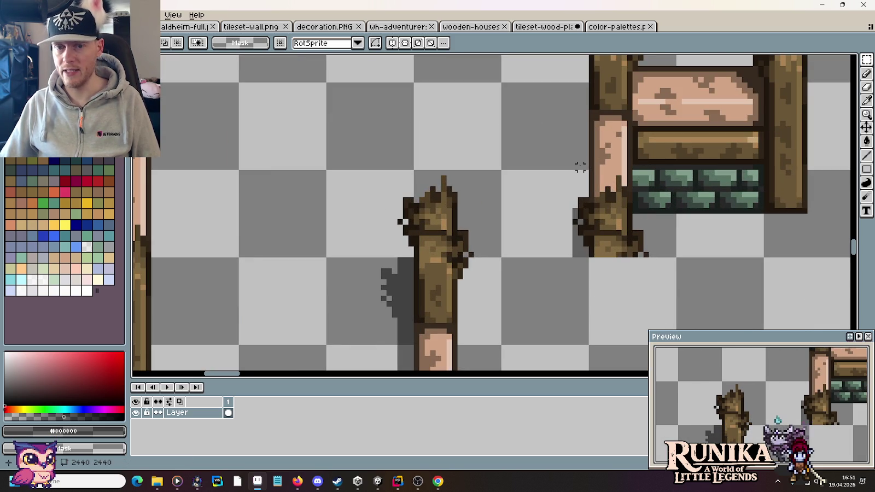
- Outline a shadow beside the wall piece's left post and fill it dark grey
{"action": "key", "text": "b"}
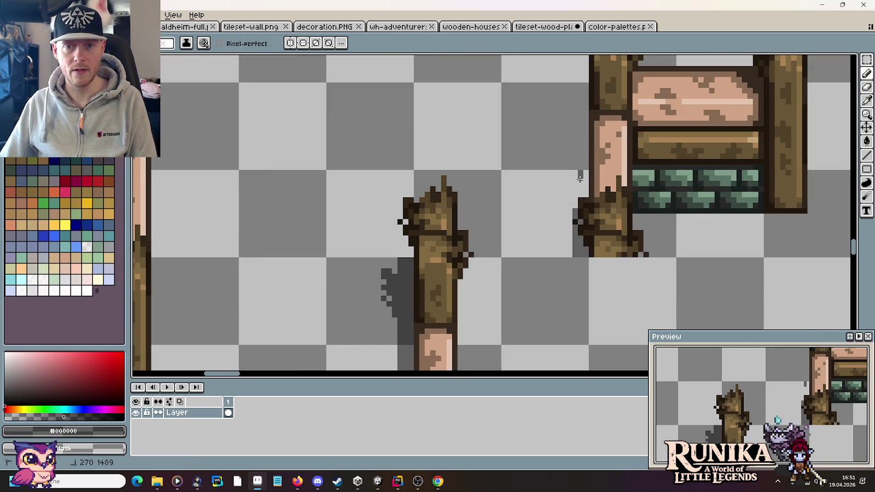
{"action": "mouse_move", "coordinate": [574, 173]}
{"action": "left_mouse_down"}
{"action": "mouse_move", "coordinate": [575, 196]}
{"action": "mouse_move", "coordinate": [575, 157]}
{"action": "left_mouse_up"}
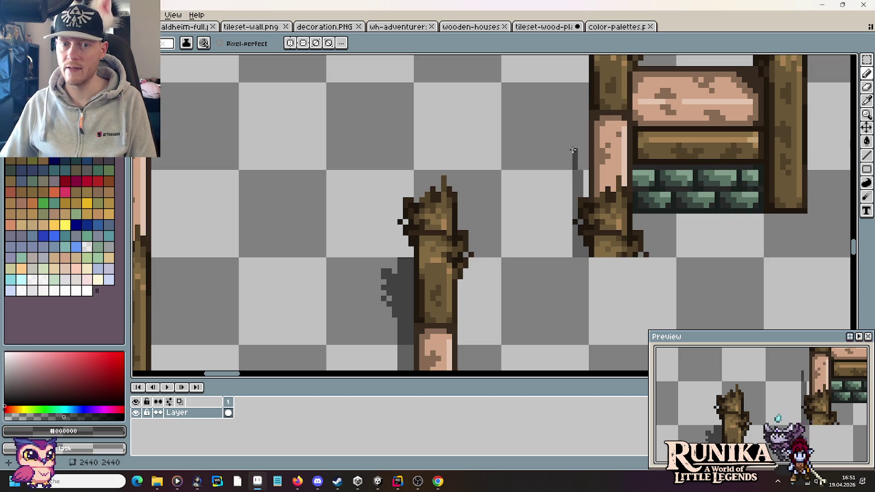
{"action": "left_click_drag", "start_coordinate": [570, 142], "coordinate": [564, 118]}
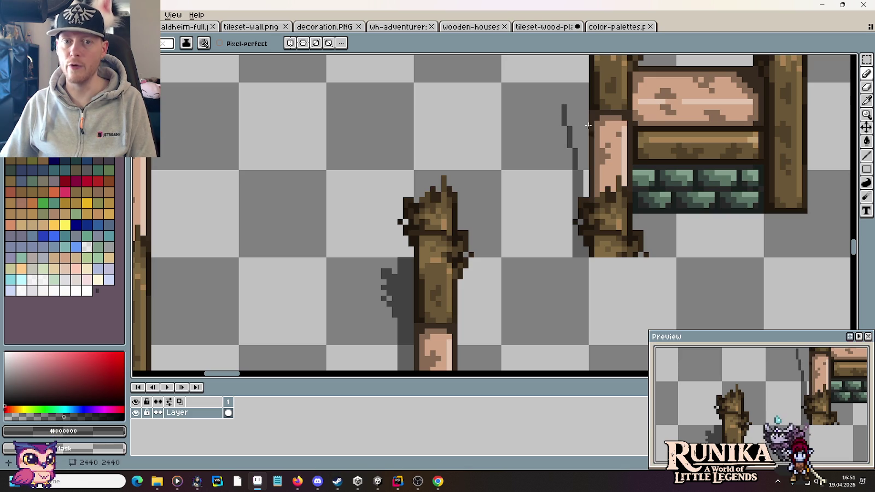
{"action": "scroll", "coordinate": [558, 131], "scroll_direction": "up", "scroll_amount": 3}
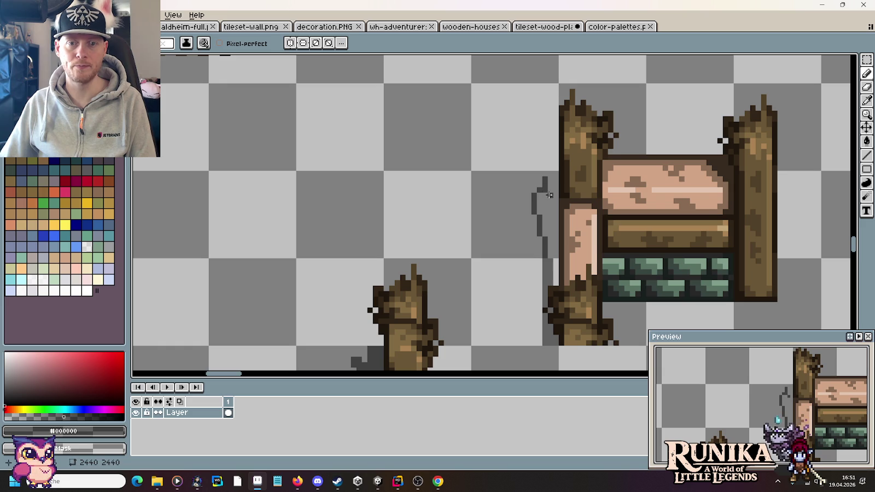
{"action": "key", "text": "g"}
{"action": "left_click", "coordinate": [551, 208]}
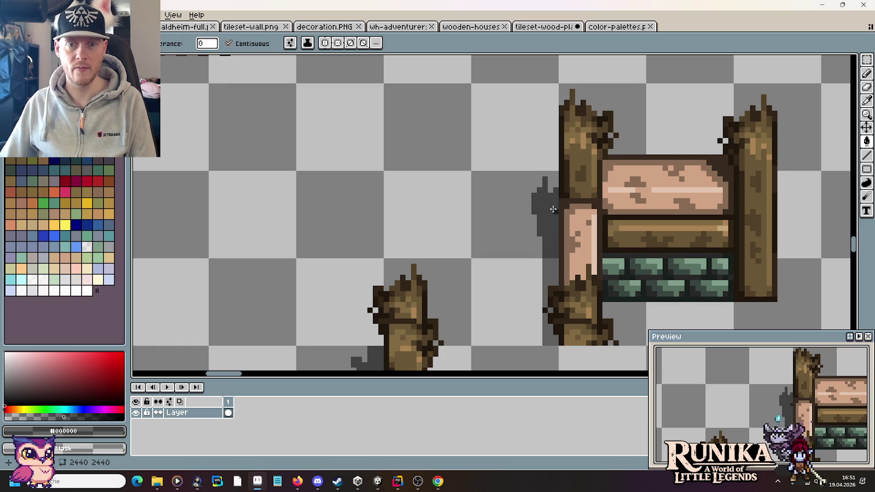
{"action": "scroll", "coordinate": [557, 205], "scroll_direction": "down", "scroll_amount": 3}
{"action": "mouse_move", "coordinate": [595, 267]}
{"action": "left_mouse_down"}
{"action": "mouse_move", "coordinate": [579, 230]}
{"action": "mouse_move", "coordinate": [600, 225]}
{"action": "mouse_move", "coordinate": [587, 207]}
{"action": "left_mouse_up"}
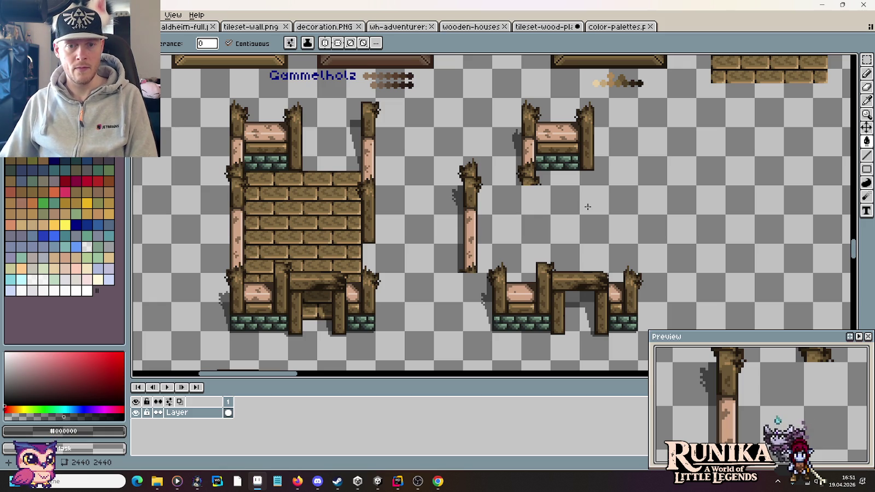
- Shift the lower-right wooden structure slightly to the right
{"action": "scroll", "coordinate": [557, 221], "scroll_direction": "down", "scroll_amount": 3}
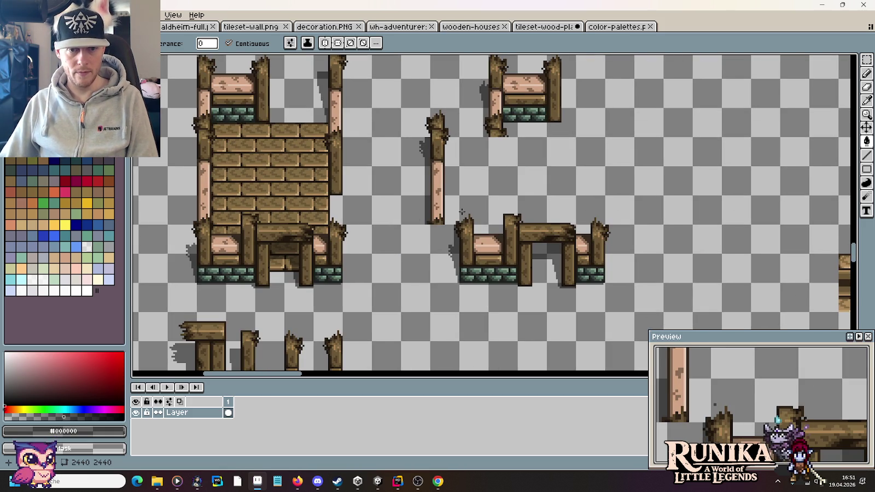
{"action": "key", "text": "m"}
{"action": "mouse_move", "coordinate": [460, 196]}
{"action": "left_mouse_down"}
{"action": "mouse_move", "coordinate": [604, 296]}
{"action": "mouse_move", "coordinate": [633, 295]}
{"action": "left_mouse_up"}
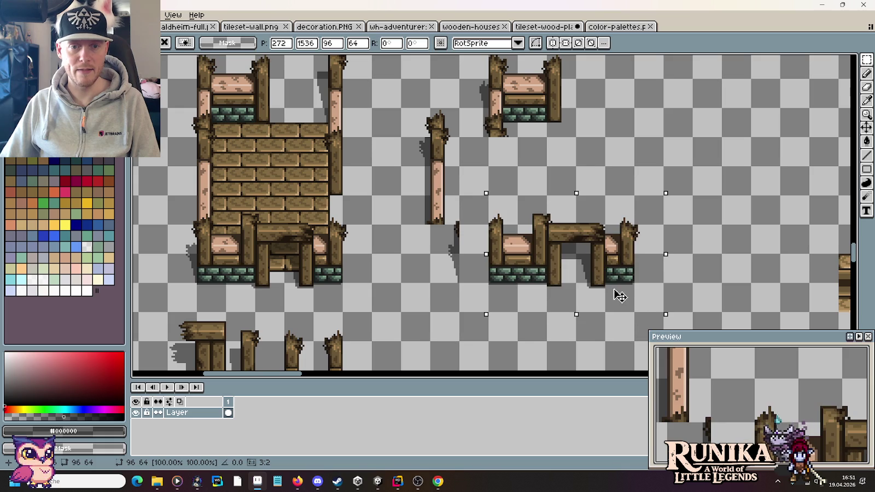
{"action": "left_click_drag", "start_coordinate": [435, 231], "coordinate": [454, 273]}
{"action": "left_click", "coordinate": [463, 260]}
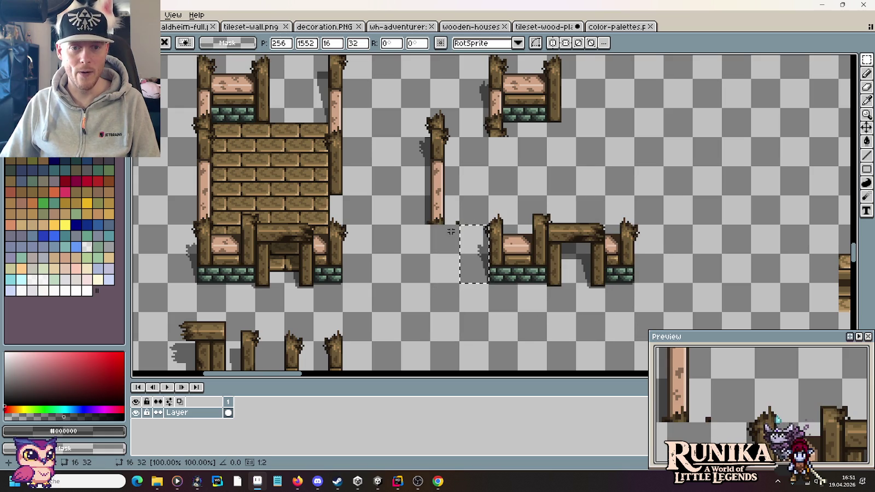
- Nudge the stray dark shadow pixel near the broken posts to the right
{"action": "scroll", "coordinate": [466, 208], "scroll_direction": "up", "scroll_amount": 2}
{"action": "scroll", "coordinate": [466, 208], "scroll_direction": "up", "scroll_amount": 1}
{"action": "mouse_move", "coordinate": [430, 216]}
{"action": "left_mouse_down"}
{"action": "mouse_move", "coordinate": [461, 272]}
{"action": "mouse_move", "coordinate": [528, 264]}
{"action": "left_mouse_up"}
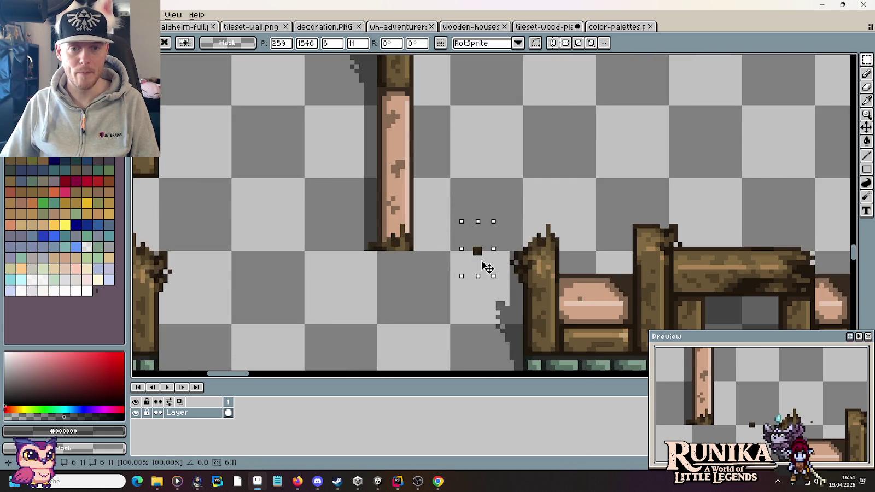
{"action": "left_click", "coordinate": [455, 219]}
- Measure the span near the wall's stone base and the width across the lone post
{"action": "scroll", "coordinate": [455, 219], "scroll_direction": "down", "scroll_amount": 3}
{"action": "scroll", "coordinate": [457, 222], "scroll_direction": "up", "scroll_amount": 2}
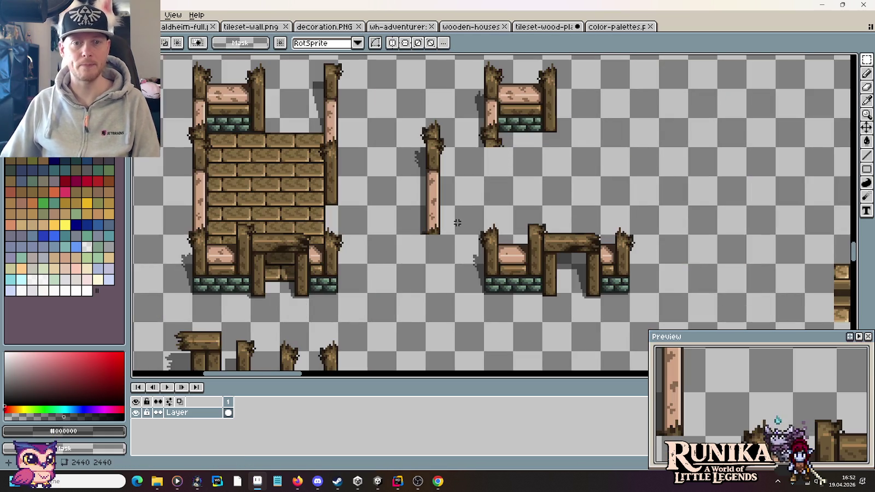
{"action": "left_click_drag", "start_coordinate": [569, 120], "coordinate": [433, 121]}
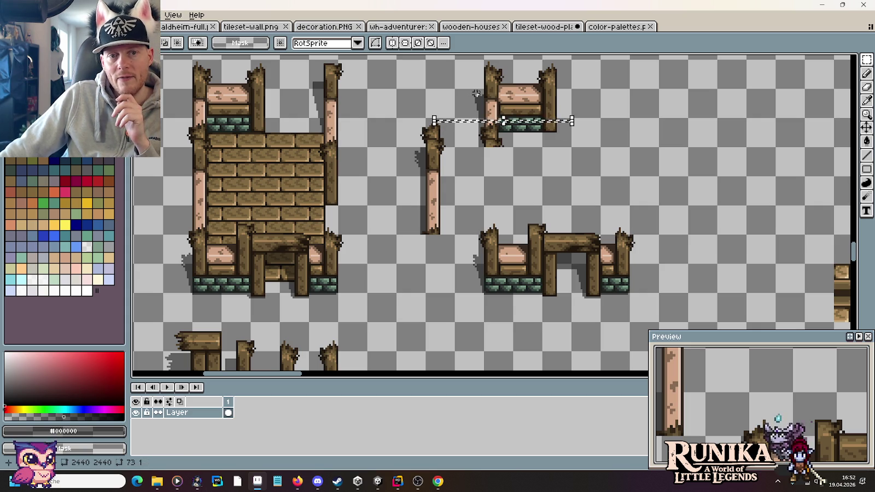
{"action": "left_click", "coordinate": [515, 179]}
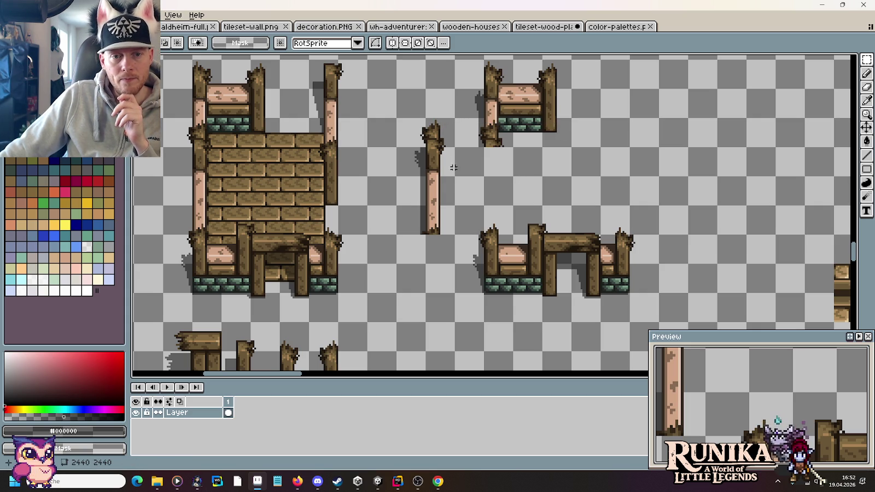
{"action": "left_click_drag", "start_coordinate": [457, 168], "coordinate": [405, 173]}
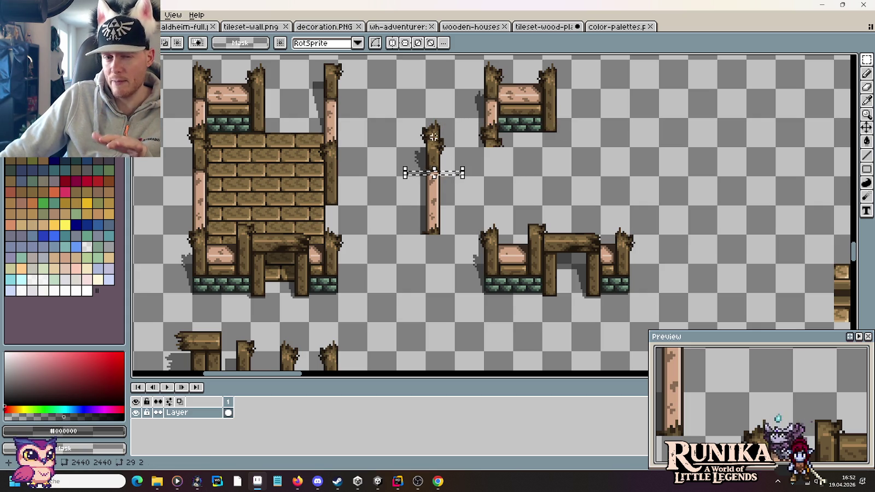
{"action": "left_click", "coordinate": [536, 203]}
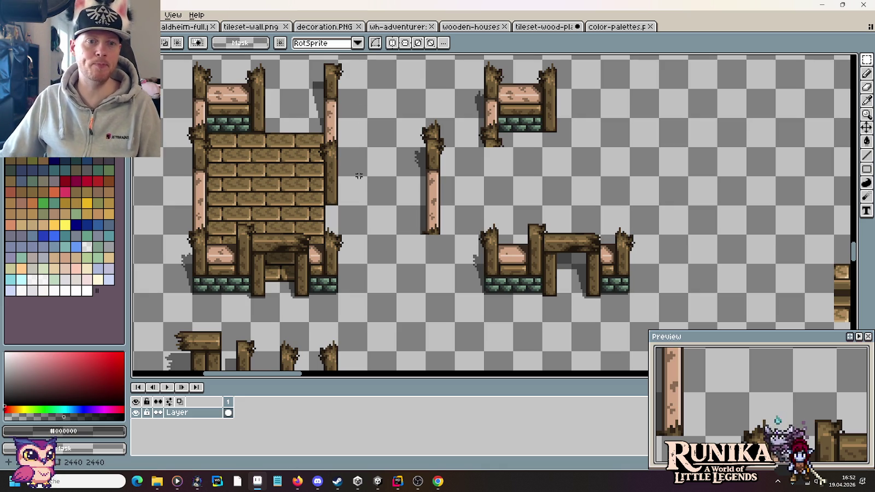
- Select the wall's corner post to duplicate it to the right
{"action": "scroll", "coordinate": [359, 175], "scroll_direction": "up", "scroll_amount": 1}
{"action": "scroll", "coordinate": [351, 113], "scroll_direction": "up", "scroll_amount": 2}
{"action": "mouse_move", "coordinate": [294, 112]}
{"action": "left_mouse_down"}
{"action": "mouse_move", "coordinate": [348, 197]}
{"action": "mouse_move", "coordinate": [643, 180]}
{"action": "left_mouse_up"}
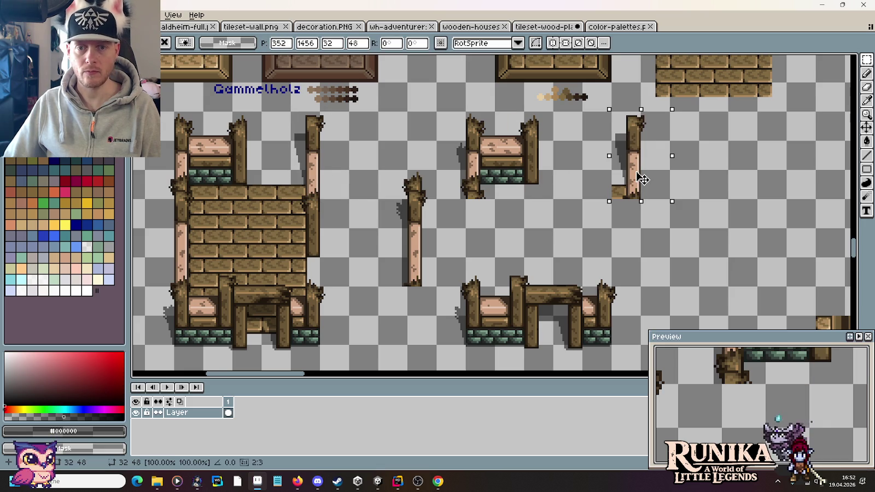
- Copy the wall corner piece further right and drop it in place
{"action": "mouse_move", "coordinate": [336, 254]}
{"action": "left_mouse_down"}
{"action": "mouse_move", "coordinate": [305, 205]}
{"action": "mouse_move", "coordinate": [300, 173]}
{"action": "left_mouse_up"}
{"action": "mouse_move", "coordinate": [327, 218]}
{"action": "left_mouse_down"}
{"action": "mouse_move", "coordinate": [681, 239]}
{"action": "mouse_move", "coordinate": [717, 213]}
{"action": "left_mouse_up"}
{"action": "key", "text": "Return"}
{"action": "key", "text": "ctrl+d"}
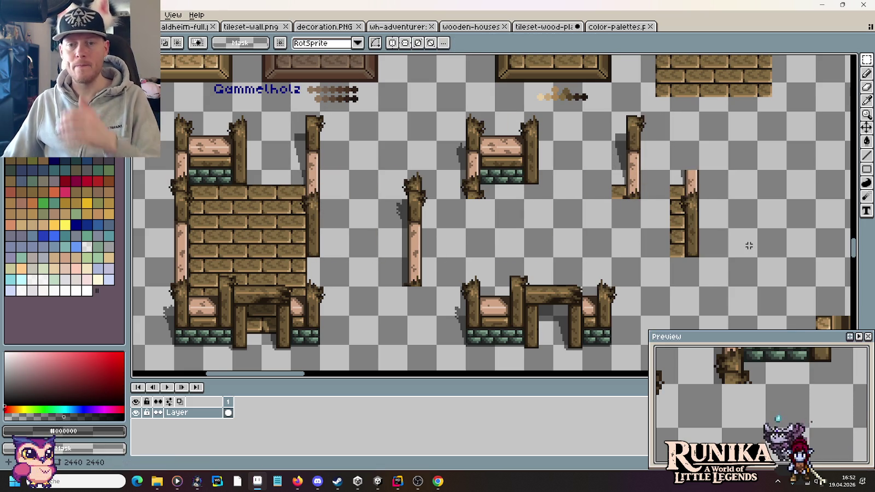
{"action": "scroll", "coordinate": [684, 197], "scroll_direction": "up", "scroll_amount": 2}
{"action": "scroll", "coordinate": [648, 157], "scroll_direction": "up", "scroll_amount": 1}
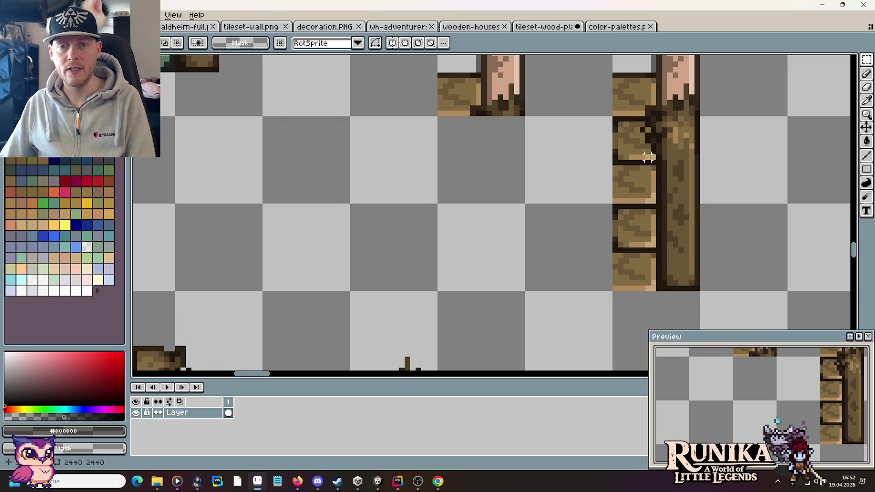
- Delete the plank pieces around the copied post, leaving only the post
{"action": "left_click_drag", "start_coordinate": [654, 155], "coordinate": [592, 304]}
{"action": "key", "text": "Delete"}
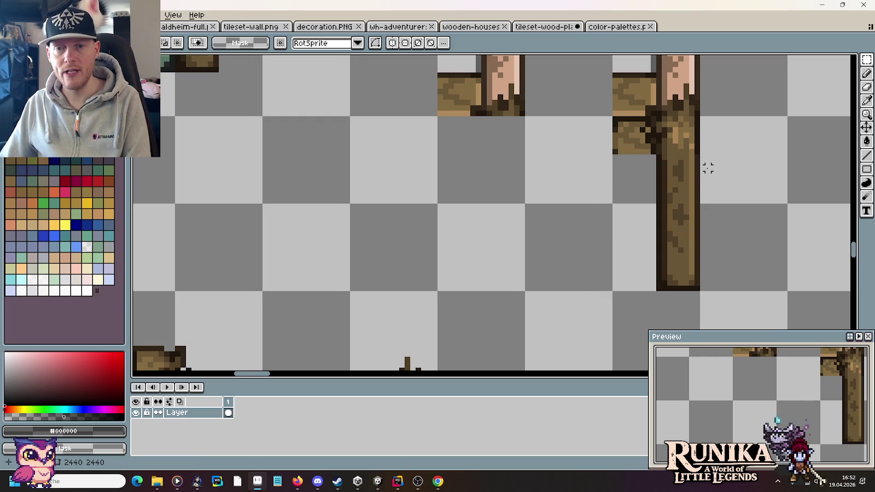
{"action": "scroll", "coordinate": [600, 217], "scroll_direction": "up", "scroll_amount": 2}
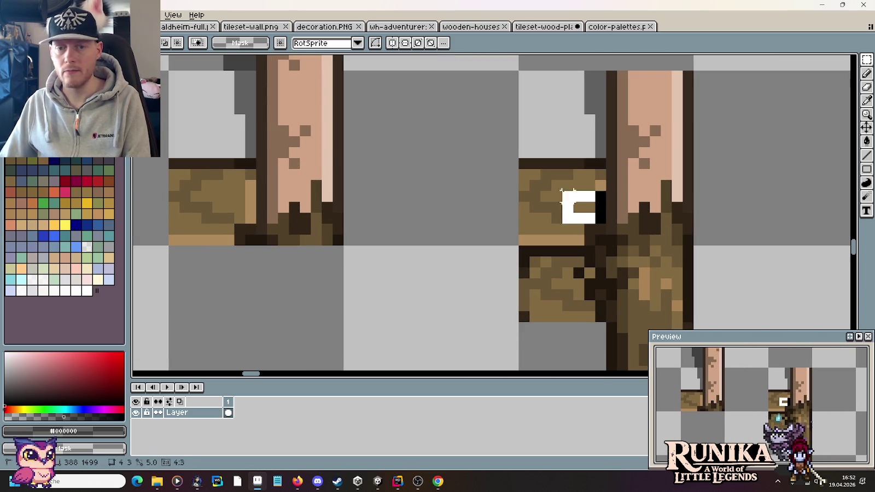
{"action": "left_click_drag", "start_coordinate": [605, 221], "coordinate": [506, 137]}
{"action": "key", "text": "Delete"}
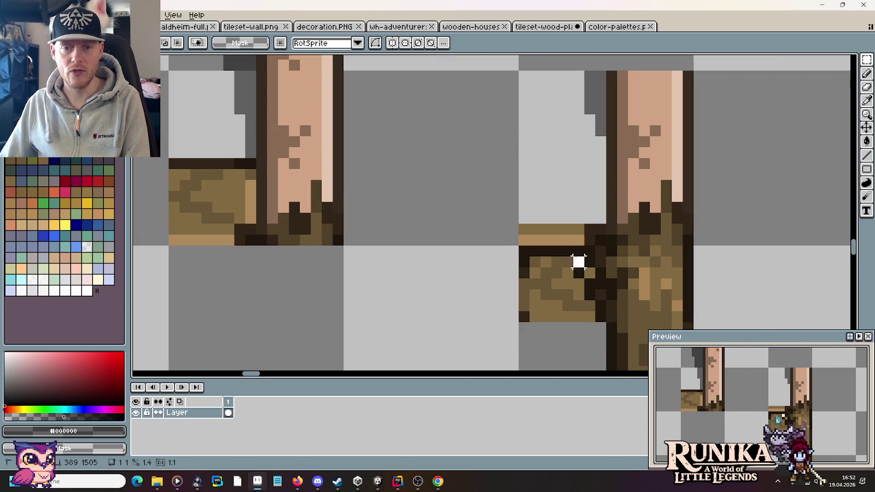
{"action": "left_click_drag", "start_coordinate": [584, 268], "coordinate": [517, 224]}
{"action": "key", "text": "Delete"}
{"action": "left_click_drag", "start_coordinate": [574, 268], "coordinate": [507, 339]}
{"action": "key", "text": "Delete"}
- Erase the pink strip, dark edge strip and leftover grey piece from the post by colour
{"action": "key", "text": "w"}
{"action": "left_click", "coordinate": [586, 230]}
{"action": "key", "text": "Delete"}
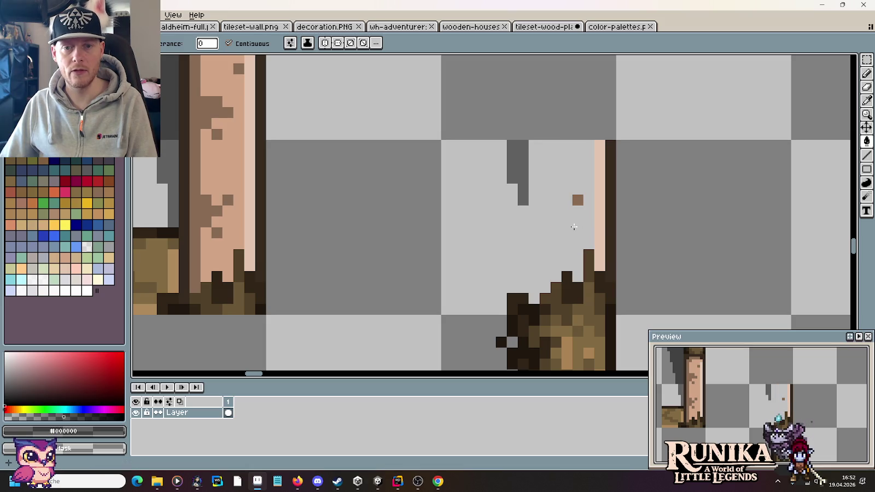
{"action": "key", "text": "Delete"}
{"action": "left_click", "coordinate": [610, 219]}
{"action": "key", "text": "Delete"}
{"action": "left_click", "coordinate": [523, 178]}
{"action": "key", "text": "Delete"}
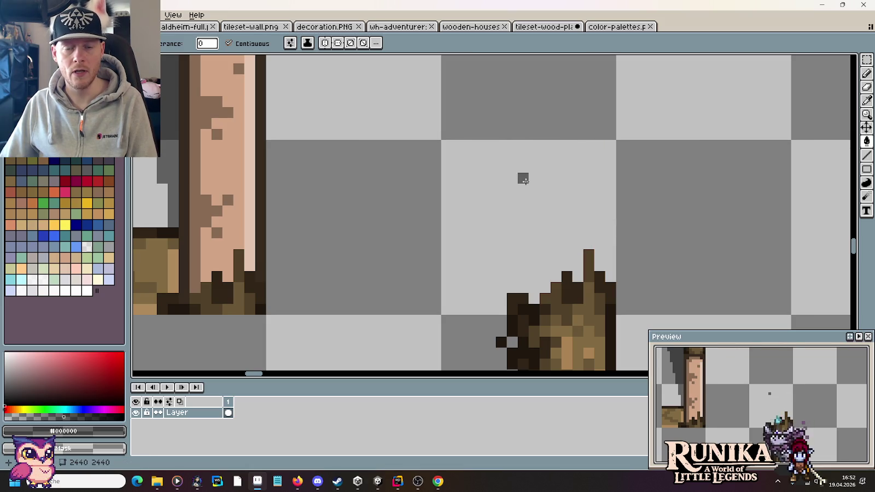
{"action": "scroll", "coordinate": [531, 182], "scroll_direction": "down", "scroll_amount": 3}
{"action": "left_click_drag", "start_coordinate": [471, 232], "coordinate": [620, 205]}
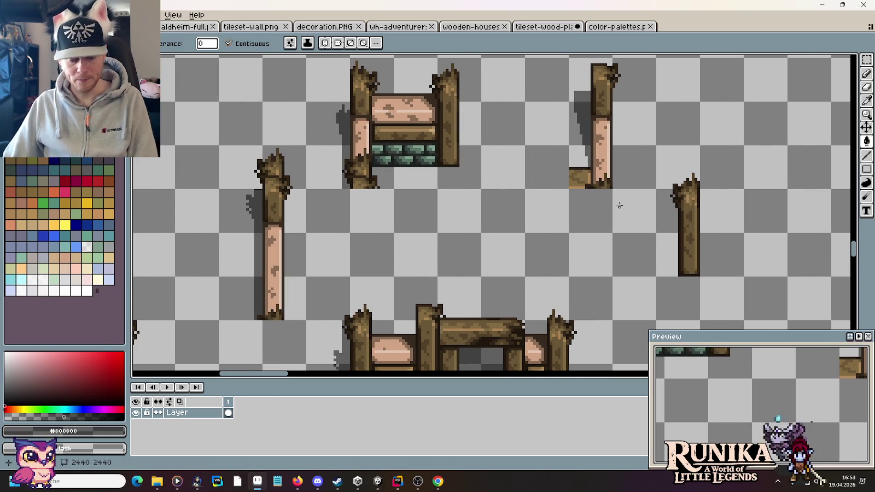
- Paint a dark shadow line under the post's base and along its lower-left edge
{"action": "key", "text": "i"}
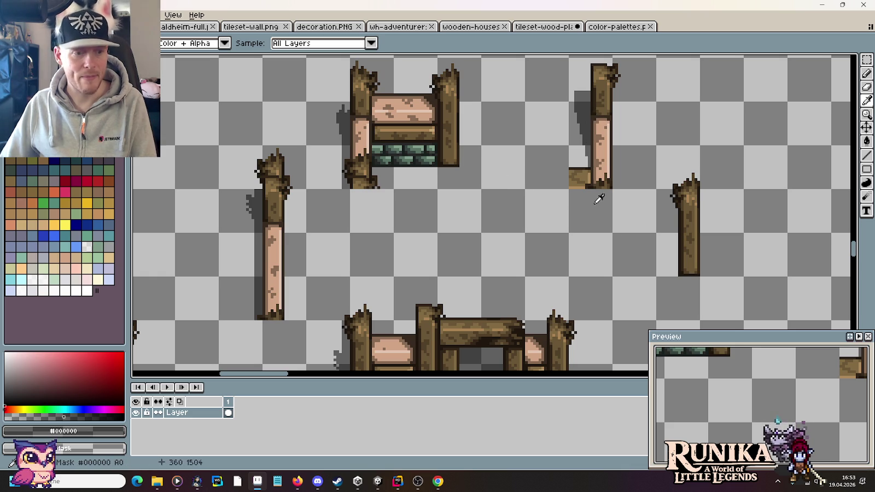
{"action": "scroll", "coordinate": [706, 286], "scroll_direction": "up", "scroll_amount": 2}
{"action": "key", "text": "b"}
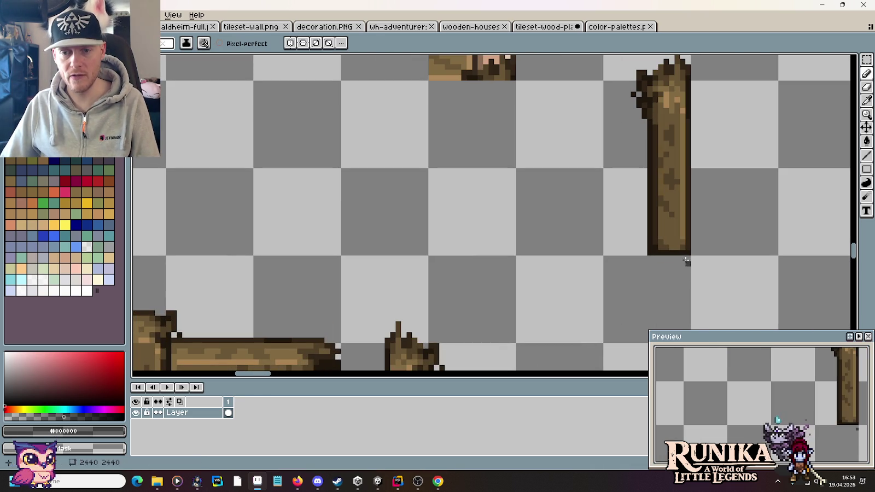
{"action": "left_click", "coordinate": [648, 258], "text": "shift"}
{"action": "left_click", "coordinate": [645, 258]}
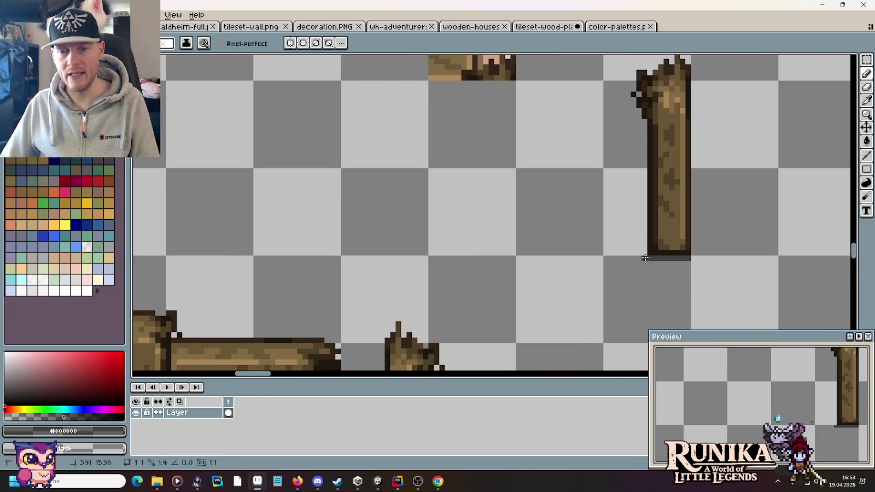
{"action": "left_click_drag", "start_coordinate": [638, 234], "coordinate": [643, 244]}
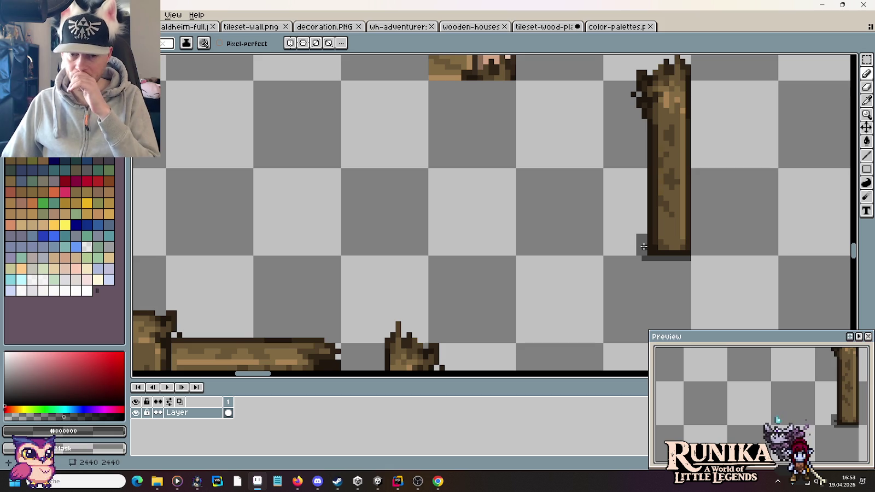
- Slide a block of shadow pixels up-left along the post
{"action": "key", "text": "m"}
{"action": "mouse_move", "coordinate": [619, 218]}
{"action": "left_mouse_down"}
{"action": "mouse_move", "coordinate": [641, 250]}
{"action": "mouse_move", "coordinate": [633, 196]}
{"action": "left_mouse_up"}
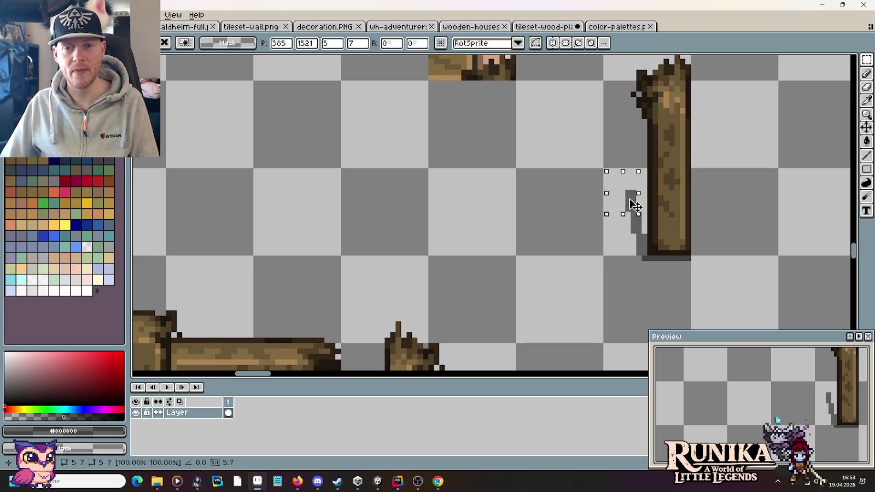
{"action": "left_click_drag", "start_coordinate": [633, 196], "coordinate": [623, 152]}
{"action": "left_click", "coordinate": [568, 242]}
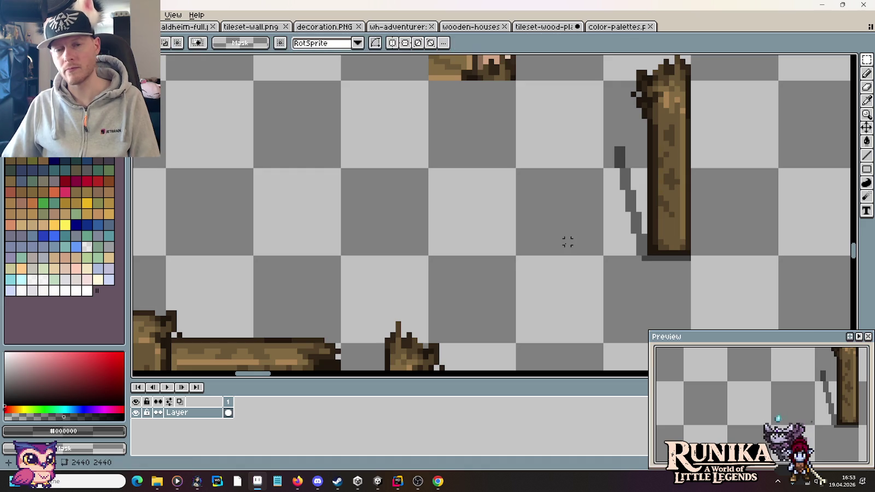
- Erase the post's old shadow and move the fence post's shadow beside the new post, nudged right
{"action": "scroll", "coordinate": [568, 242], "scroll_direction": "down", "scroll_amount": 2}
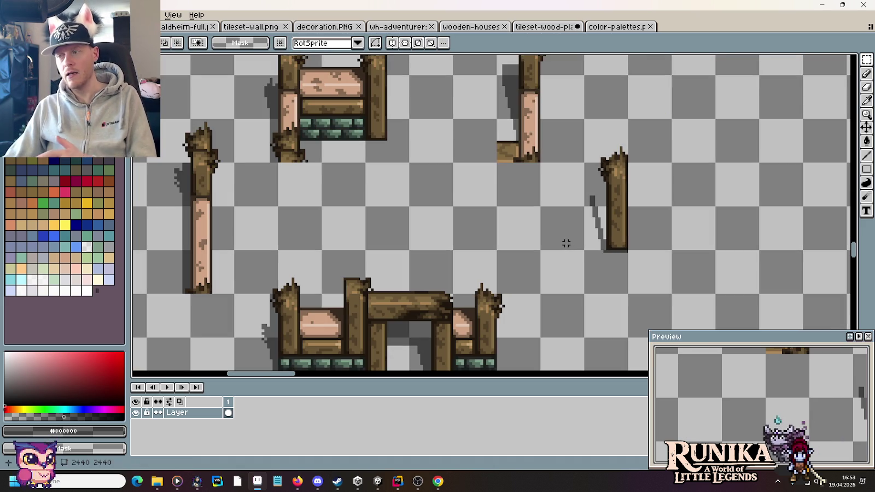
{"action": "scroll", "coordinate": [520, 251], "scroll_direction": "down", "scroll_amount": 3}
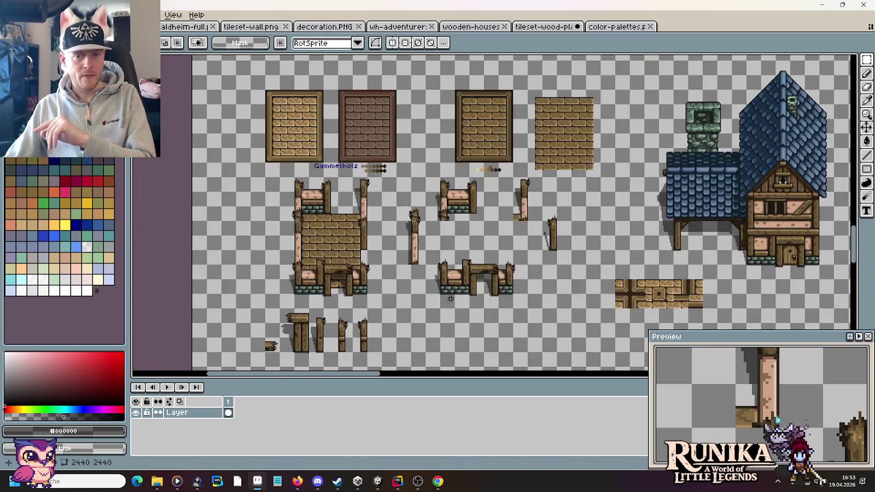
{"action": "scroll", "coordinate": [451, 299], "scroll_direction": "up", "scroll_amount": 2}
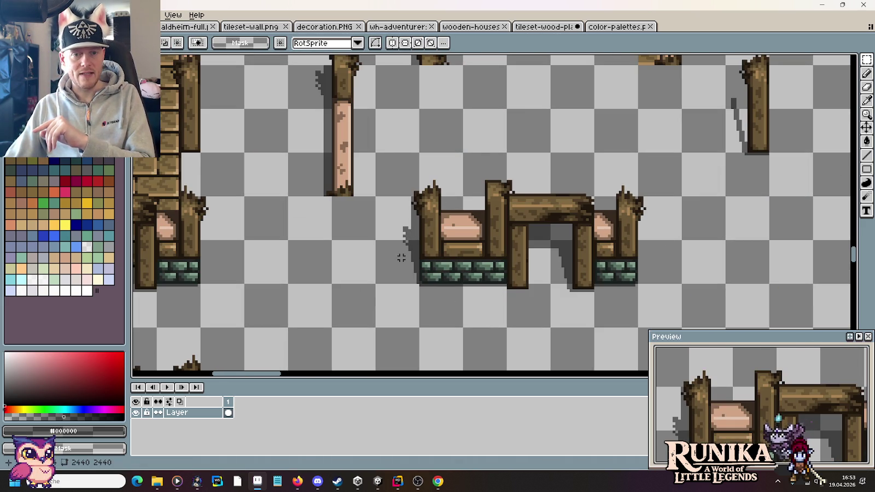
{"action": "left_click_drag", "start_coordinate": [723, 95], "coordinate": [746, 174]}
{"action": "key", "text": "Delete"}
{"action": "left_click_drag", "start_coordinate": [417, 268], "coordinate": [401, 189]}
{"action": "left_click_drag", "start_coordinate": [442, 246], "coordinate": [694, 129]}
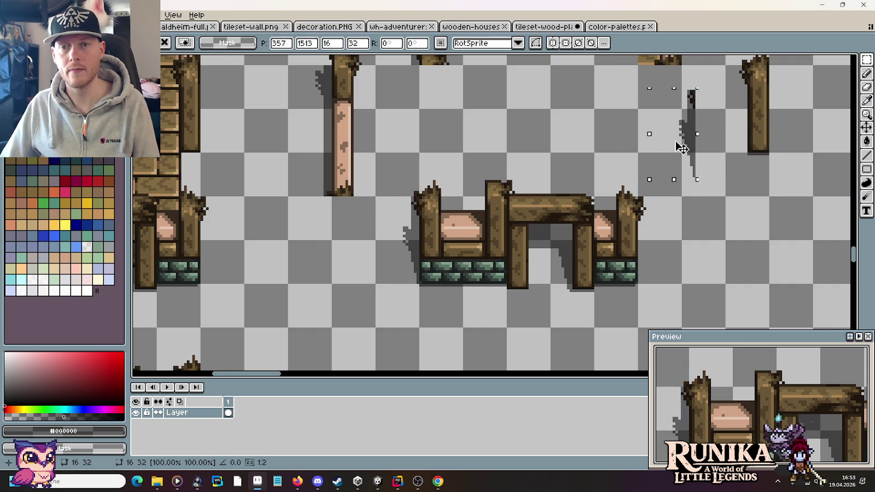
{"action": "key", "text": "ctrl+d"}
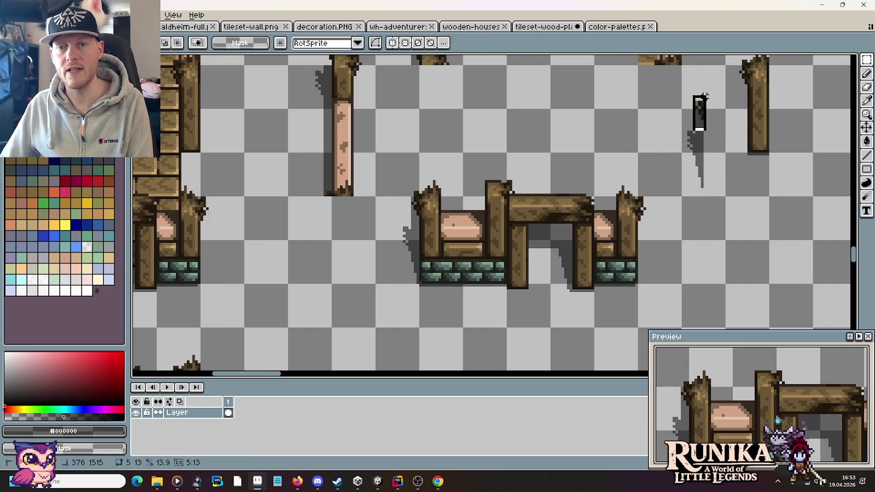
{"action": "mouse_move", "coordinate": [670, 111]}
{"action": "left_mouse_down"}
{"action": "mouse_move", "coordinate": [707, 201]}
{"action": "mouse_move", "coordinate": [752, 166]}
{"action": "left_mouse_up"}
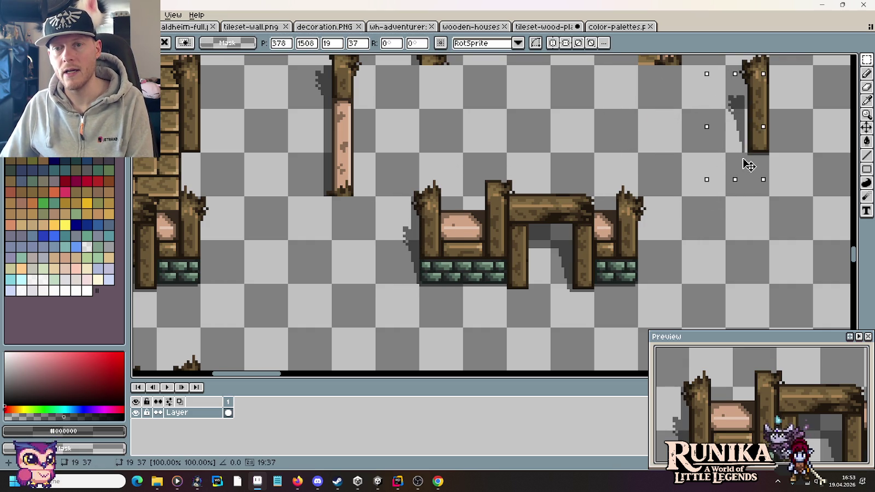
{"action": "left_click", "coordinate": [732, 225]}
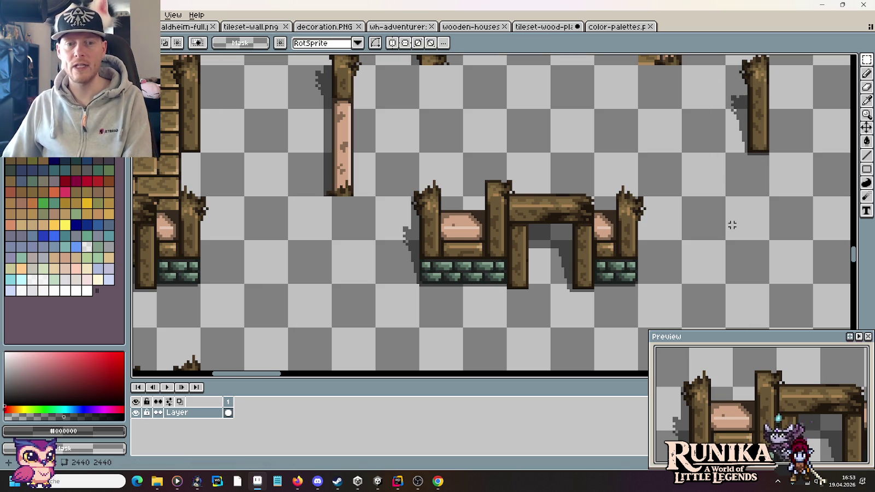
- Paint a dark shadow column down the broken post's left edge
{"action": "scroll", "coordinate": [743, 176], "scroll_direction": "up", "scroll_amount": 3}
{"action": "scroll", "coordinate": [743, 175], "scroll_direction": "right", "scroll_amount": 2}
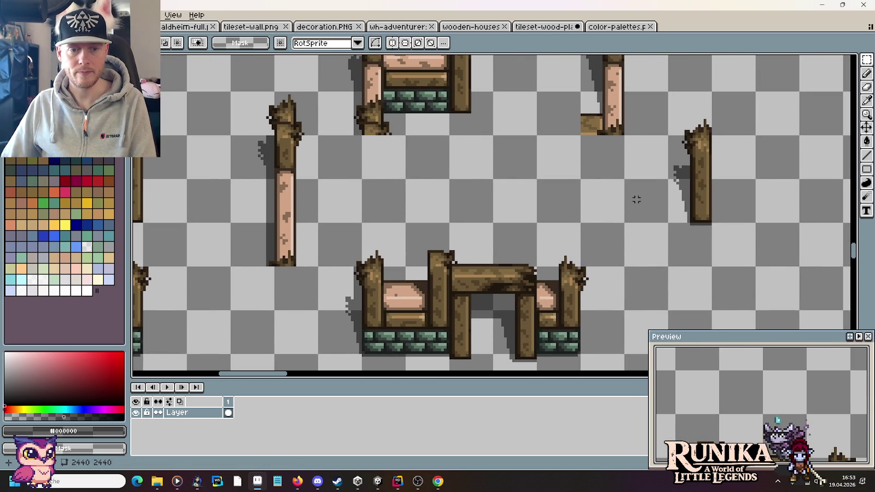
{"action": "scroll", "coordinate": [629, 229], "scroll_direction": "up", "scroll_amount": 1}
{"action": "scroll", "coordinate": [547, 219], "scroll_direction": "right", "scroll_amount": 3}
{"action": "scroll", "coordinate": [555, 219], "scroll_direction": "up", "scroll_amount": 1}
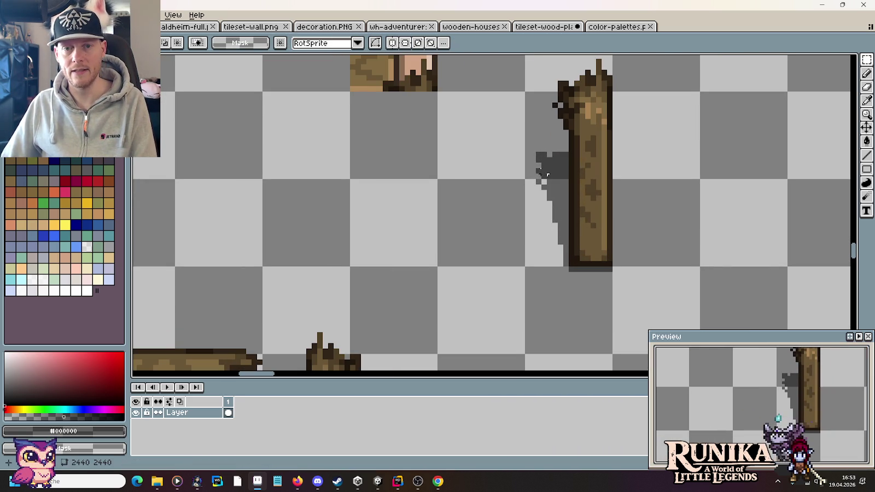
{"action": "left_click_drag", "start_coordinate": [507, 138], "coordinate": [565, 296]}
{"action": "left_click", "coordinate": [610, 285]}
{"action": "key", "text": "b"}
{"action": "left_click_drag", "start_coordinate": [566, 269], "coordinate": [563, 153]}
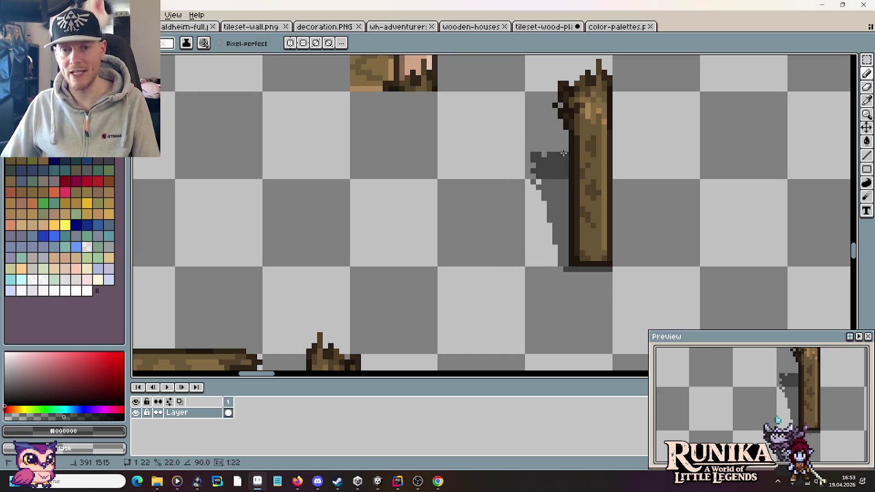
{"action": "scroll", "coordinate": [525, 296], "scroll_direction": "down", "scroll_amount": 1}
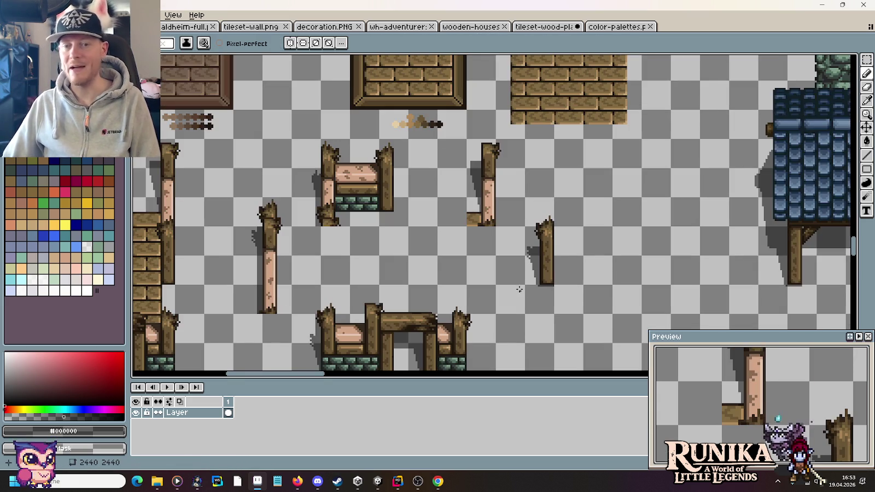
{"action": "left_click_drag", "start_coordinate": [424, 267], "coordinate": [512, 185]}
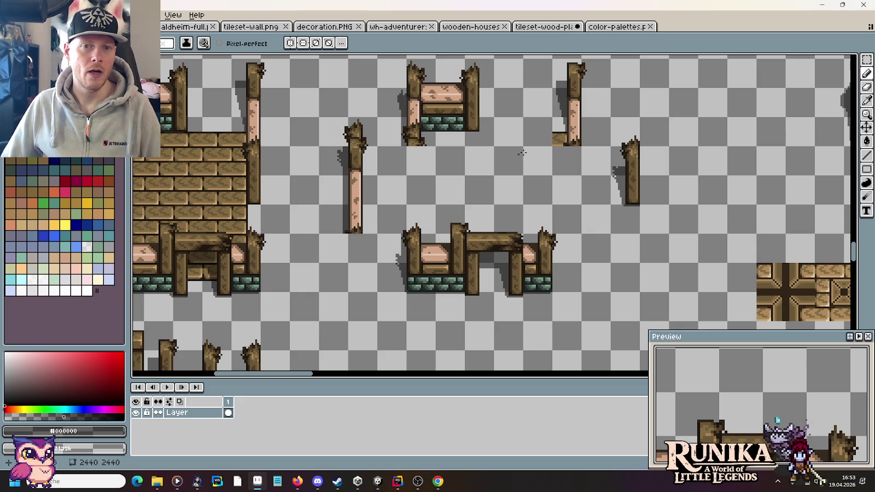
- Add more shadow pixels beside the broken post
{"action": "left_click_drag", "start_coordinate": [551, 152], "coordinate": [460, 191]}
{"action": "scroll", "coordinate": [504, 194], "scroll_direction": "up", "scroll_amount": 3}
{"action": "scroll", "coordinate": [512, 213], "scroll_direction": "up", "scroll_amount": 1}
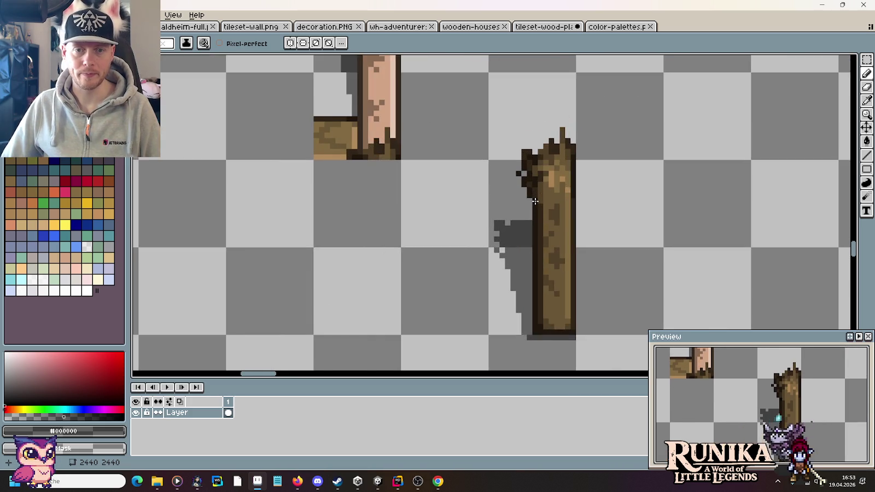
{"action": "scroll", "coordinate": [515, 223], "scroll_direction": "up", "scroll_amount": 1}
{"action": "left_click_drag", "start_coordinate": [515, 219], "coordinate": [529, 222]}
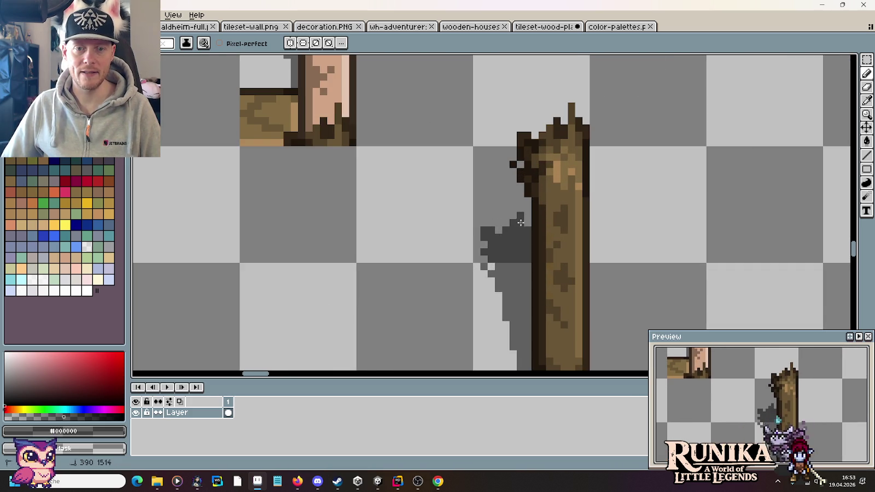
{"action": "scroll", "coordinate": [586, 227], "scroll_direction": "down", "scroll_amount": 1}
{"action": "scroll", "coordinate": [586, 227], "scroll_direction": "down", "scroll_amount": 1}
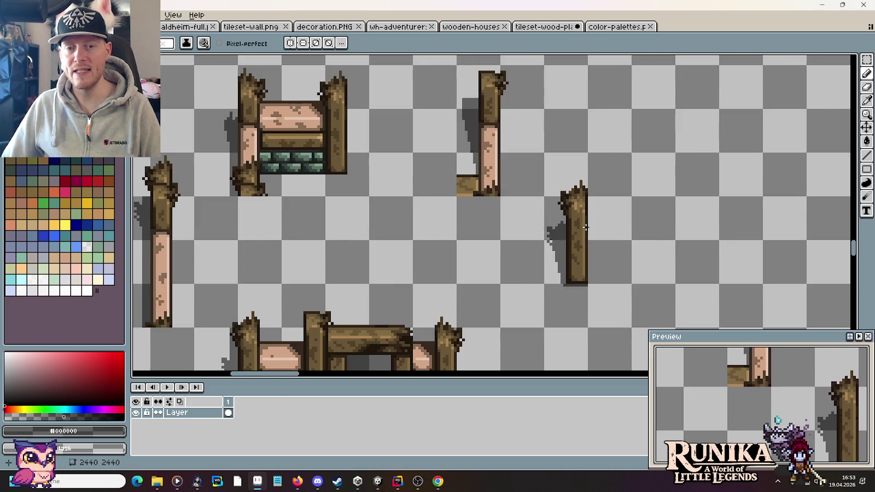
{"action": "scroll", "coordinate": [586, 227], "scroll_direction": "down", "scroll_amount": 1}
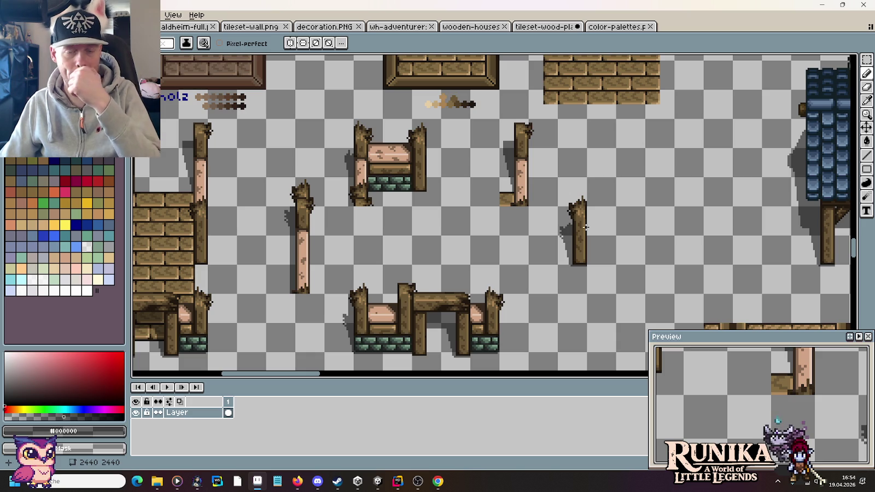
{"action": "scroll", "coordinate": [584, 227], "scroll_direction": "up", "scroll_amount": 2}
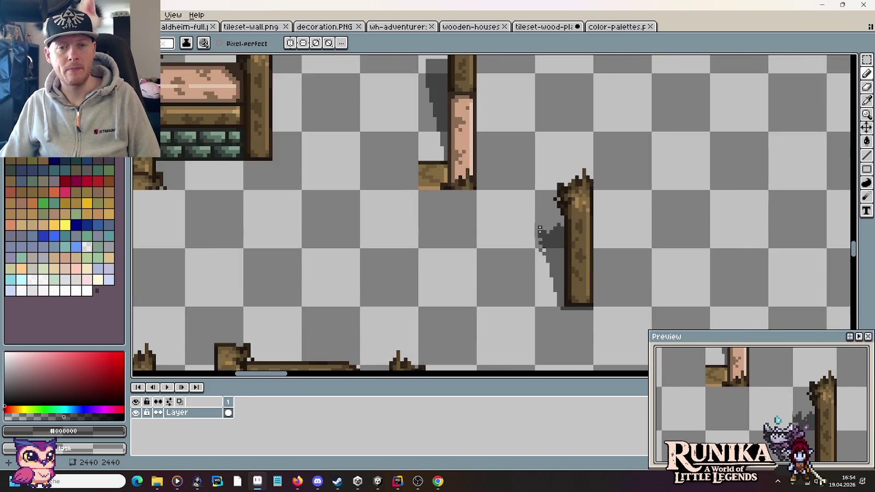
{"action": "scroll", "coordinate": [539, 231], "scroll_direction": "down", "scroll_amount": 1}
{"action": "scroll", "coordinate": [541, 231], "scroll_direction": "down", "scroll_amount": 1}
{"action": "scroll", "coordinate": [552, 222], "scroll_direction": "up", "scroll_amount": 3}
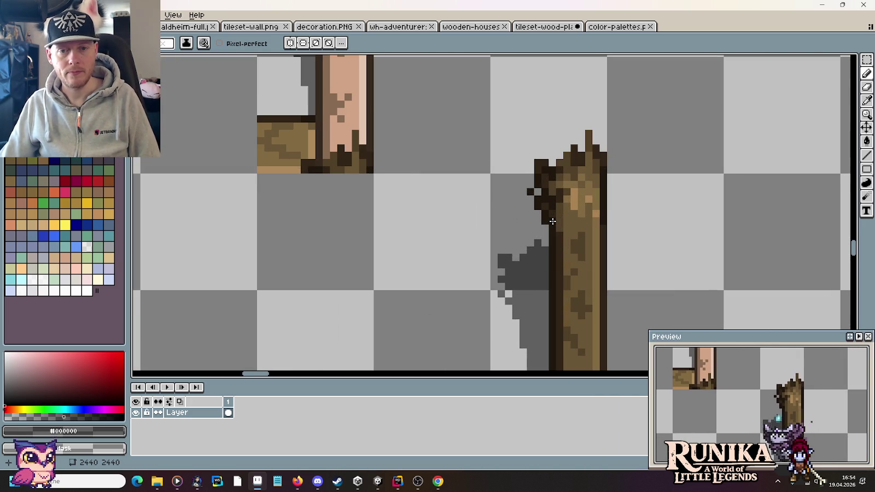
{"action": "scroll", "coordinate": [552, 221], "scroll_direction": "down", "scroll_amount": 2}
{"action": "scroll", "coordinate": [552, 222], "scroll_direction": "down", "scroll_amount": 1}
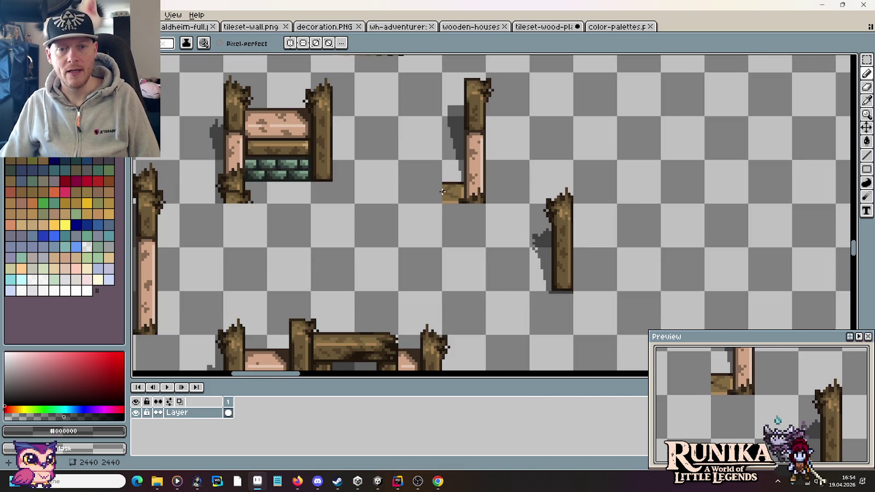
{"action": "scroll", "coordinate": [443, 191], "scroll_direction": "up", "scroll_amount": 2}
- Delete the small stray plank piece beside the tall pink post
{"action": "key", "text": "m"}
{"action": "left_click_drag", "start_coordinate": [482, 174], "coordinate": [435, 224]}
{"action": "key", "text": "Delete"}
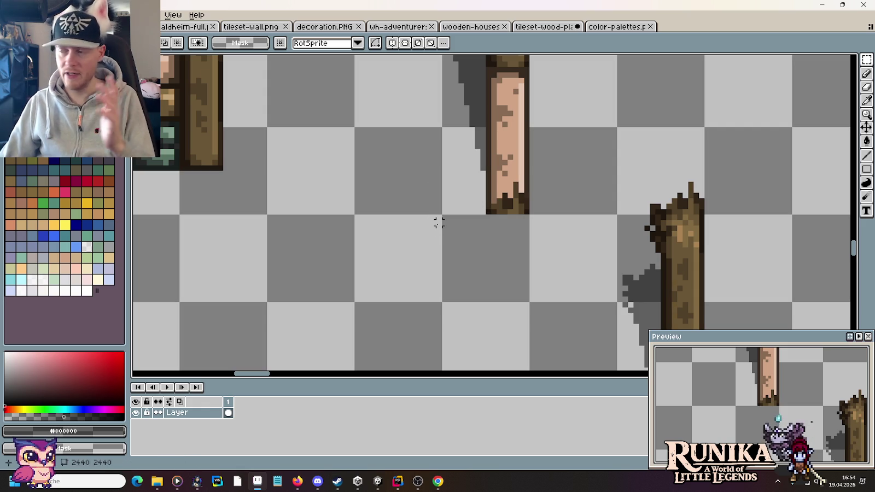
- Paint dark shadow strips beside the pink post and left of the trunk
{"action": "key", "text": "b"}
{"action": "left_click_drag", "start_coordinate": [472, 131], "coordinate": [472, 214]}
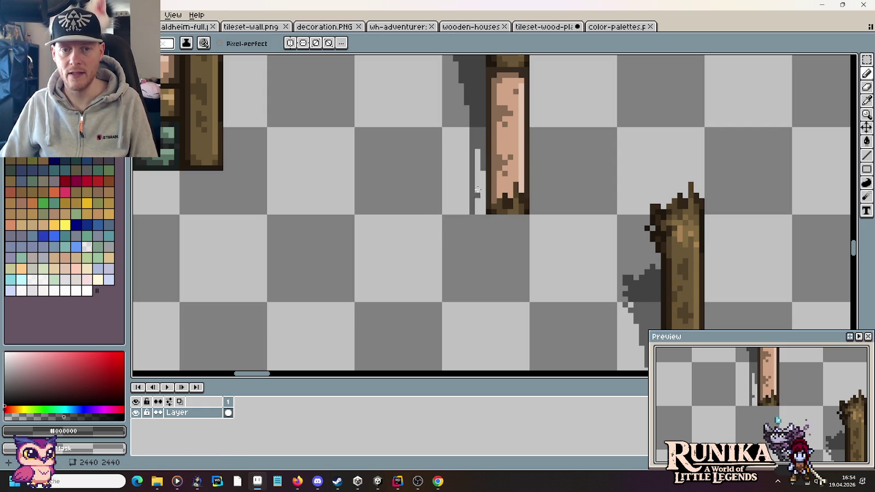
{"action": "left_click_drag", "start_coordinate": [477, 163], "coordinate": [481, 212]}
{"action": "mouse_move", "coordinate": [483, 181]}
{"action": "left_mouse_down"}
{"action": "mouse_move", "coordinate": [484, 210]}
{"action": "mouse_move", "coordinate": [484, 171]}
{"action": "left_mouse_up"}
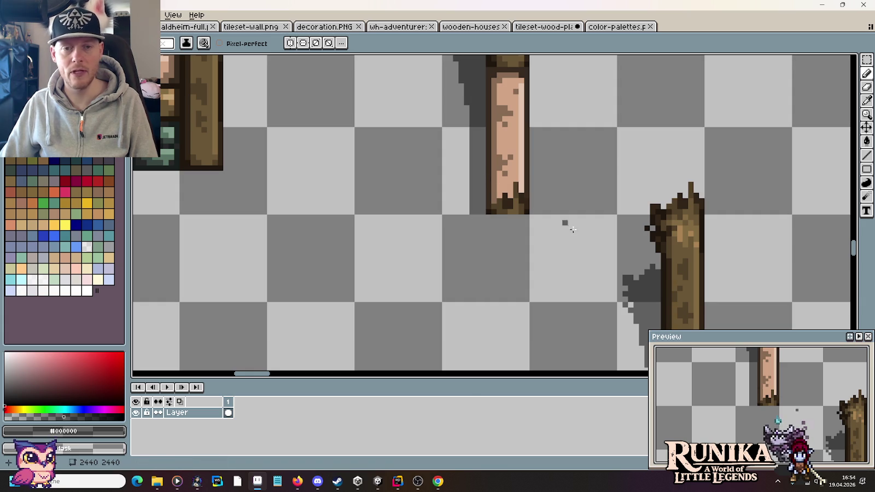
{"action": "left_click_drag", "start_coordinate": [646, 265], "coordinate": [647, 223]}
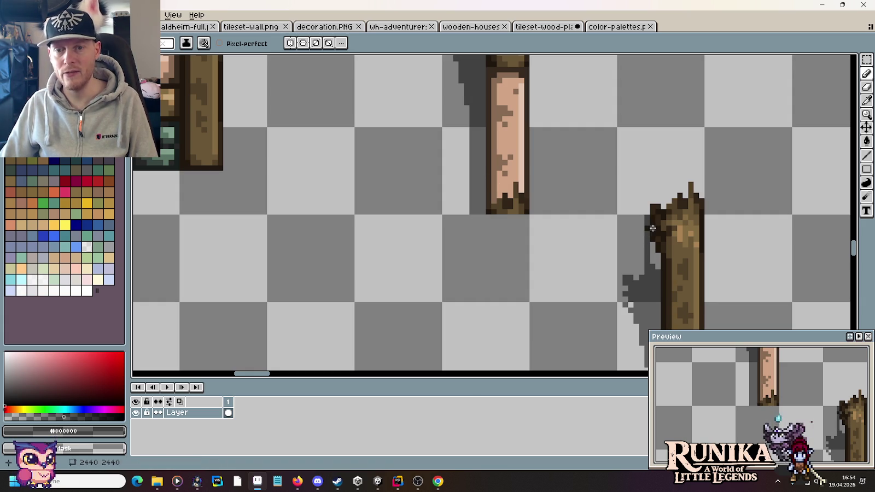
- Sample the bed's pink colour and return to the Pencil
{"action": "key", "text": "g"}
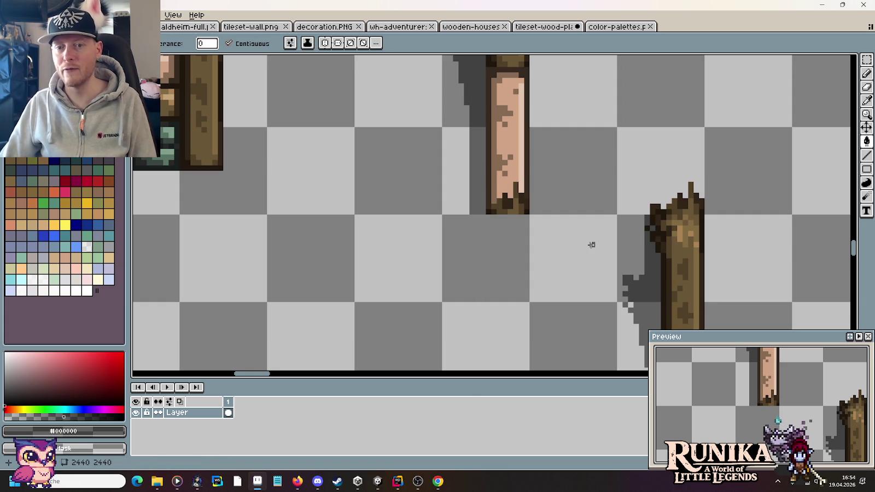
{"action": "scroll", "coordinate": [591, 245], "scroll_direction": "down", "scroll_amount": 3}
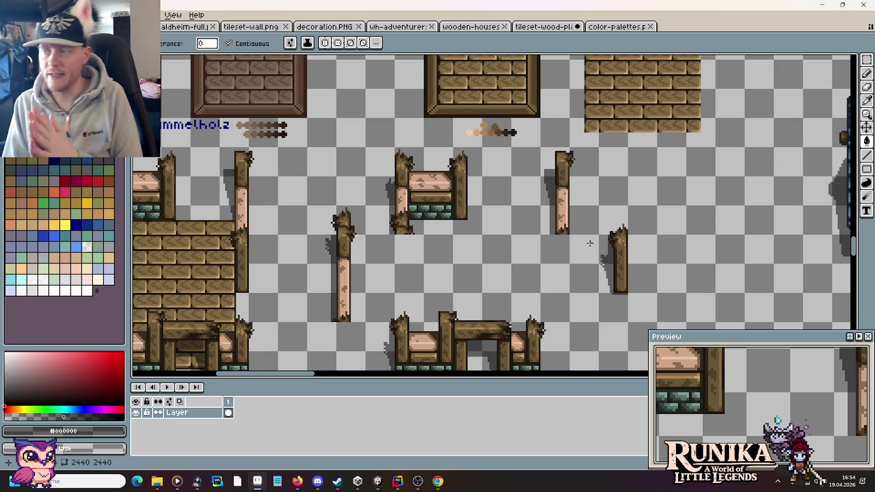
{"action": "scroll", "coordinate": [409, 186], "scroll_direction": "up", "scroll_amount": 1}
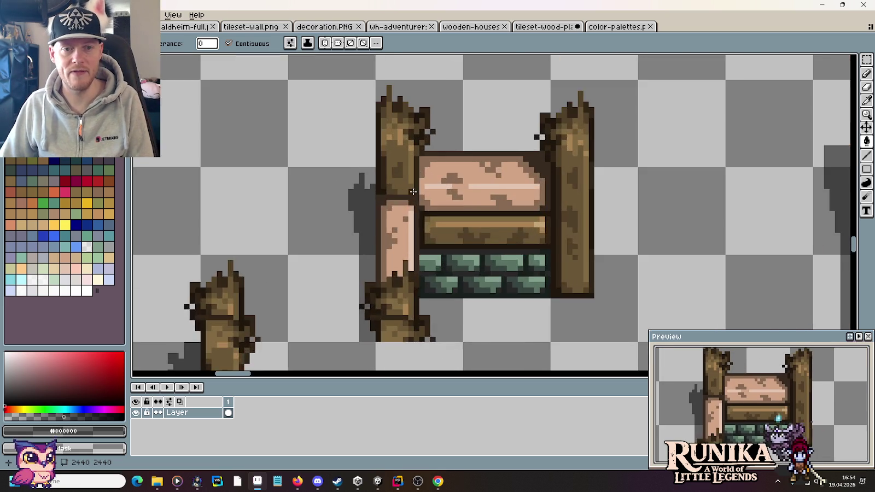
{"action": "scroll", "coordinate": [431, 176], "scroll_direction": "up", "scroll_amount": 1}
{"action": "left_click", "coordinate": [431, 176], "text": "alt"}
{"action": "key", "text": "b"}
{"action": "scroll", "coordinate": [433, 182], "scroll_direction": "down", "scroll_amount": 1}
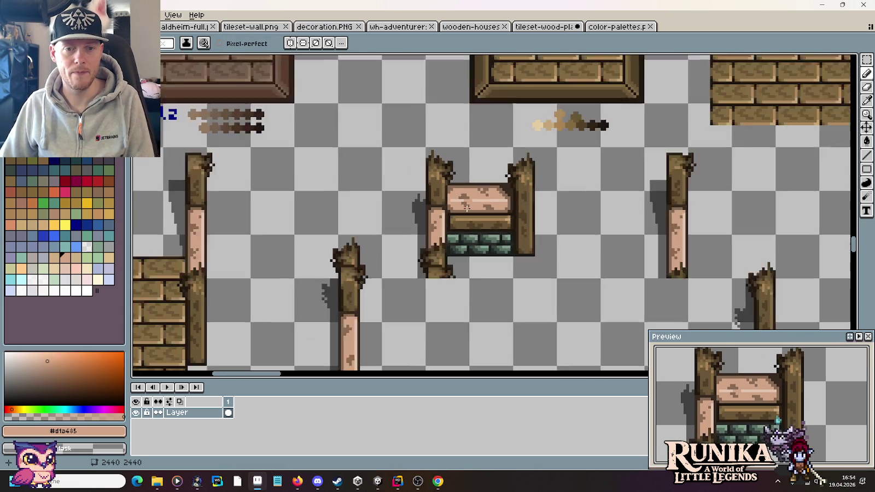
- Move the 32×48 broken post 32 px to the left
{"action": "scroll", "coordinate": [467, 274], "scroll_direction": "down", "scroll_amount": 1}
{"action": "scroll", "coordinate": [424, 216], "scroll_direction": "up", "scroll_amount": 1}
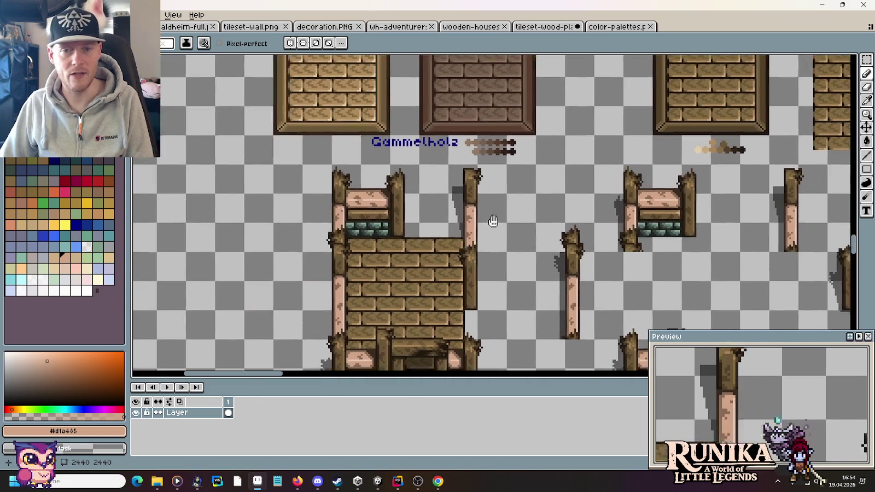
{"action": "scroll", "coordinate": [418, 215], "scroll_direction": "up", "scroll_amount": 1}
{"action": "scroll", "coordinate": [435, 214], "scroll_direction": "down", "scroll_amount": 1}
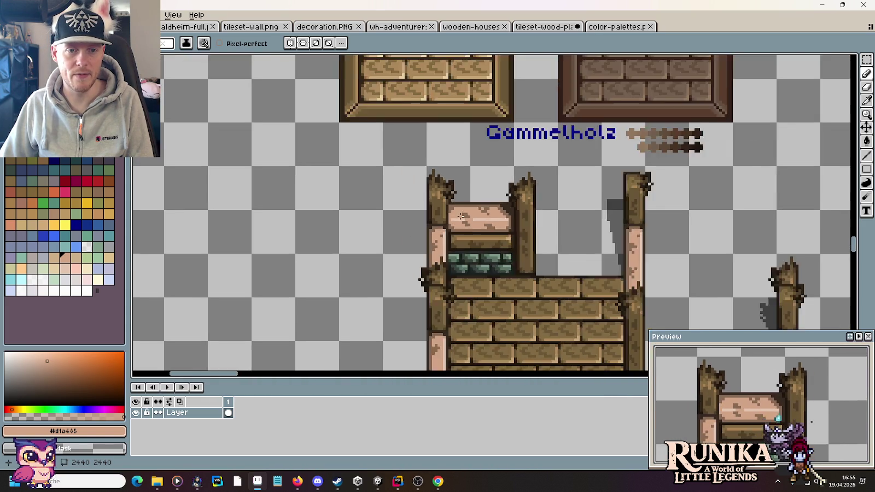
{"action": "scroll", "coordinate": [426, 207], "scroll_direction": "down", "scroll_amount": 1}
{"action": "scroll", "coordinate": [394, 186], "scroll_direction": "down", "scroll_amount": 2}
{"action": "scroll", "coordinate": [361, 163], "scroll_direction": "up", "scroll_amount": 2}
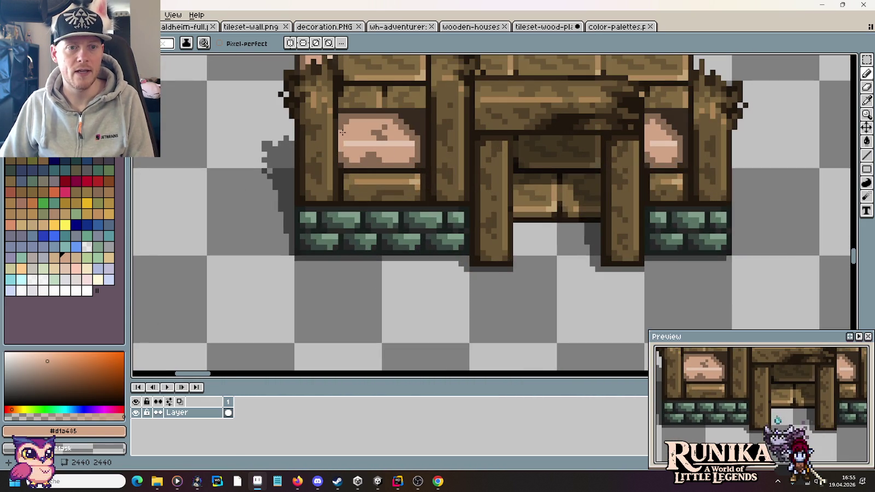
{"action": "scroll", "coordinate": [607, 148], "scroll_direction": "right", "scroll_amount": 2}
{"action": "scroll", "coordinate": [605, 148], "scroll_direction": "right", "scroll_amount": 4}
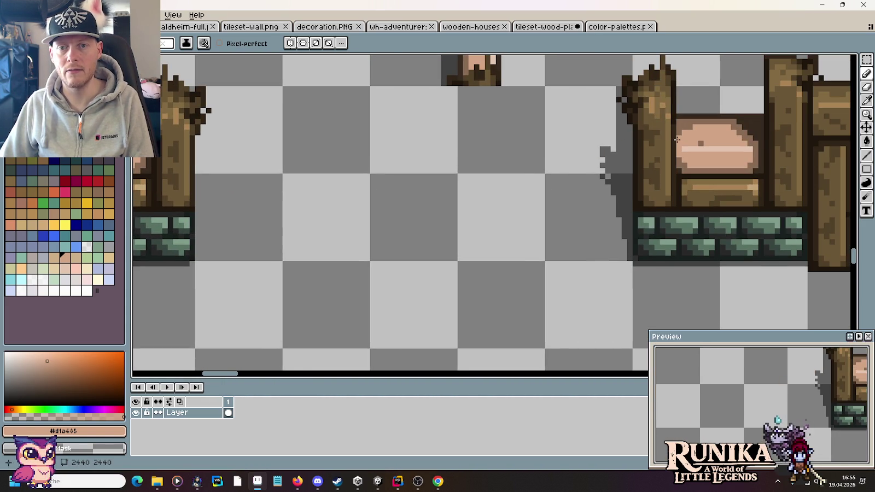
{"action": "scroll", "coordinate": [677, 139], "scroll_direction": "down", "scroll_amount": 2}
{"action": "scroll", "coordinate": [531, 186], "scroll_direction": "down", "scroll_amount": 2}
{"action": "scroll", "coordinate": [597, 215], "scroll_direction": "up", "scroll_amount": 2}
{"action": "scroll", "coordinate": [597, 215], "scroll_direction": "up", "scroll_amount": 1}
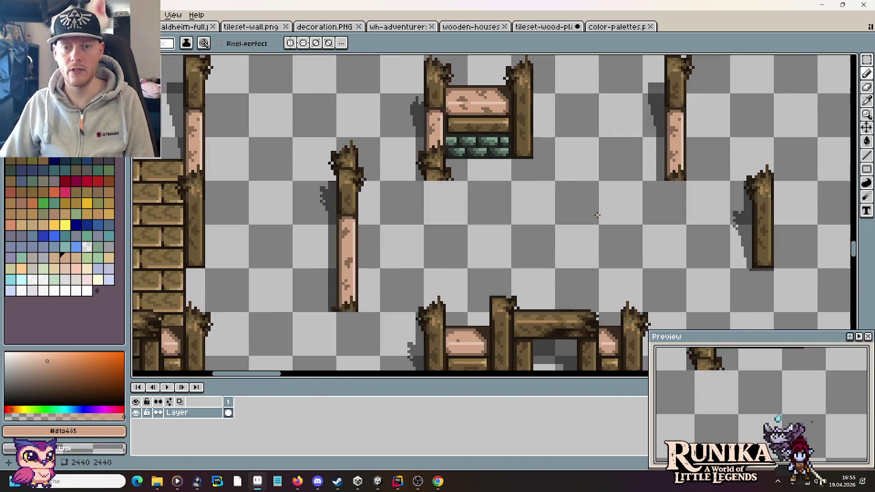
{"action": "scroll", "coordinate": [610, 203], "scroll_direction": "down", "scroll_amount": 1}
{"action": "left_click_drag", "start_coordinate": [614, 195], "coordinate": [609, 216]}
{"action": "key", "text": "m"}
{"action": "left_click_drag", "start_coordinate": [659, 205], "coordinate": [626, 121]}
{"action": "left_click_drag", "start_coordinate": [649, 170], "coordinate": [600, 172]}
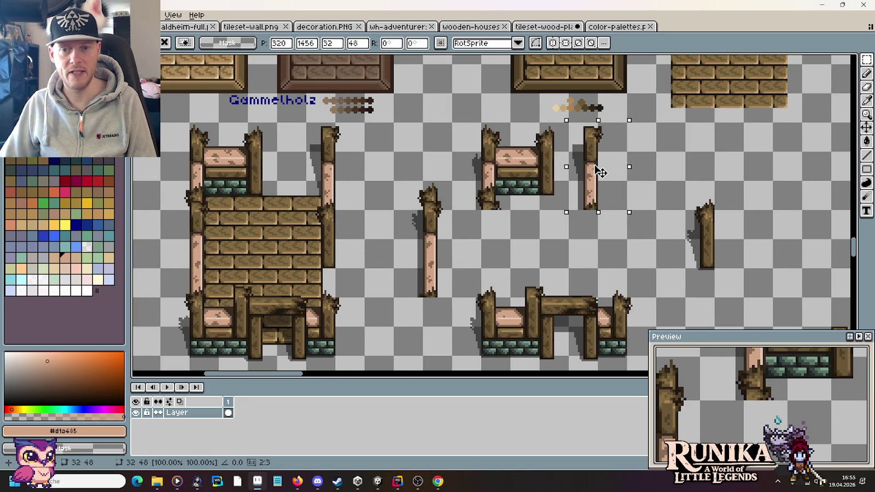
{"action": "left_click_drag", "start_coordinate": [600, 172], "coordinate": [629, 172]}
- Move the 32×64 broken post leftward beside the other standing posts
{"action": "left_click_drag", "start_coordinate": [741, 296], "coordinate": [700, 202]}
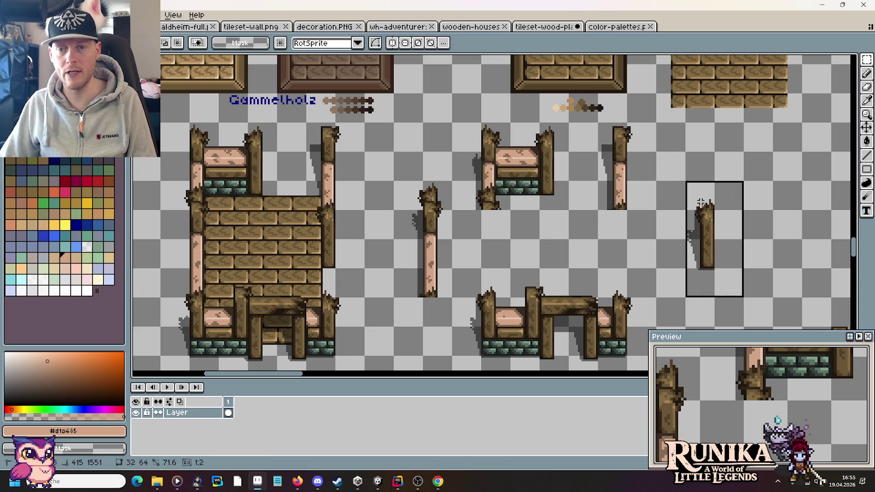
{"action": "left_click_drag", "start_coordinate": [721, 242], "coordinate": [670, 238]}
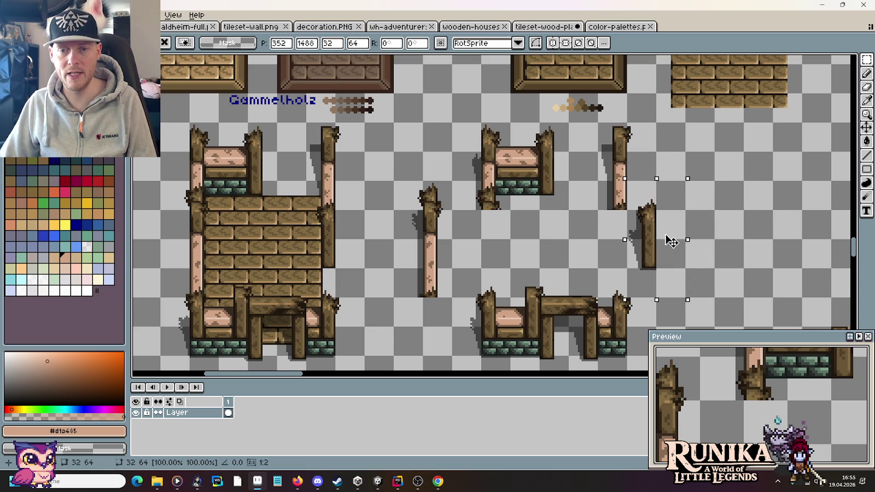
{"action": "left_click", "coordinate": [741, 247]}
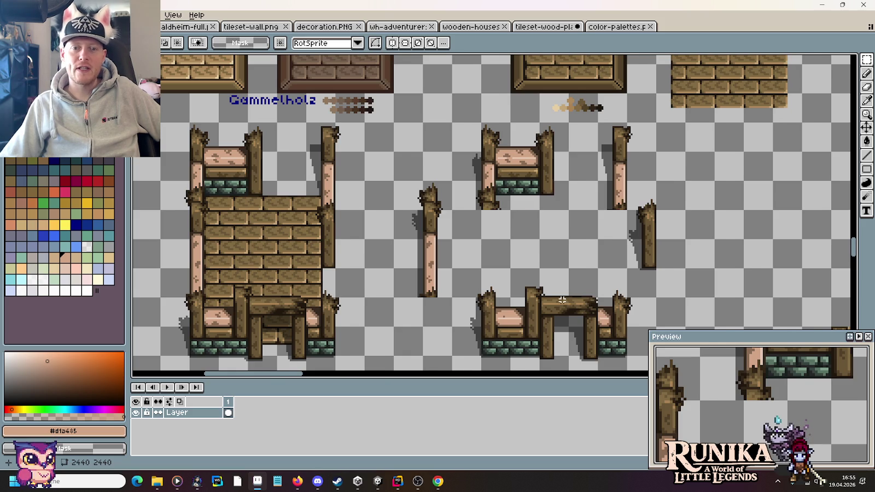
{"action": "scroll", "coordinate": [563, 300], "scroll_direction": "down", "scroll_amount": 3}
{"action": "scroll", "coordinate": [540, 244], "scroll_direction": "up", "scroll_amount": 1}
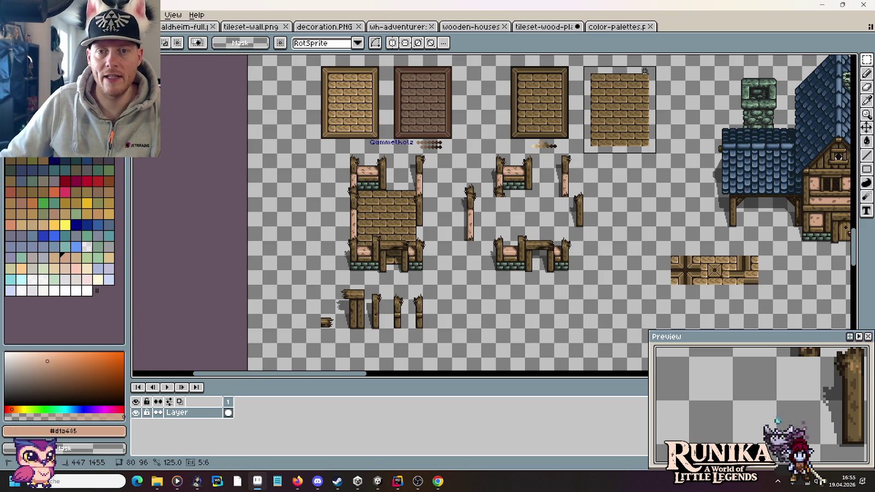
- Paste a copy of the plank wall tile and move it below the others
{"action": "key", "text": "ctrl+v"}
{"action": "mouse_move", "coordinate": [643, 105]}
{"action": "left_mouse_down"}
{"action": "mouse_move", "coordinate": [644, 195]}
{"action": "mouse_move", "coordinate": [644, 184]}
{"action": "left_mouse_up"}
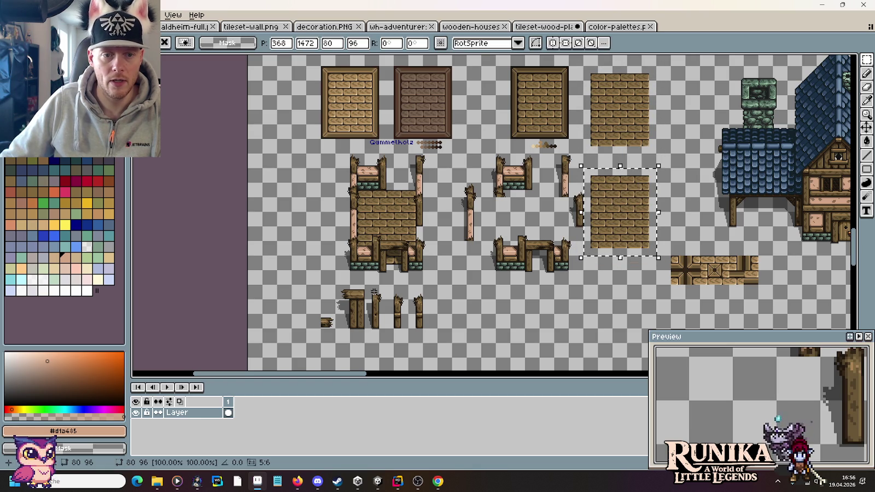
{"action": "scroll", "coordinate": [388, 250], "scroll_direction": "up", "scroll_amount": 3}
{"action": "scroll", "coordinate": [387, 250], "scroll_direction": "up", "scroll_amount": 2}
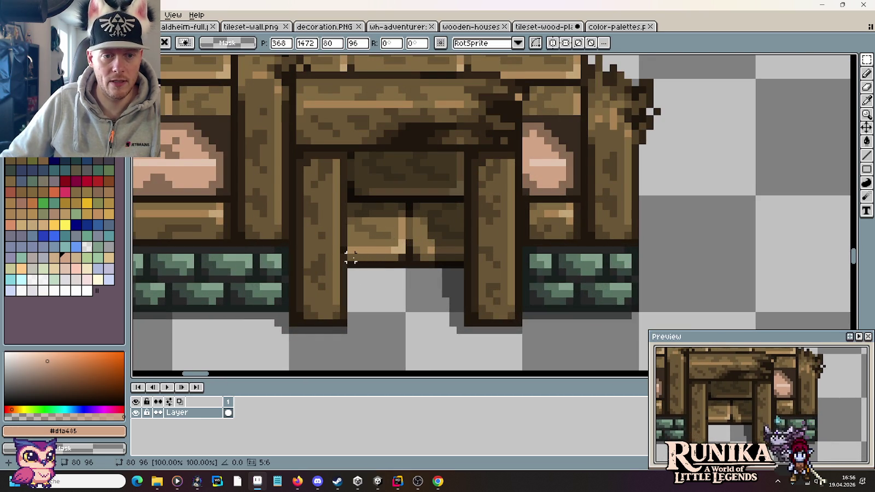
- Copy a thin plank strip and place it under the new tile's bottom edge
{"action": "left_click_drag", "start_coordinate": [350, 257], "coordinate": [469, 273]}
{"action": "left_click", "coordinate": [856, 356]}
{"action": "mouse_move", "coordinate": [856, 357]}
{"action": "left_mouse_down"}
{"action": "mouse_move", "coordinate": [801, 117]}
{"action": "mouse_move", "coordinate": [583, 292]}
{"action": "mouse_move", "coordinate": [572, 288]}
{"action": "left_mouse_up"}
{"action": "key", "text": "ctrl+d"}
- Recolour the strip's bottom row with the darkest outline brown and mid plank brown
{"action": "scroll", "coordinate": [623, 280], "scroll_direction": "up", "scroll_amount": 3}
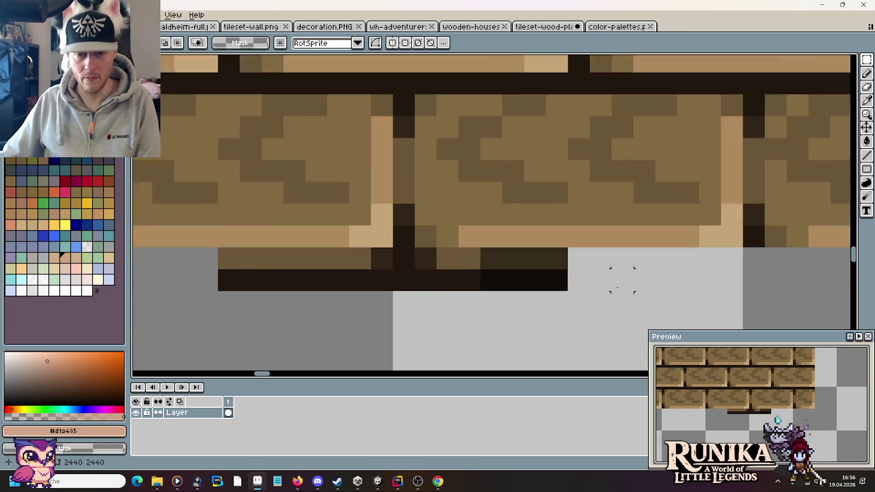
{"action": "scroll", "coordinate": [623, 280], "scroll_direction": "up", "scroll_amount": 1}
{"action": "left_click", "coordinate": [380, 276], "text": "alt"}
{"action": "left_click_drag", "start_coordinate": [439, 276], "coordinate": [527, 275]}
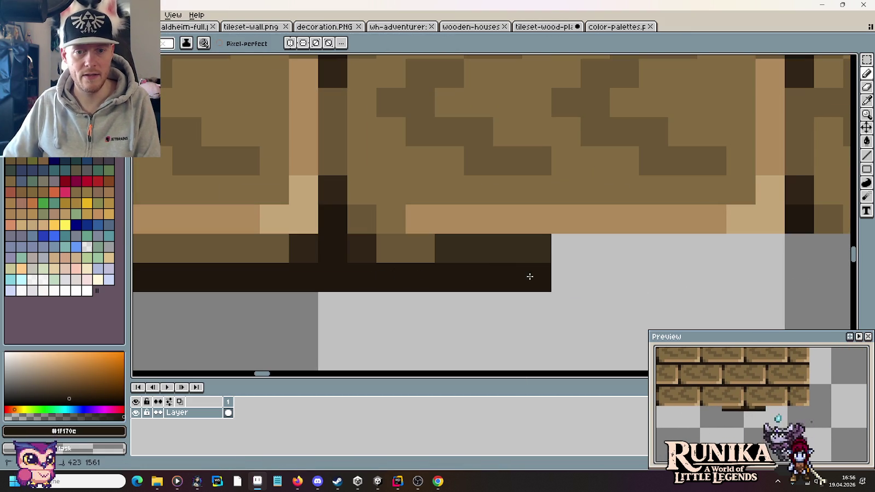
{"action": "left_click", "coordinate": [429, 241], "text": "alt"}
{"action": "left_click_drag", "start_coordinate": [454, 248], "coordinate": [547, 248]}
- Test a copy of the ruined doorway piece over the new tile, cancel it, and save
{"action": "scroll", "coordinate": [545, 251], "scroll_direction": "down", "scroll_amount": 3}
{"action": "scroll", "coordinate": [544, 251], "scroll_direction": "down", "scroll_amount": 2}
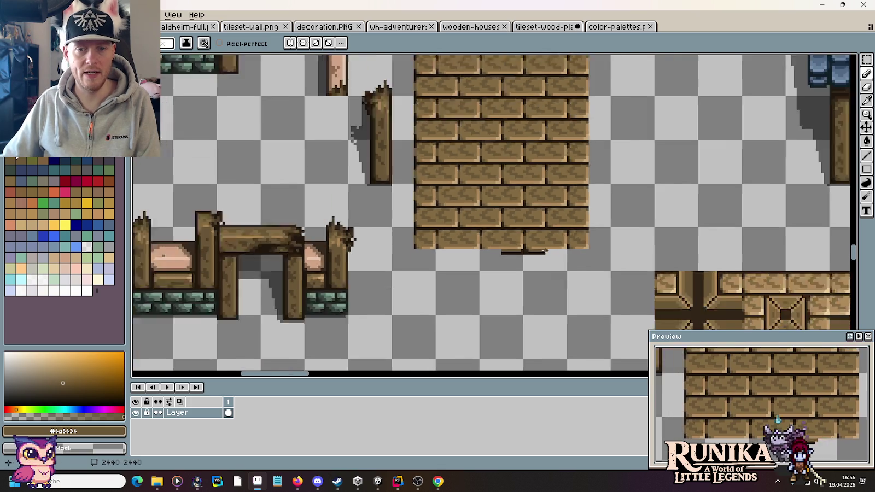
{"action": "scroll", "coordinate": [544, 251], "scroll_direction": "down", "scroll_amount": 2}
{"action": "key", "text": "m"}
{"action": "mouse_move", "coordinate": [420, 306]}
{"action": "left_mouse_down"}
{"action": "mouse_move", "coordinate": [351, 249]}
{"action": "mouse_move", "coordinate": [250, 227]}
{"action": "left_mouse_up"}
{"action": "left_click_drag", "start_coordinate": [383, 302], "coordinate": [566, 270]}
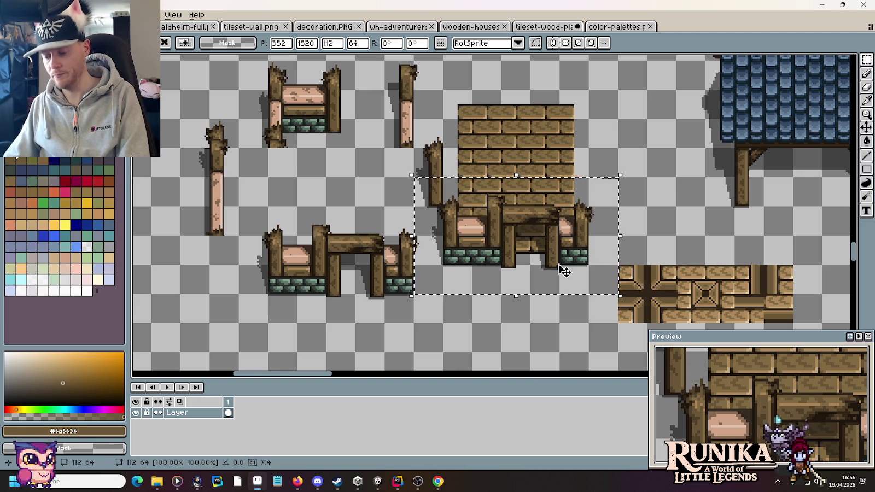
{"action": "key", "text": "Escape"}
{"action": "key", "text": "ctrl+s"}
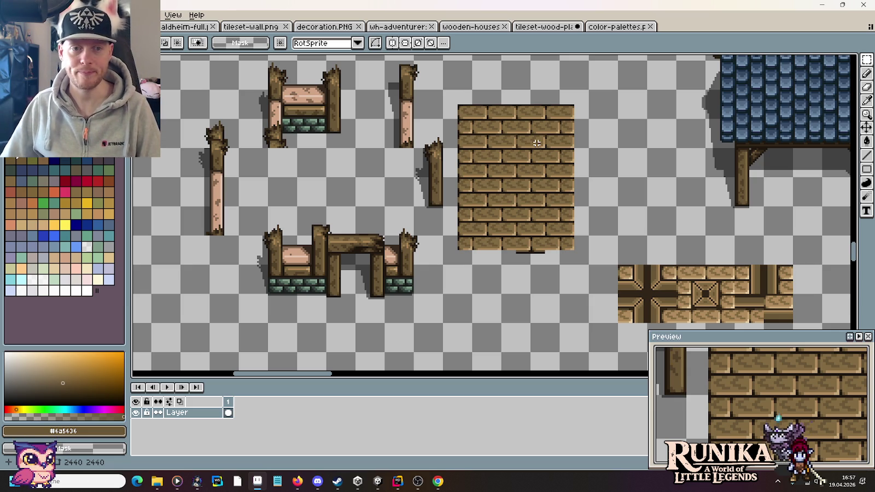
{"action": "scroll", "coordinate": [535, 174], "scroll_direction": "down", "scroll_amount": 2}
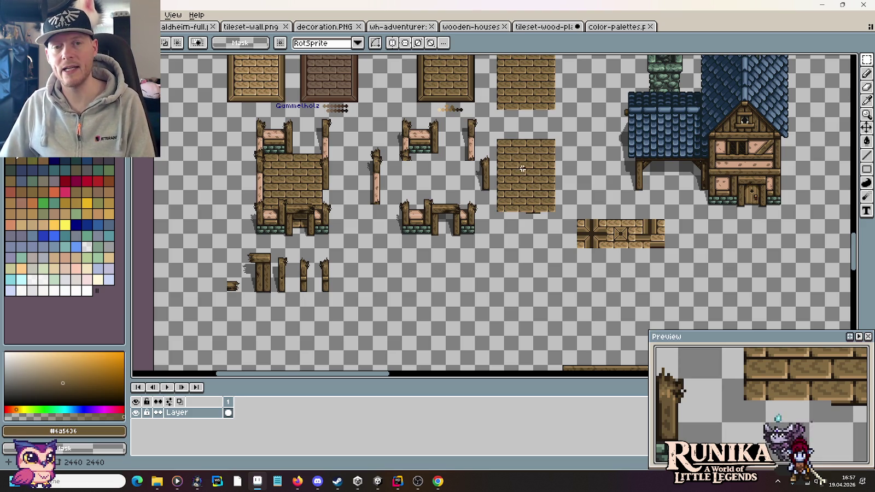
{"action": "scroll", "coordinate": [523, 169], "scroll_direction": "up", "scroll_amount": 3}
{"action": "scroll", "coordinate": [546, 194], "scroll_direction": "up", "scroll_amount": 1}
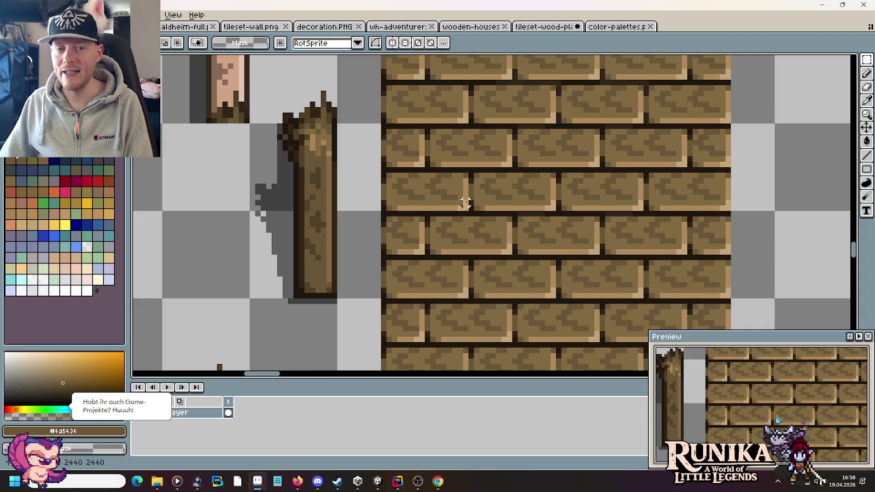
{"action": "scroll", "coordinate": [464, 206], "scroll_direction": "up", "scroll_amount": 3}
{"action": "scroll", "coordinate": [467, 211], "scroll_direction": "up", "scroll_amount": 1}
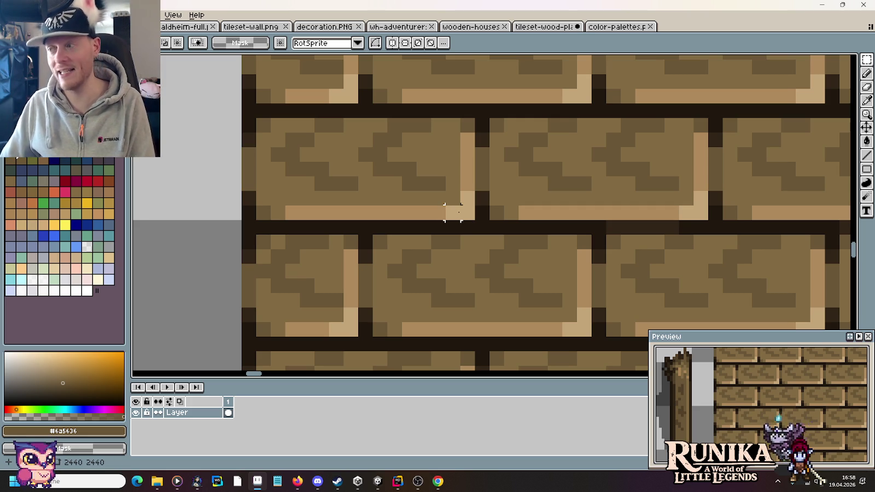
{"action": "scroll", "coordinate": [453, 213], "scroll_direction": "down", "scroll_amount": 1}
{"action": "scroll", "coordinate": [454, 213], "scroll_direction": "down", "scroll_amount": 1}
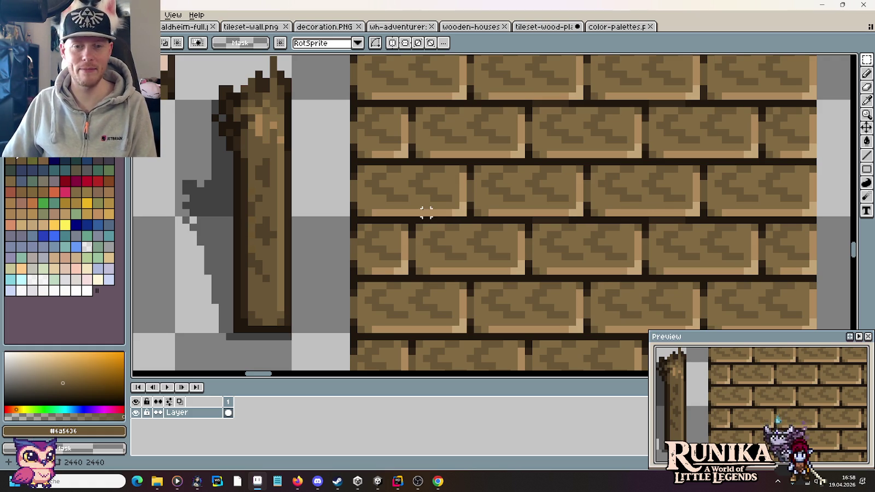
{"action": "scroll", "coordinate": [427, 213], "scroll_direction": "up", "scroll_amount": 2}
- Draw a light tan crack line diagonally up the middle plank
{"action": "left_click", "coordinate": [454, 211], "text": "alt"}
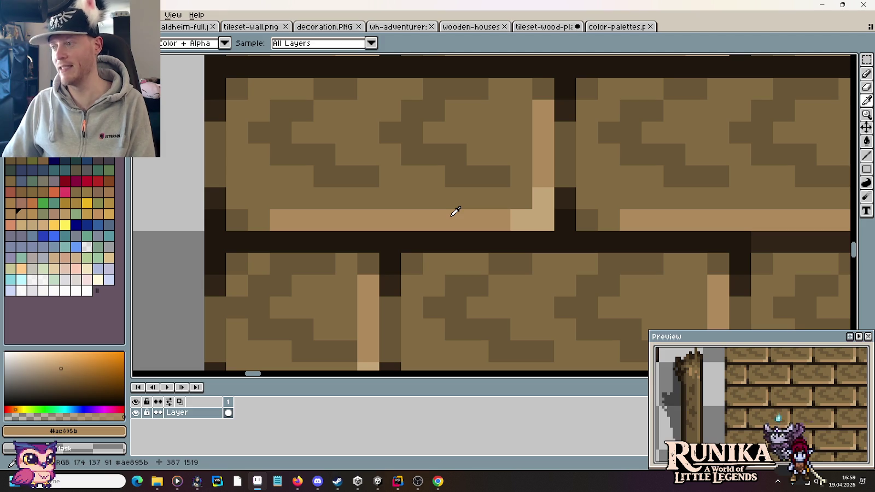
{"action": "left_click", "coordinate": [449, 197]}
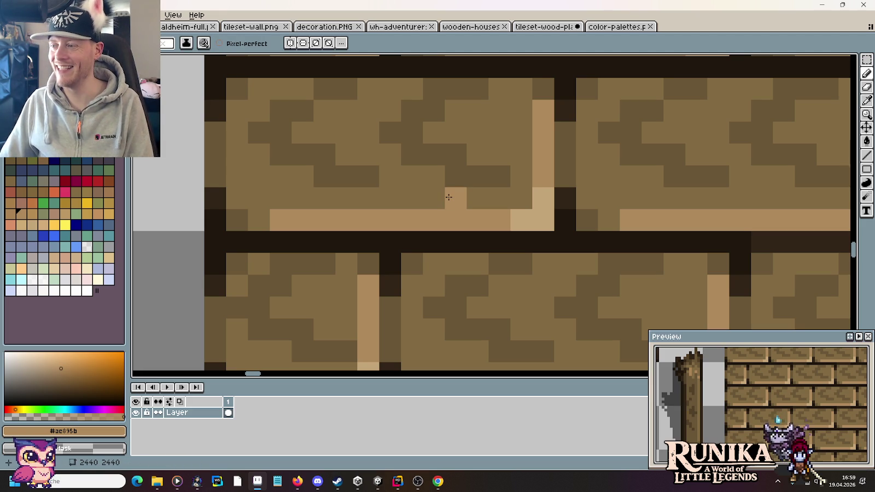
{"action": "left_click", "coordinate": [477, 176]}
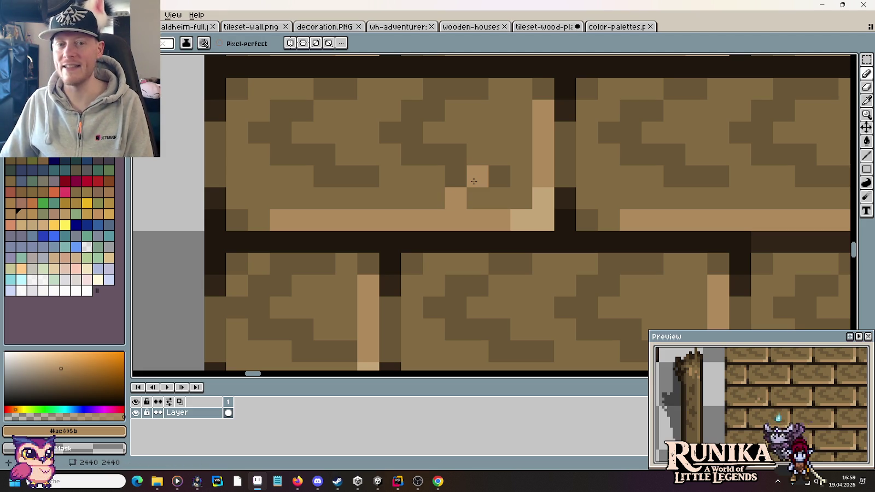
{"action": "left_click_drag", "start_coordinate": [500, 156], "coordinate": [506, 131]}
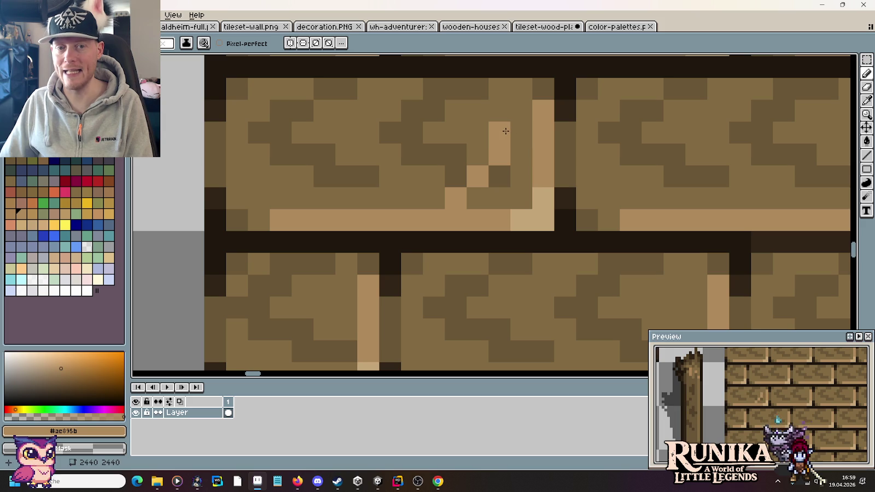
{"action": "left_click", "coordinate": [515, 110]}
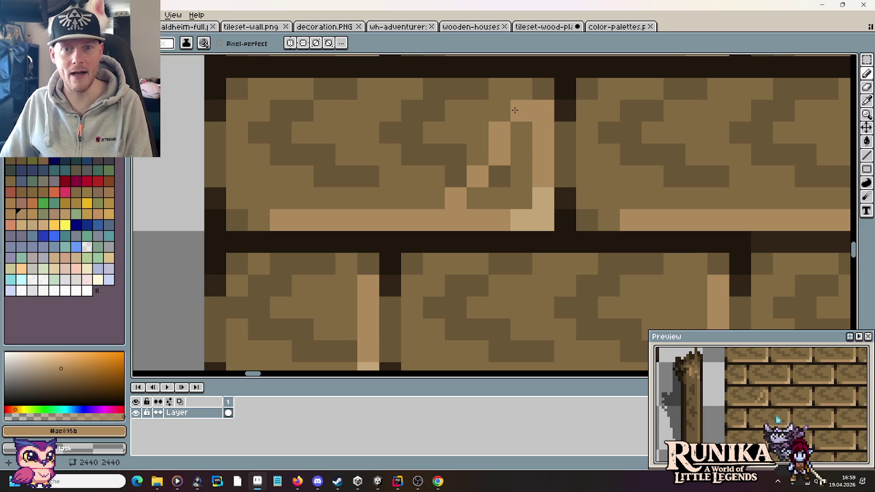
{"action": "key", "text": "ctrl+z"}
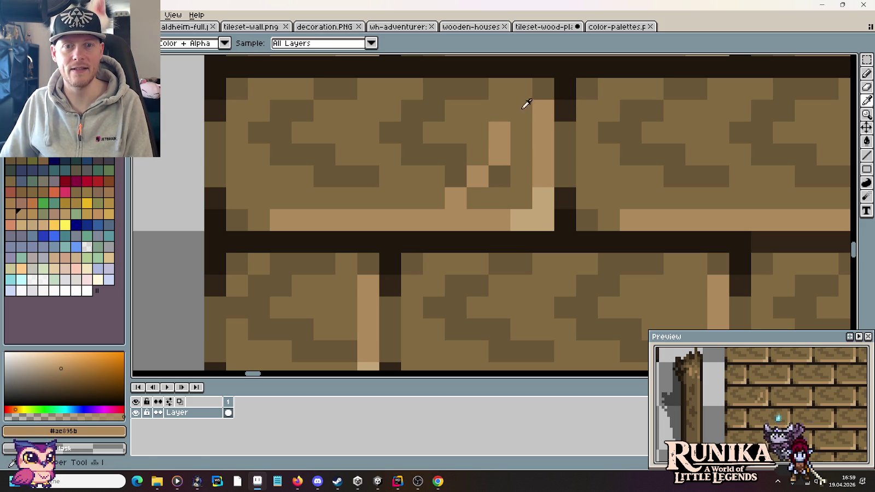
- Paint dark outline pixels down the crack's edge
{"action": "left_click", "coordinate": [545, 83], "text": "alt"}
{"action": "left_click", "coordinate": [557, 90], "text": "alt"}
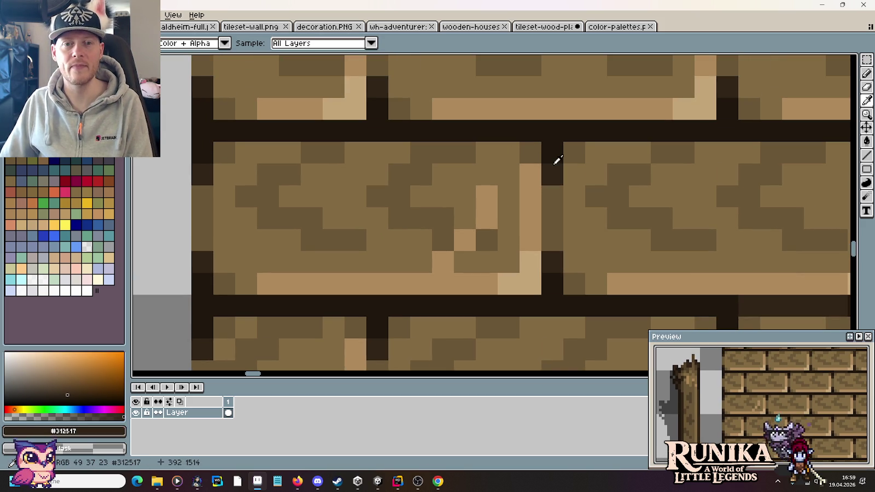
{"action": "left_click_drag", "start_coordinate": [568, 92], "coordinate": [553, 157]}
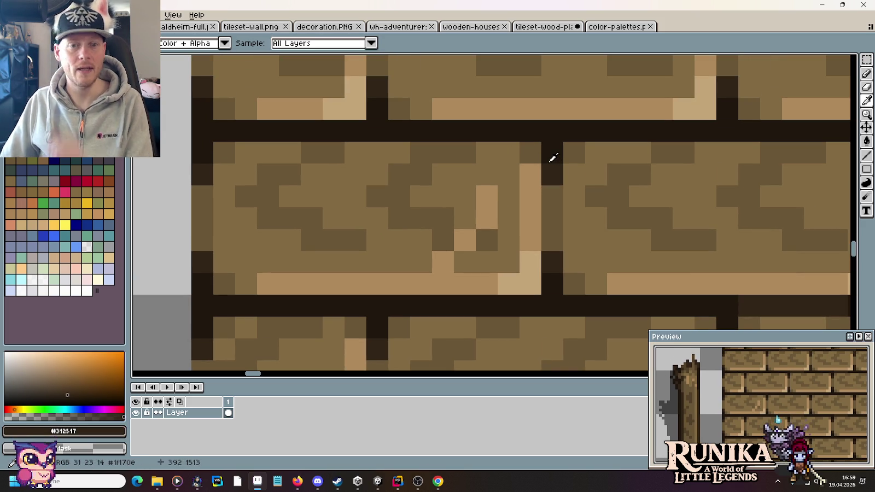
{"action": "left_click", "coordinate": [548, 150], "text": "alt"}
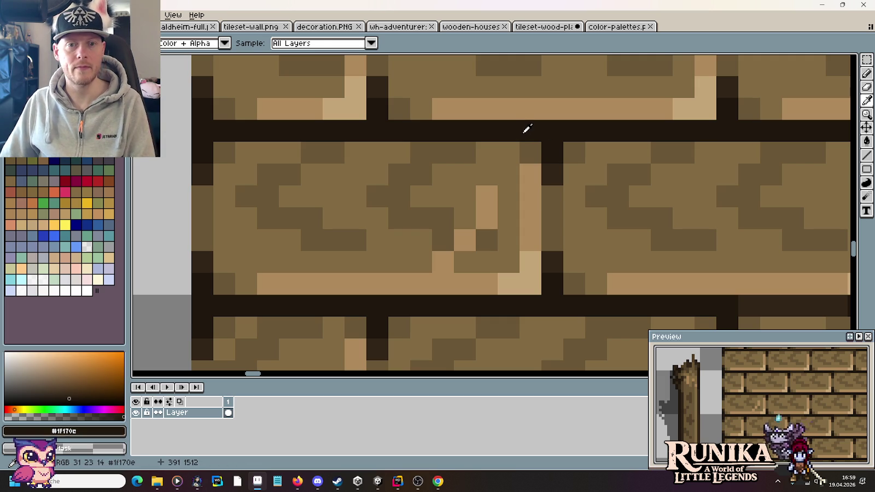
{"action": "left_click", "coordinate": [511, 148]}
{"action": "left_click", "coordinate": [507, 170]}
{"action": "left_click", "coordinate": [544, 171], "text": "alt"}
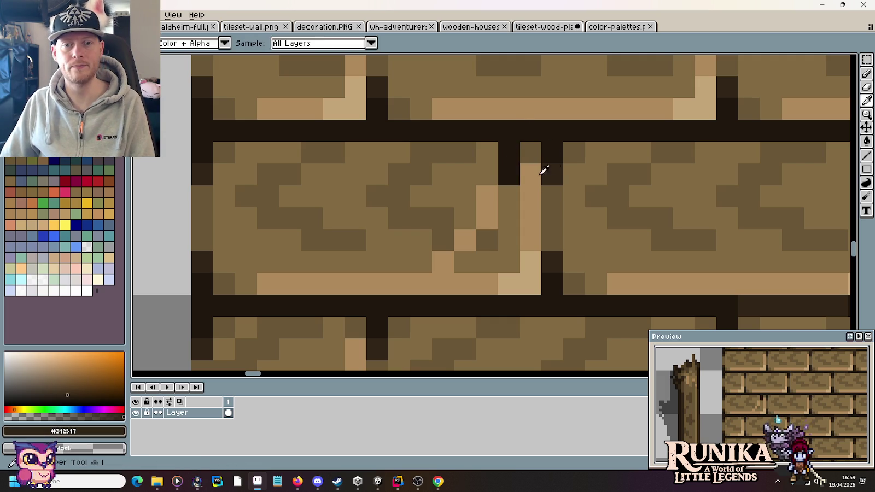
{"action": "left_click", "coordinate": [512, 188]}
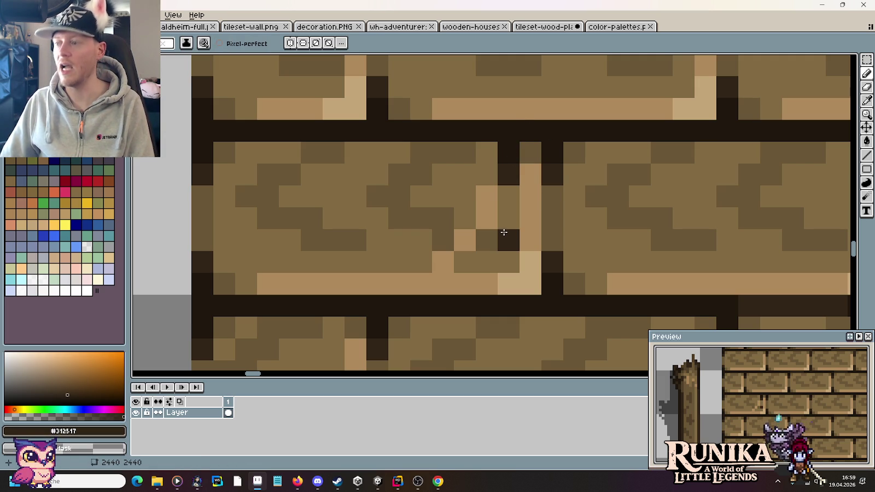
- Add tan and dark edge pixels around the crack, then erase its inside to open the hole
{"action": "left_click", "coordinate": [440, 258], "text": "alt"}
{"action": "left_click", "coordinate": [465, 219]}
{"action": "left_click", "coordinate": [484, 185]}
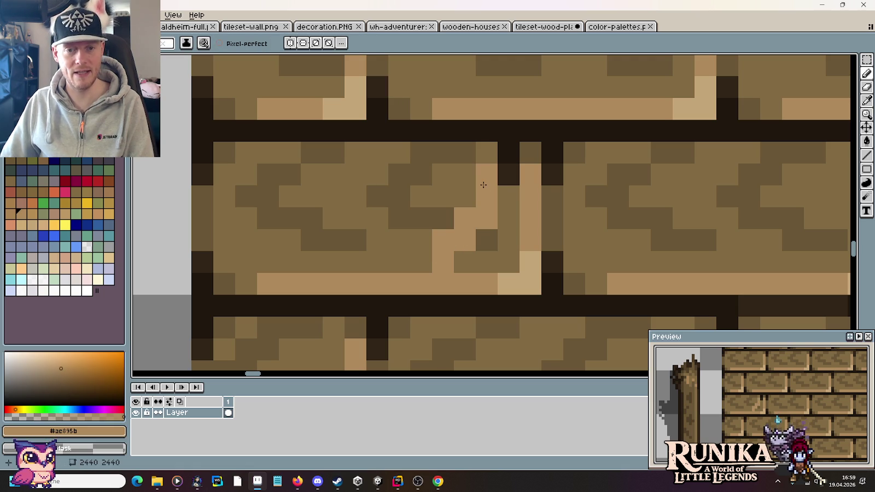
{"action": "left_click", "coordinate": [506, 170], "text": "alt"}
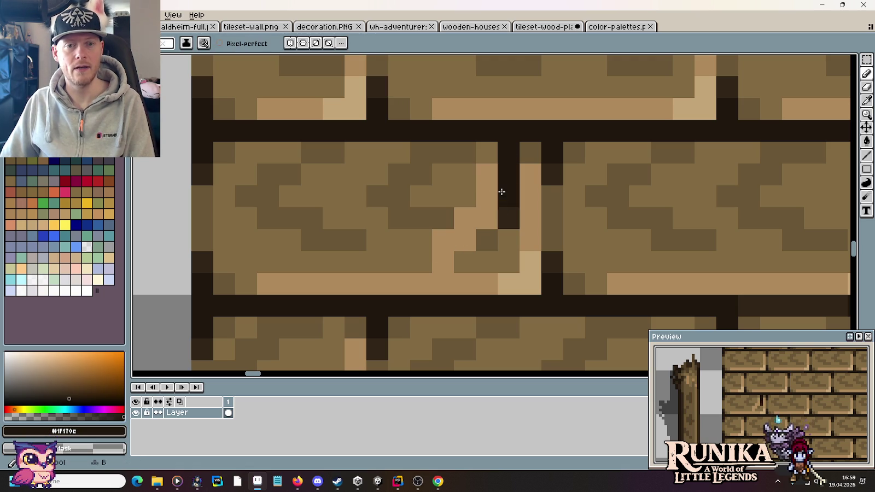
{"action": "left_click", "coordinate": [504, 218], "text": "alt"}
{"action": "left_click", "coordinate": [485, 221]}
{"action": "left_click", "coordinate": [509, 193]}
{"action": "left_click_drag", "start_coordinate": [465, 241], "coordinate": [463, 254]}
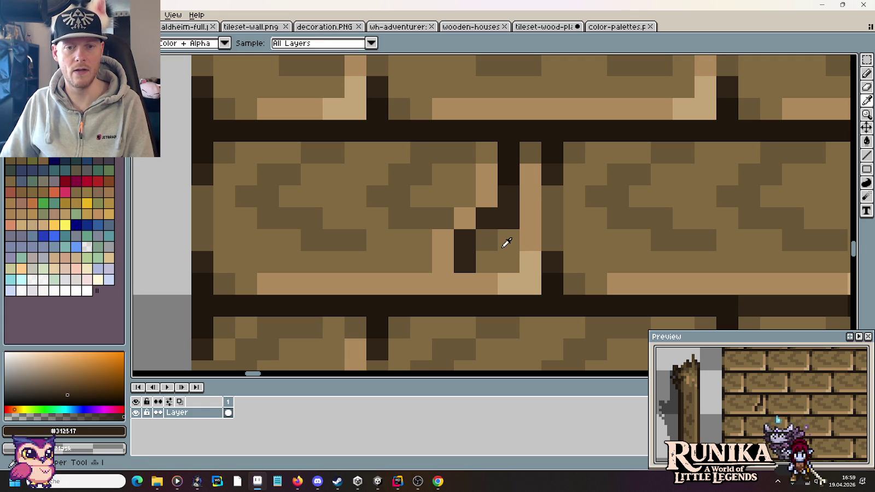
{"action": "mouse_move", "coordinate": [494, 242]}
{"action": "left_mouse_down"}
{"action": "mouse_move", "coordinate": [509, 219]}
{"action": "mouse_move", "coordinate": [487, 262]}
{"action": "mouse_move", "coordinate": [446, 283]}
{"action": "mouse_move", "coordinate": [528, 282]}
{"action": "mouse_move", "coordinate": [526, 156]}
{"action": "mouse_move", "coordinate": [553, 197]}
{"action": "mouse_move", "coordinate": [552, 285]}
{"action": "mouse_move", "coordinate": [551, 195]}
{"action": "left_mouse_up"}
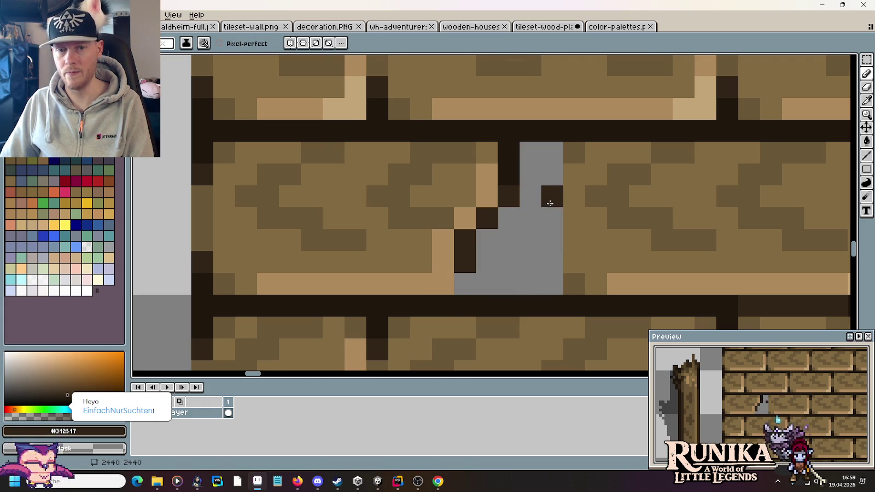
- Move the stray dark pixels from below the bricks up to the hole's top
{"action": "scroll", "coordinate": [551, 197], "scroll_direction": "down", "scroll_amount": 5}
{"action": "scroll", "coordinate": [549, 202], "scroll_direction": "down", "scroll_amount": 2}
{"action": "scroll", "coordinate": [572, 254], "scroll_direction": "down", "scroll_amount": 3}
{"action": "scroll", "coordinate": [597, 283], "scroll_direction": "up", "scroll_amount": 3}
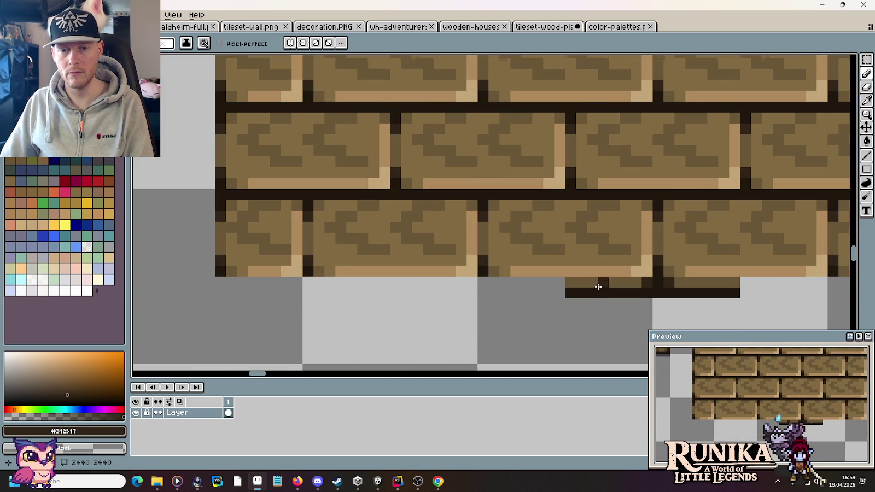
{"action": "key", "text": "m"}
{"action": "left_click_drag", "start_coordinate": [584, 274], "coordinate": [619, 308]}
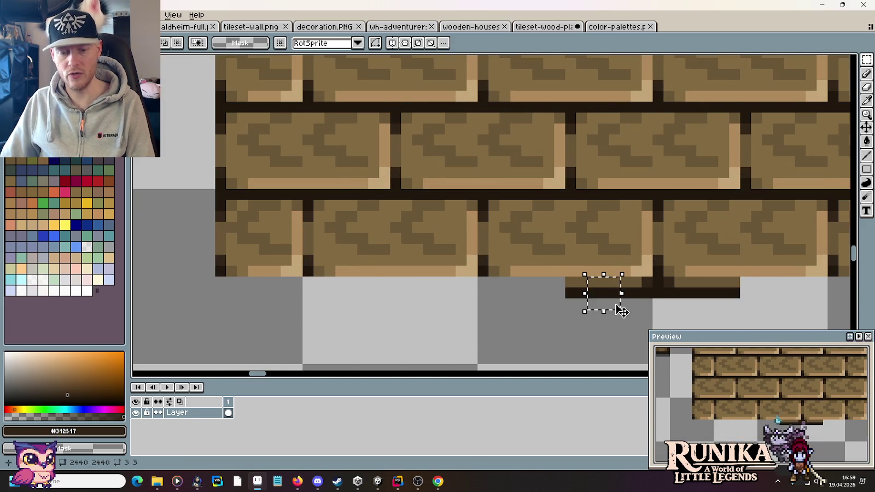
{"action": "scroll", "coordinate": [617, 306], "scroll_direction": "down", "scroll_amount": 2}
{"action": "scroll", "coordinate": [612, 308], "scroll_direction": "up", "scroll_amount": 1}
{"action": "scroll", "coordinate": [547, 164], "scroll_direction": "up", "scroll_amount": 1}
{"action": "mouse_move", "coordinate": [785, 227]}
{"action": "left_mouse_down"}
{"action": "mouse_move", "coordinate": [541, 197]}
{"action": "mouse_move", "coordinate": [551, 209]}
{"action": "left_mouse_up"}
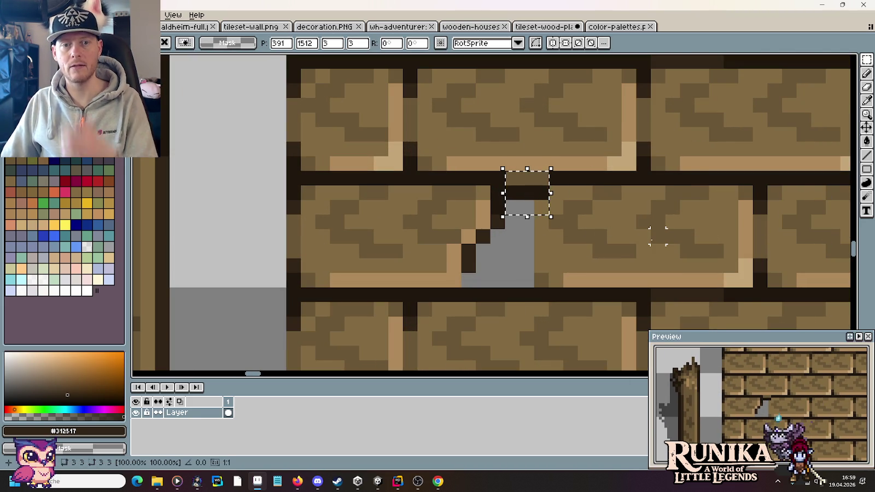
{"action": "key", "text": "Return"}
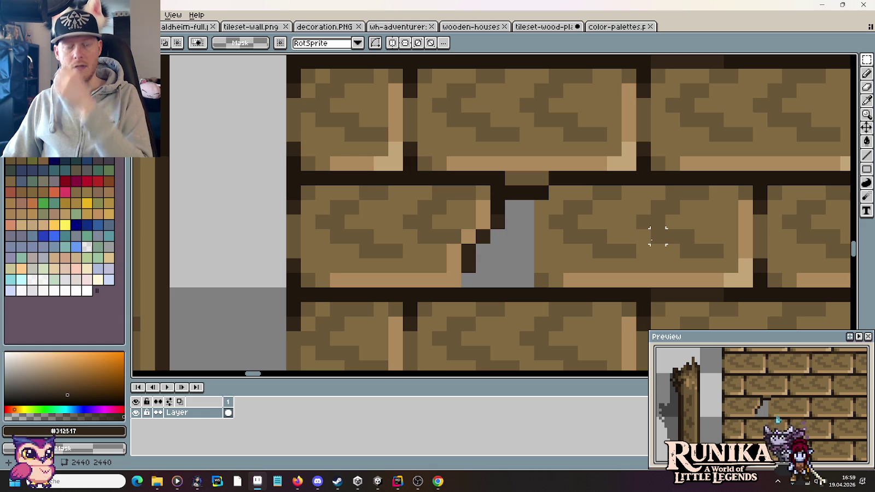
- Break the mortar line above the hole using the brown mortar colour
{"action": "key", "text": "b"}
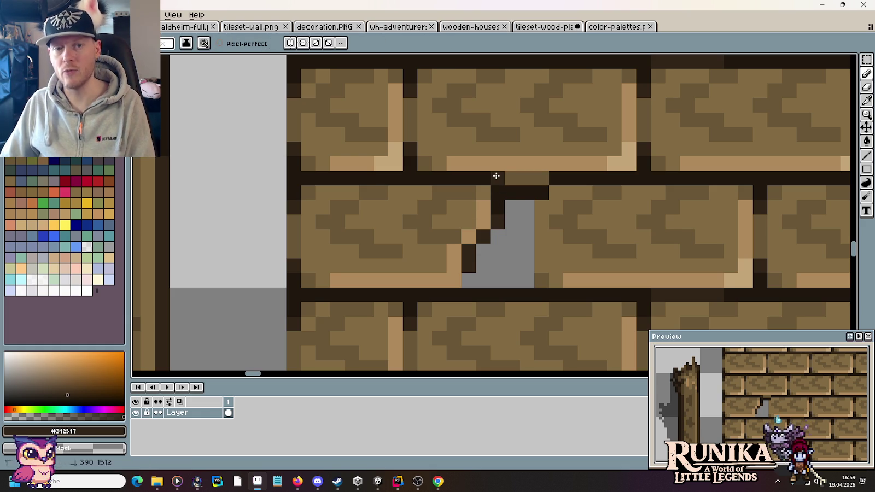
{"action": "left_click", "coordinate": [524, 179], "text": "alt"}
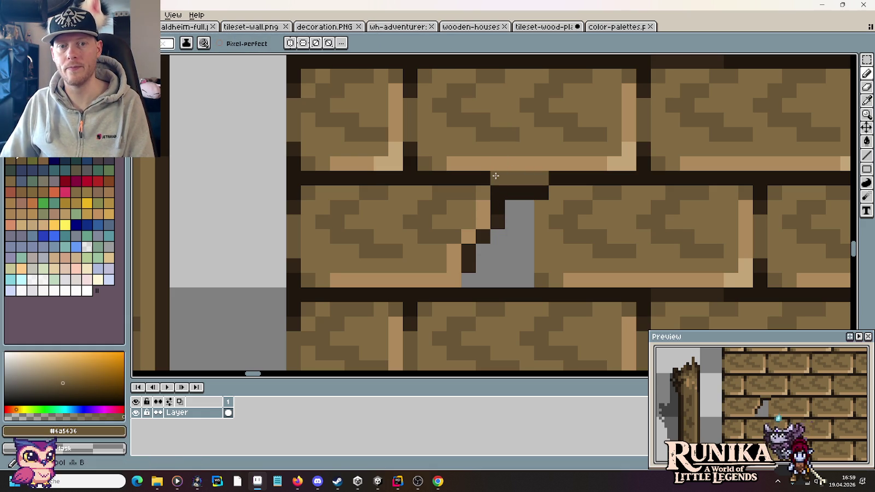
{"action": "scroll", "coordinate": [495, 180], "scroll_direction": "up", "scroll_amount": 1}
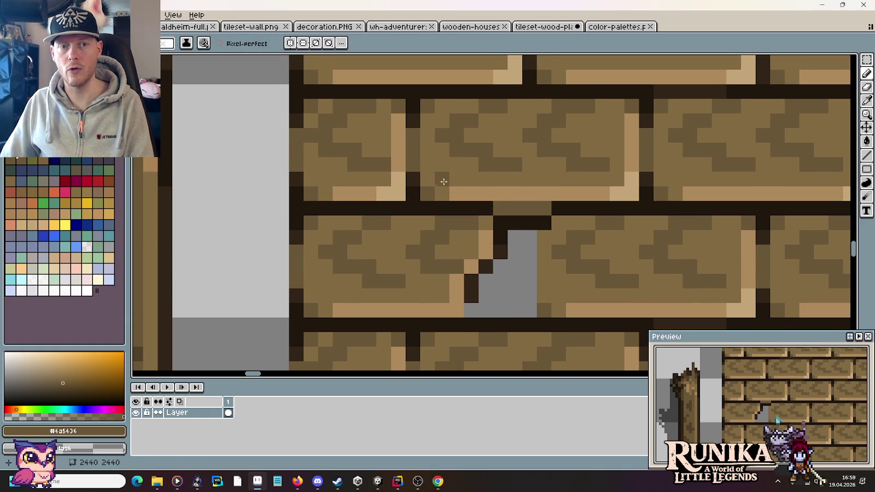
{"action": "left_click", "coordinate": [416, 172], "text": "alt"}
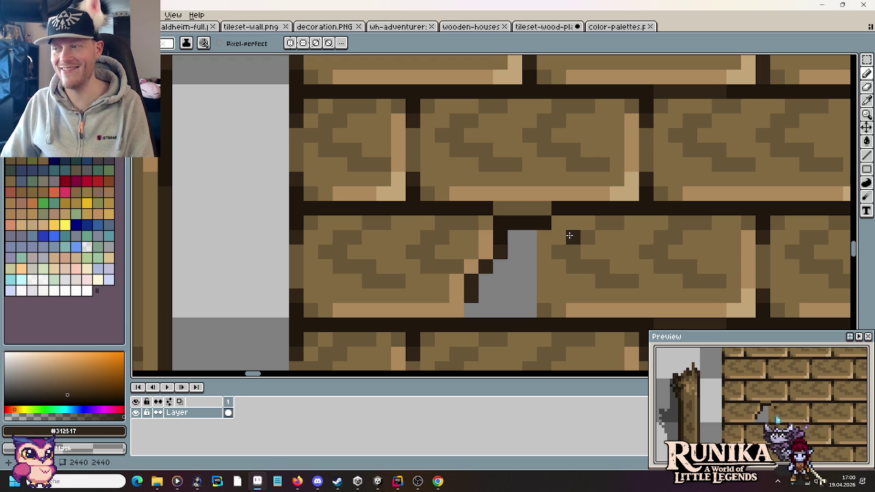
{"action": "left_click", "coordinate": [547, 204], "text": "alt"}
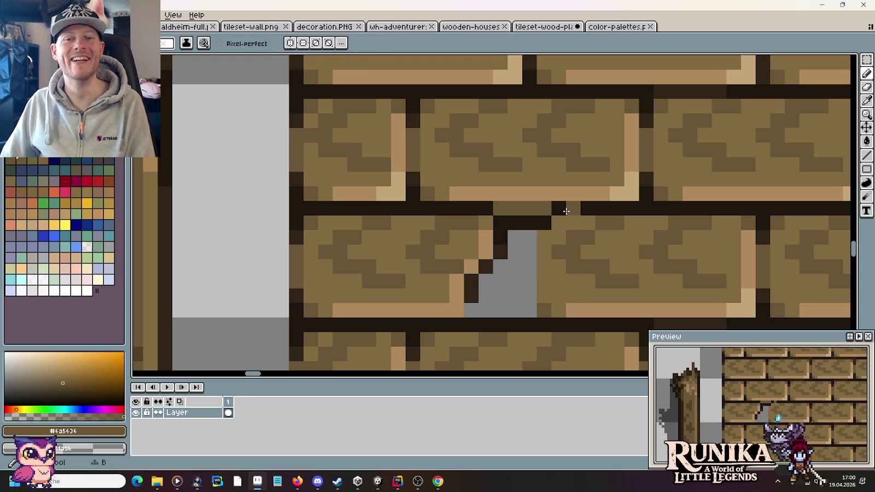
{"action": "left_click_drag", "start_coordinate": [566, 211], "coordinate": [571, 221]}
- Draw a stepped dark outline down the hole's right side
{"action": "left_click", "coordinate": [549, 220], "text": "alt"}
{"action": "left_click", "coordinate": [573, 236]}
{"action": "left_click", "coordinate": [553, 249]}
{"action": "left_click", "coordinate": [546, 263]}
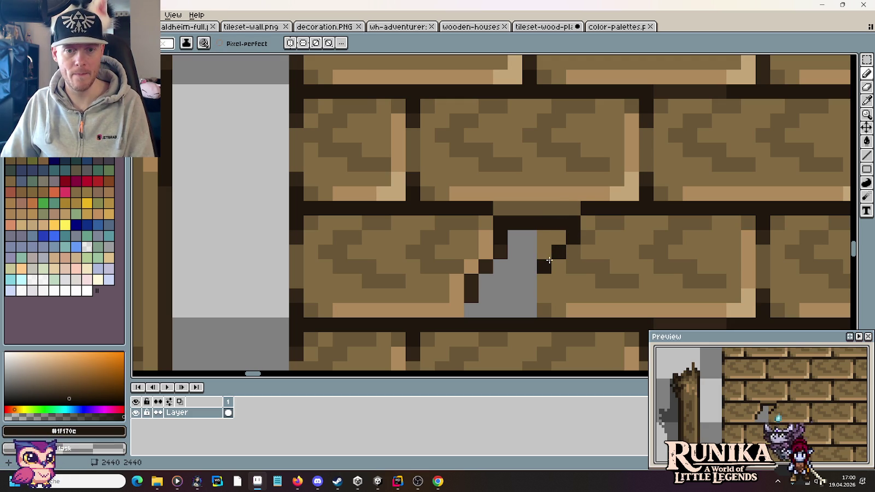
{"action": "left_click", "coordinate": [545, 280]}
{"action": "left_click", "coordinate": [546, 293]}
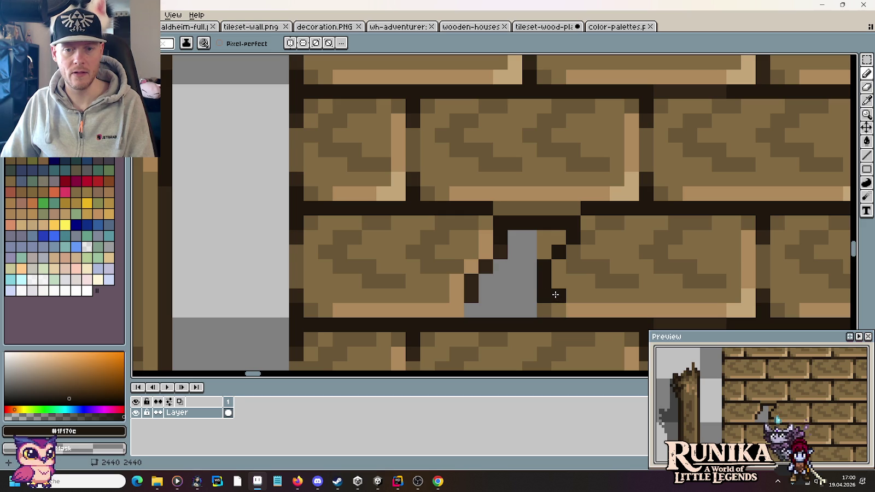
{"action": "left_click", "coordinate": [557, 296]}
- Add dark outline pixels along the hole's bottom edge
{"action": "left_click", "coordinate": [569, 305]}
{"action": "left_click", "coordinate": [471, 289], "text": "alt"}
{"action": "left_click", "coordinate": [472, 309]}
{"action": "left_click", "coordinate": [542, 297]}
{"action": "left_click", "coordinate": [559, 310]}
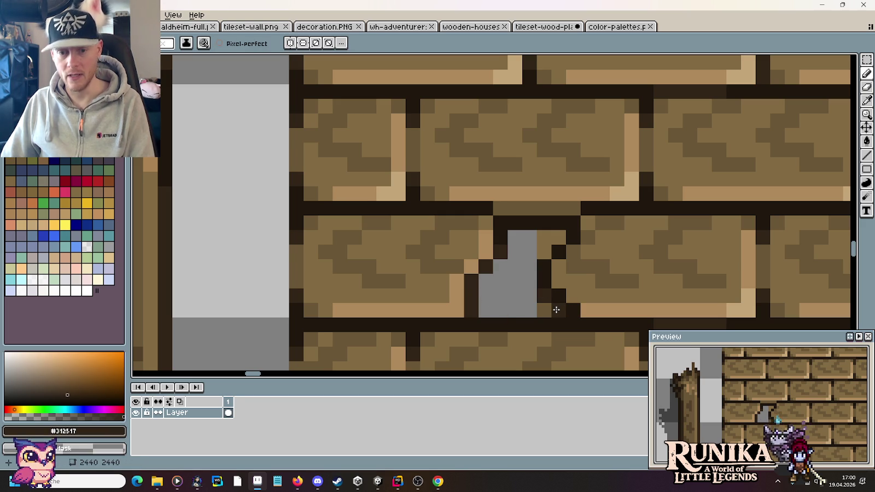
{"action": "scroll", "coordinate": [552, 306], "scroll_direction": "down", "scroll_amount": 2}
{"action": "scroll", "coordinate": [553, 306], "scroll_direction": "down", "scroll_amount": 2}
{"action": "left_click_drag", "start_coordinate": [575, 328], "coordinate": [274, 228]}
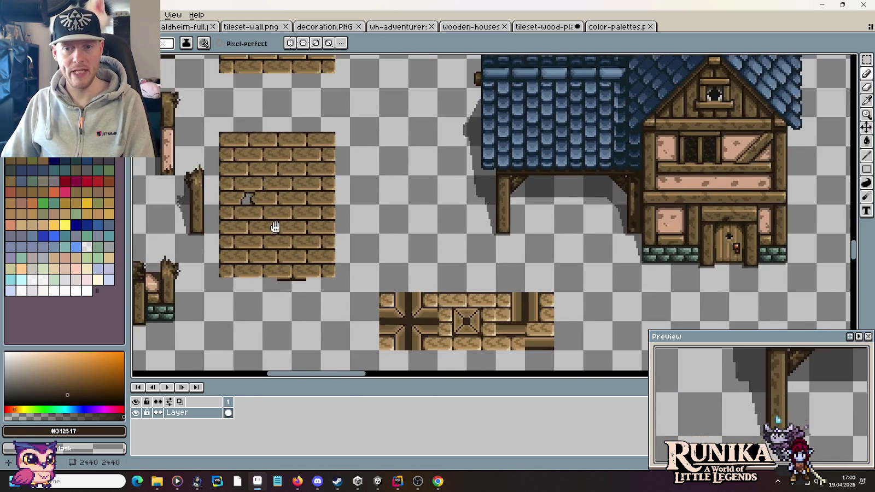
{"action": "scroll", "coordinate": [274, 228], "scroll_direction": "down", "scroll_amount": 2}
{"action": "mouse_move", "coordinate": [435, 208]}
{"action": "left_mouse_down"}
{"action": "mouse_move", "coordinate": [495, 248]}
{"action": "mouse_move", "coordinate": [731, 219]}
{"action": "left_mouse_up"}
{"action": "scroll", "coordinate": [407, 179], "scroll_direction": "up", "scroll_amount": 2}
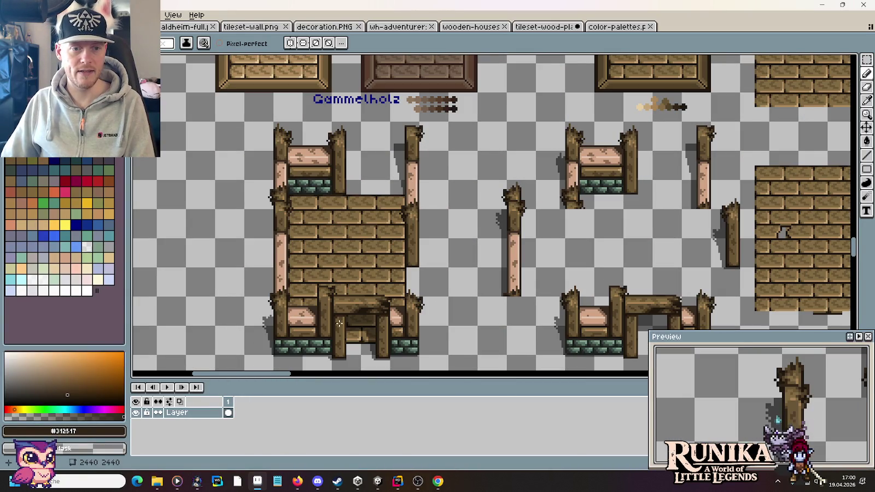
{"action": "scroll", "coordinate": [437, 257], "scroll_direction": "down", "scroll_amount": 2}
{"action": "left_click_drag", "start_coordinate": [418, 291], "coordinate": [442, 264]}
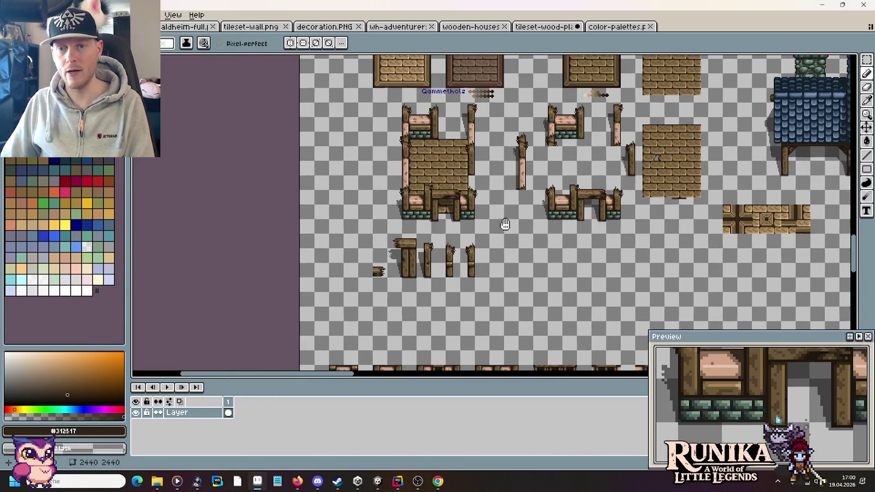
{"action": "left_click_drag", "start_coordinate": [686, 260], "coordinate": [547, 279]}
{"action": "left_click_drag", "start_coordinate": [207, 170], "coordinate": [350, 164]}
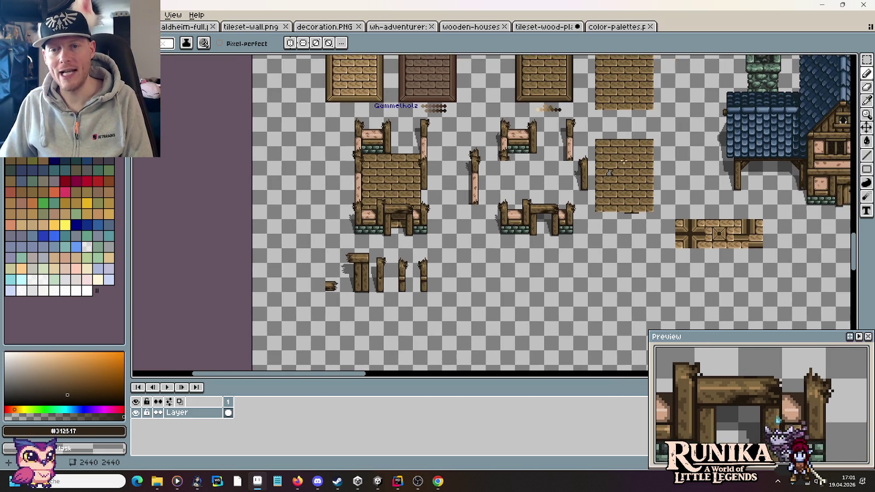
{"action": "scroll", "coordinate": [602, 169], "scroll_direction": "up", "scroll_amount": 4}
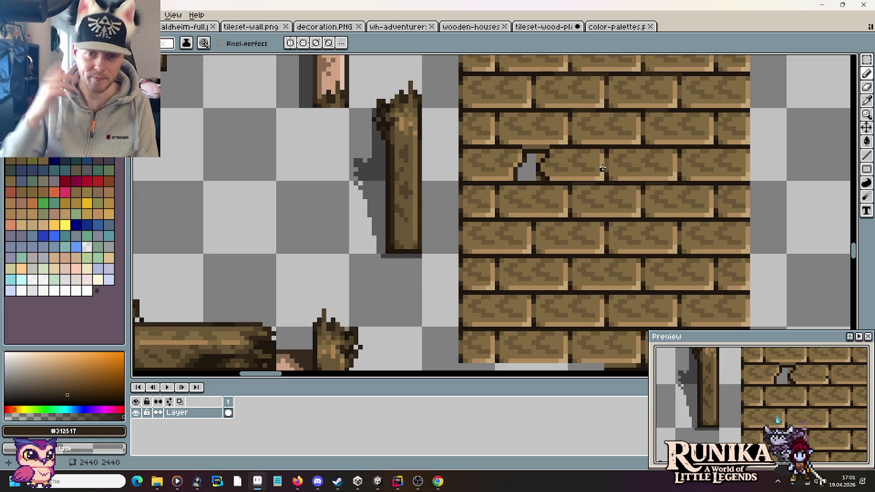
- Widen the notch with grey and adjust its lower-right and upper-left outline pixels
{"action": "scroll", "coordinate": [534, 163], "scroll_direction": "up", "scroll_amount": 2}
{"action": "left_click", "coordinate": [541, 209]}
{"action": "left_click_drag", "start_coordinate": [541, 156], "coordinate": [548, 155]}
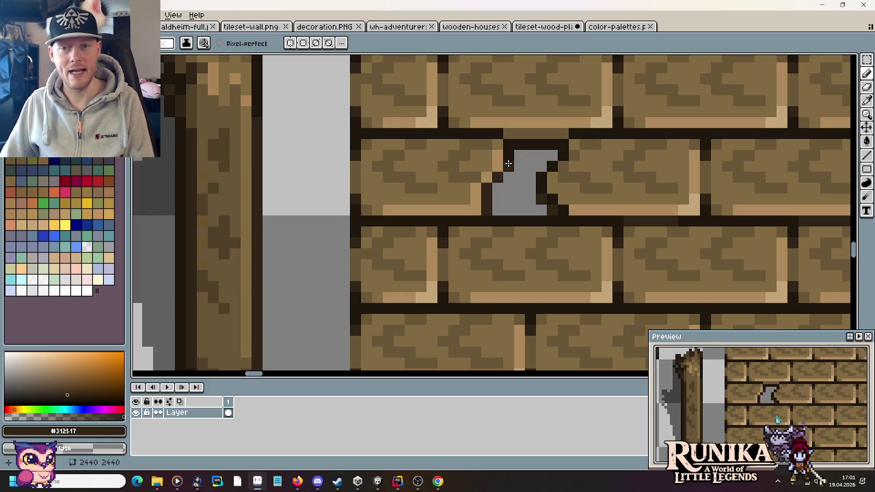
{"action": "left_click", "coordinate": [494, 144], "text": "alt"}
{"action": "left_click", "coordinate": [493, 153], "text": "alt"}
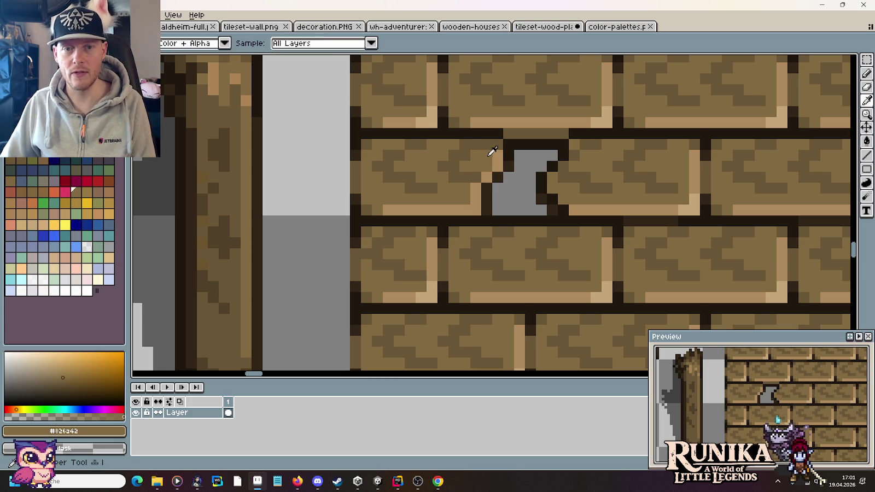
{"action": "left_click", "coordinate": [542, 200]}
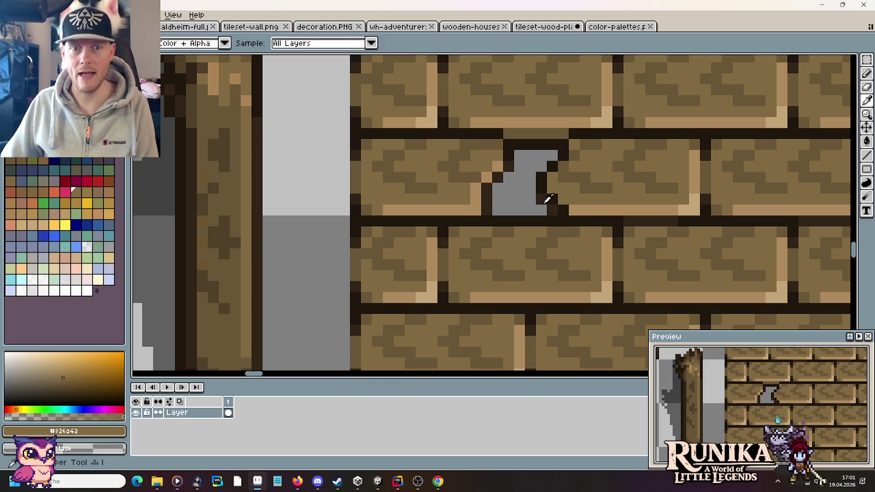
{"action": "left_click", "coordinate": [505, 144], "text": "alt"}
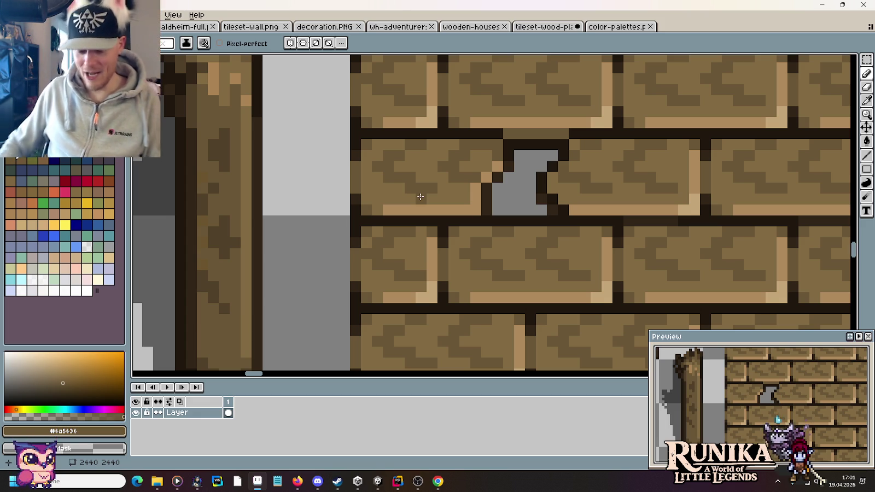
{"action": "left_click", "coordinate": [501, 178]}
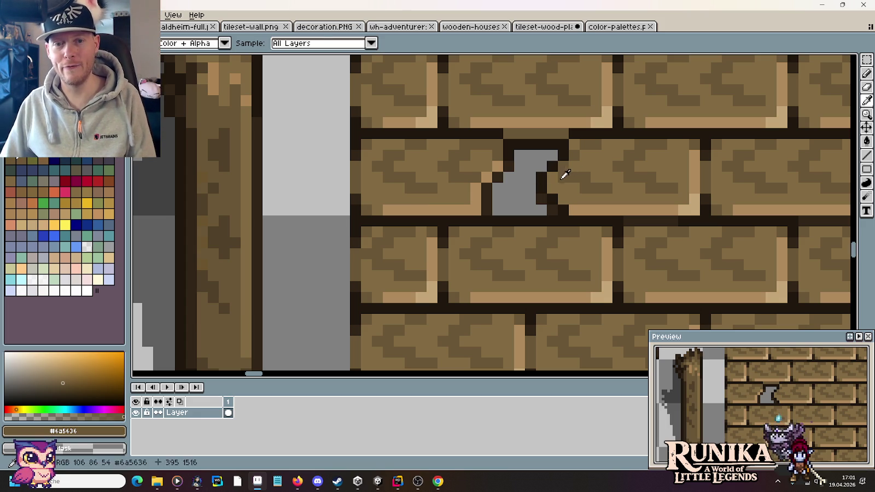
- Darken two pixels along the hole's edge with outline brown #1f170c
{"action": "left_click", "coordinate": [569, 183], "text": "alt"}
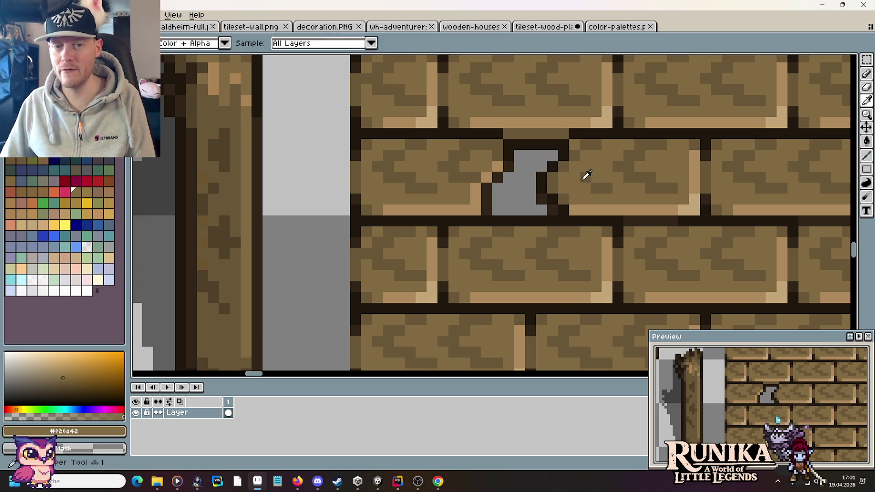
{"action": "left_click", "coordinate": [585, 177], "text": "alt"}
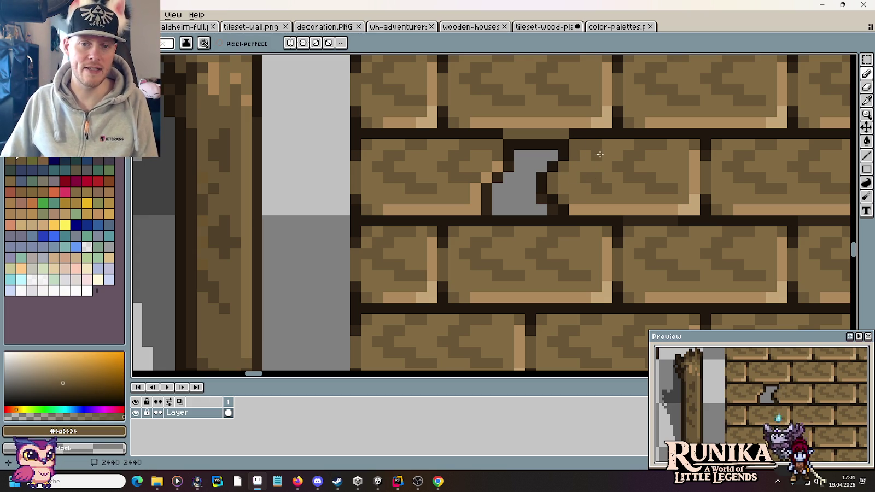
{"action": "left_click", "coordinate": [544, 192], "text": "alt"}
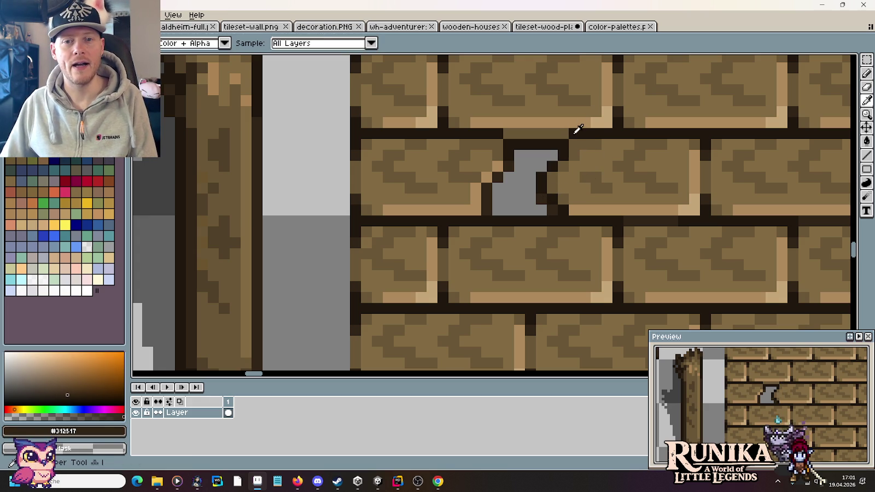
{"action": "left_click", "coordinate": [583, 154], "text": "alt"}
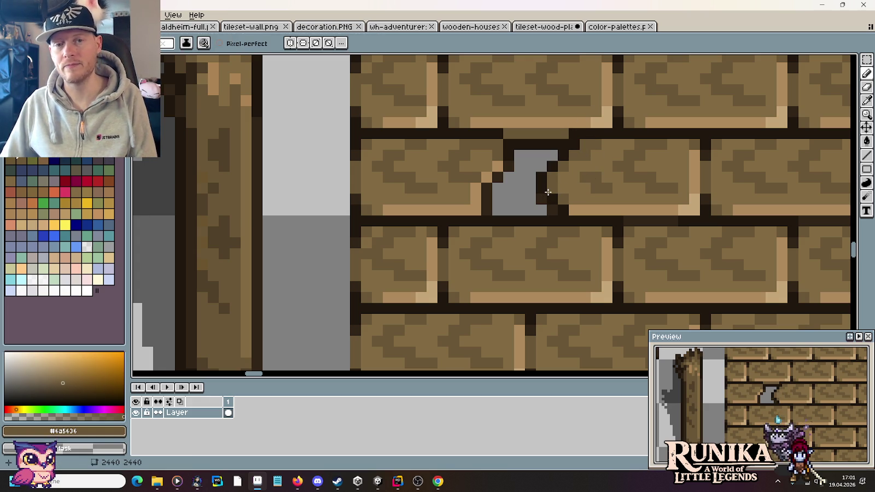
{"action": "left_click", "coordinate": [542, 195], "text": "alt"}
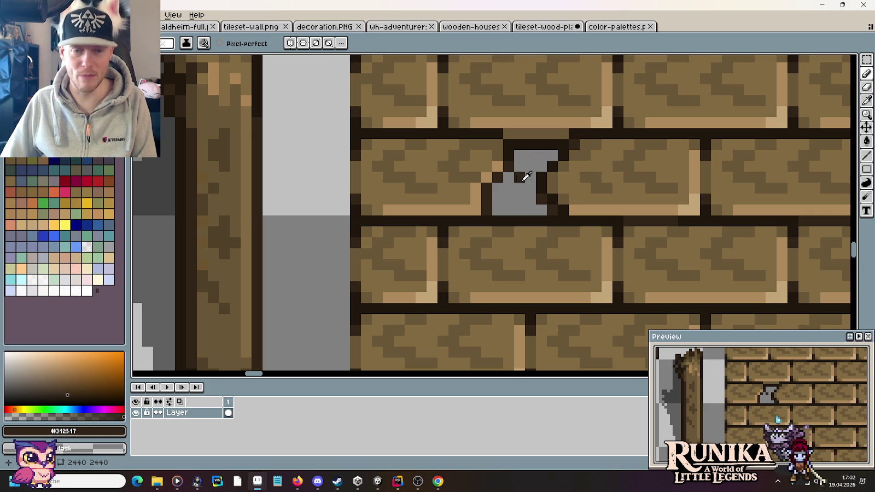
{"action": "key", "text": "i"}
{"action": "scroll", "coordinate": [522, 171], "scroll_direction": "down", "scroll_amount": 2}
{"action": "scroll", "coordinate": [513, 162], "scroll_direction": "up", "scroll_amount": 3}
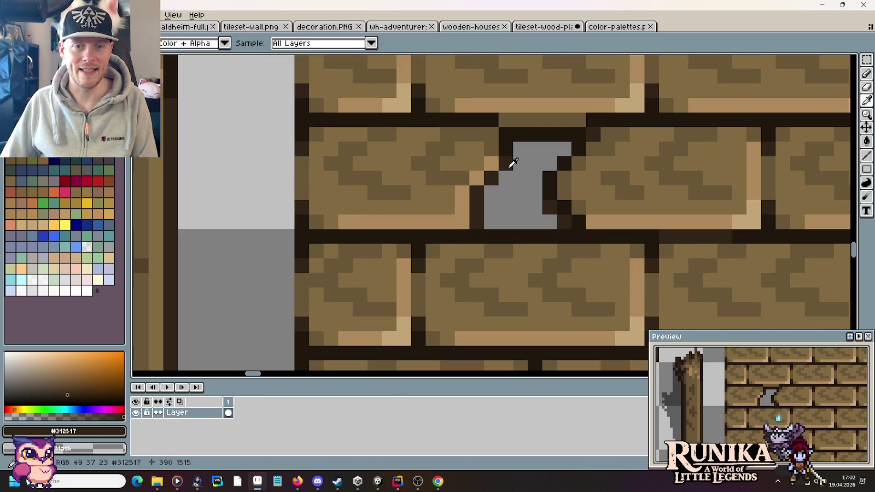
{"action": "left_click", "coordinate": [491, 192]}
{"action": "left_click", "coordinate": [506, 178]}
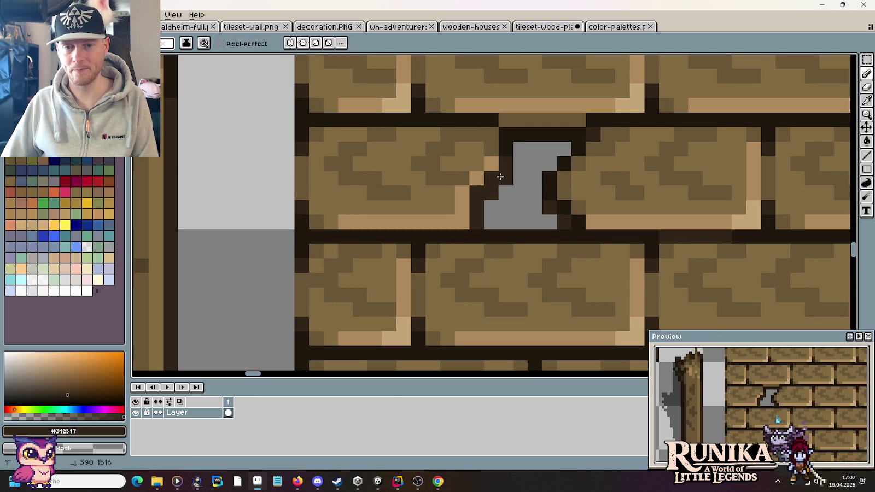
{"action": "left_click", "coordinate": [512, 143], "text": "alt"}
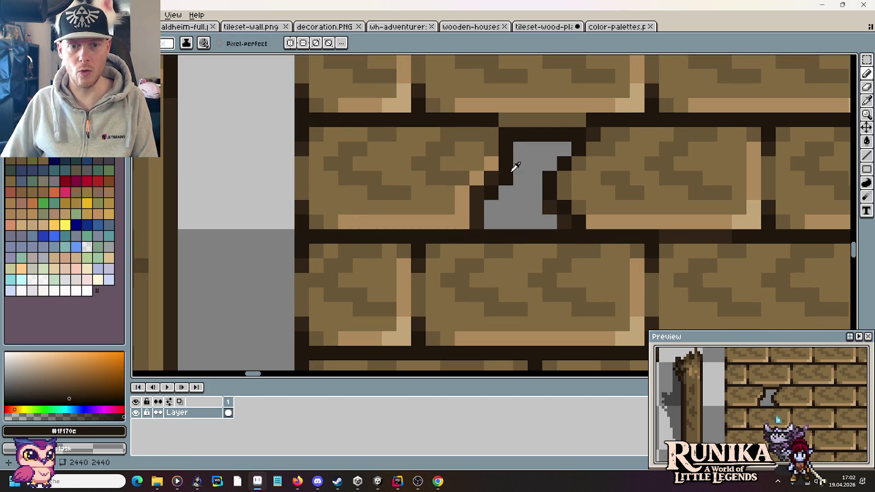
- Make the lower-left edge pixel medium brown #6a5636 and the lower-right corner #312517
{"action": "left_click", "coordinate": [529, 117], "text": "alt"}
{"action": "left_click", "coordinate": [477, 192]}
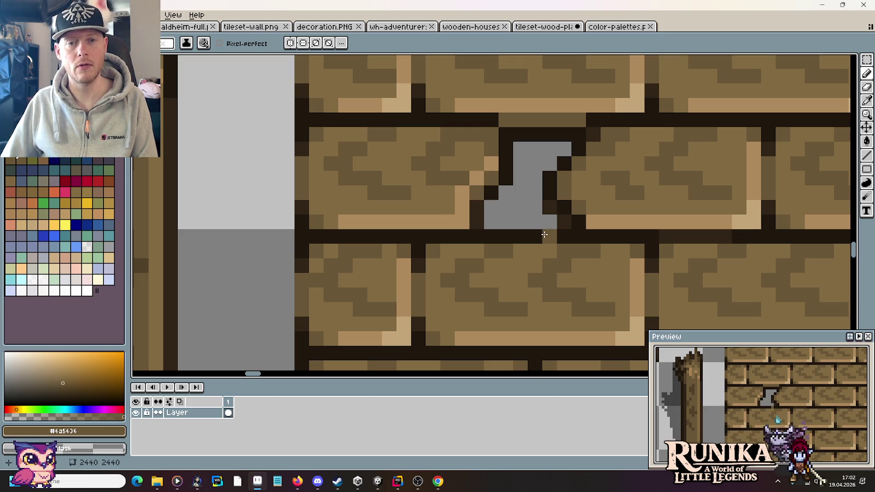
{"action": "left_click", "coordinate": [553, 194], "text": "alt"}
{"action": "left_click", "coordinate": [550, 222]}
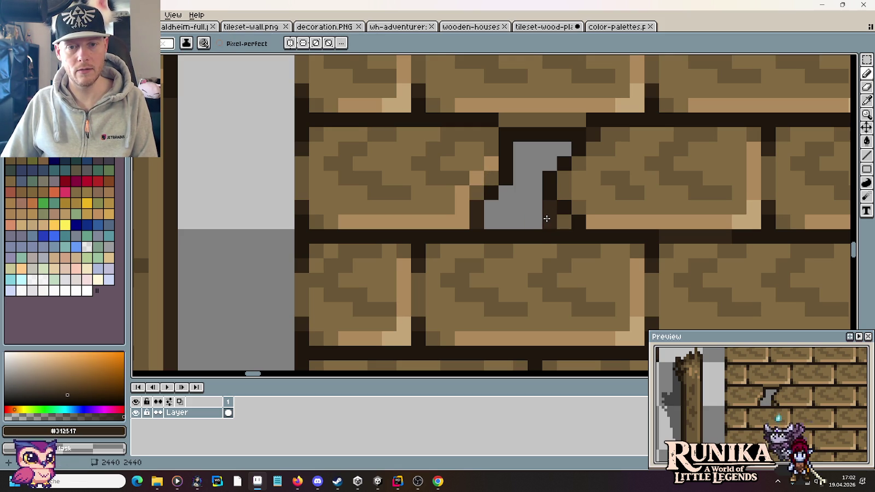
{"action": "scroll", "coordinate": [547, 202], "scroll_direction": "down", "scroll_amount": 2}
{"action": "scroll", "coordinate": [547, 203], "scroll_direction": "down", "scroll_amount": 2}
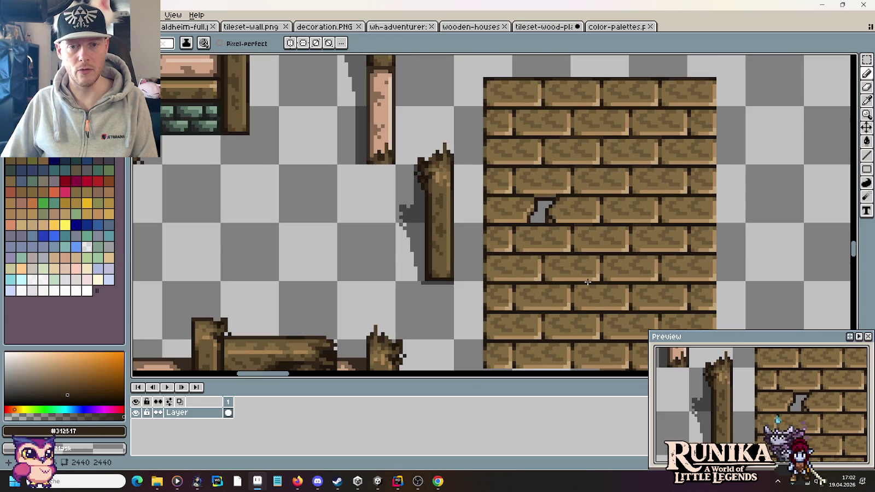
- Darken a mortar pixel above the hole with dark mortar brown #312517
{"action": "scroll", "coordinate": [556, 226], "scroll_direction": "up", "scroll_amount": 2}
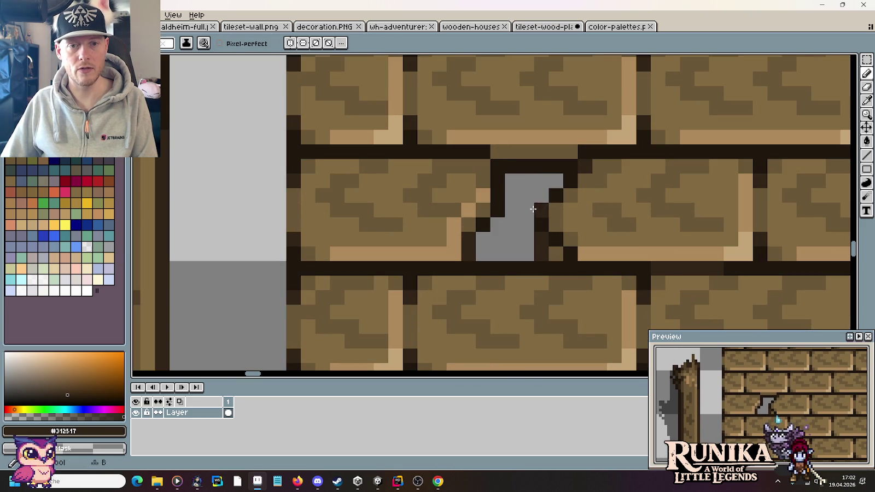
{"action": "left_click", "coordinate": [583, 162], "text": "alt"}
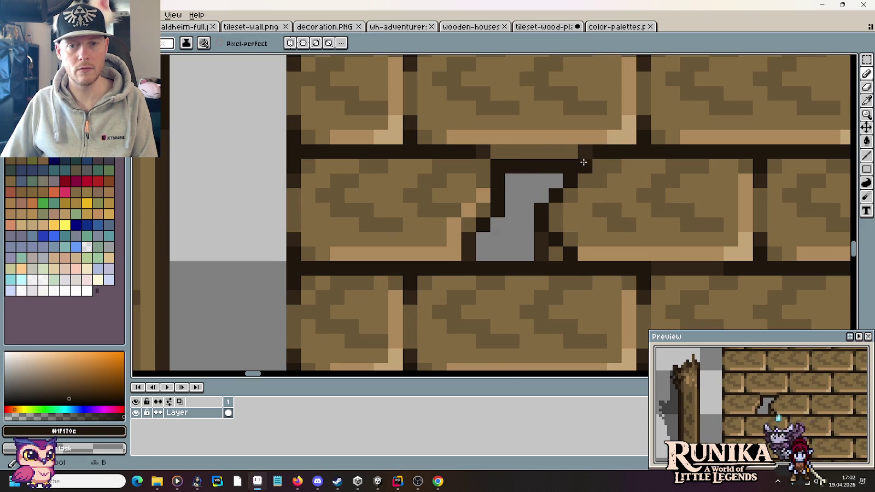
{"action": "scroll", "coordinate": [624, 198], "scroll_direction": "down", "scroll_amount": 3}
{"action": "scroll", "coordinate": [654, 230], "scroll_direction": "up", "scroll_amount": 2}
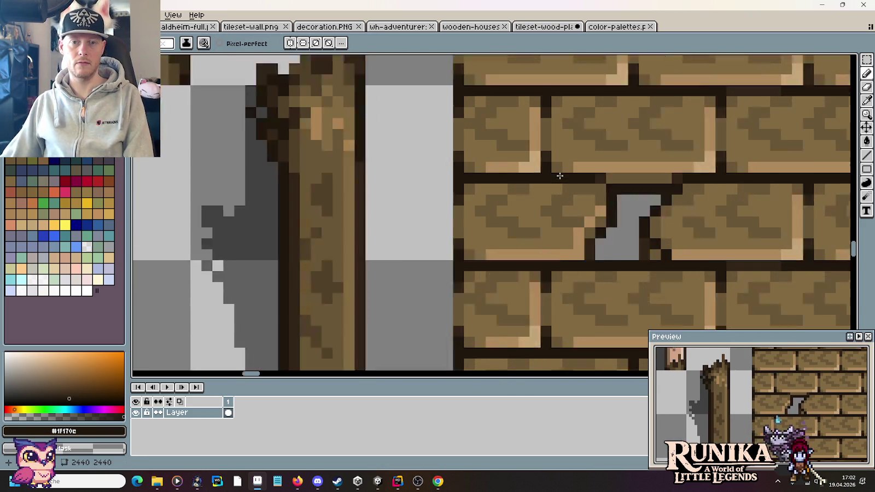
{"action": "scroll", "coordinate": [623, 172], "scroll_direction": "up", "scroll_amount": 1}
{"action": "key", "text": "i"}
{"action": "left_click", "coordinate": [624, 173]}
{"action": "key", "text": "b"}
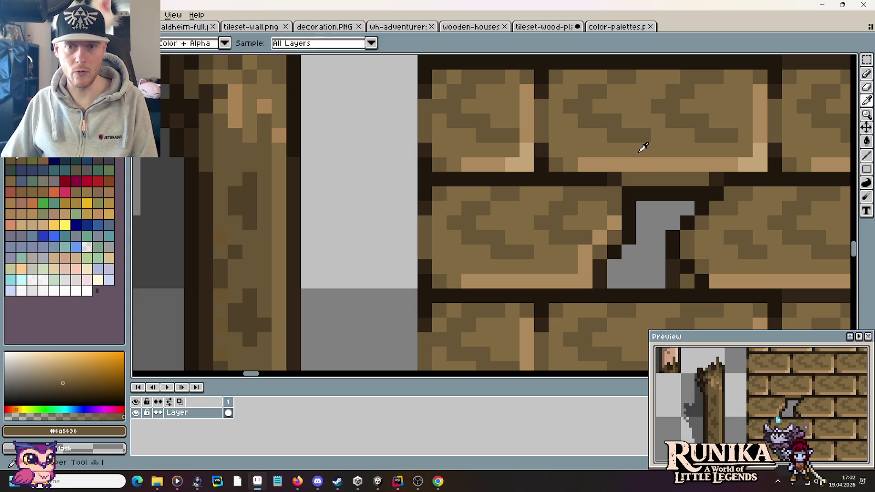
{"action": "left_click", "coordinate": [646, 176], "text": "alt"}
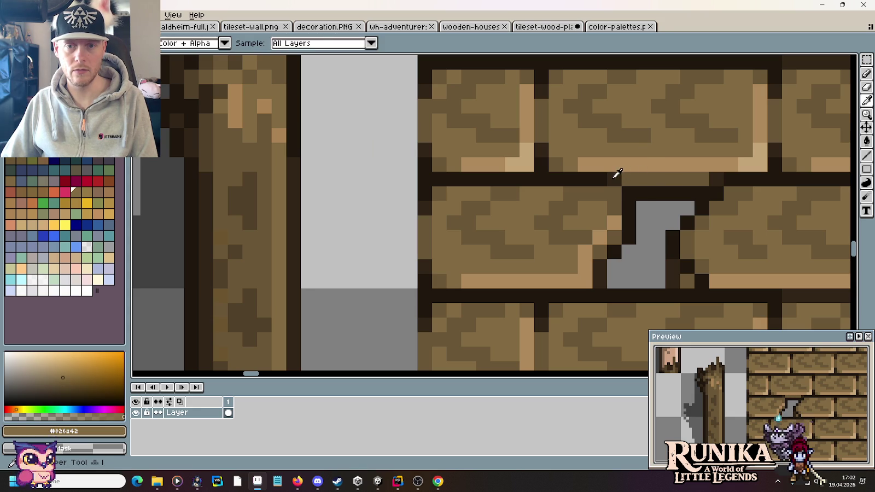
{"action": "left_click", "coordinate": [625, 179], "text": "alt"}
{"action": "left_click", "coordinate": [618, 193]}
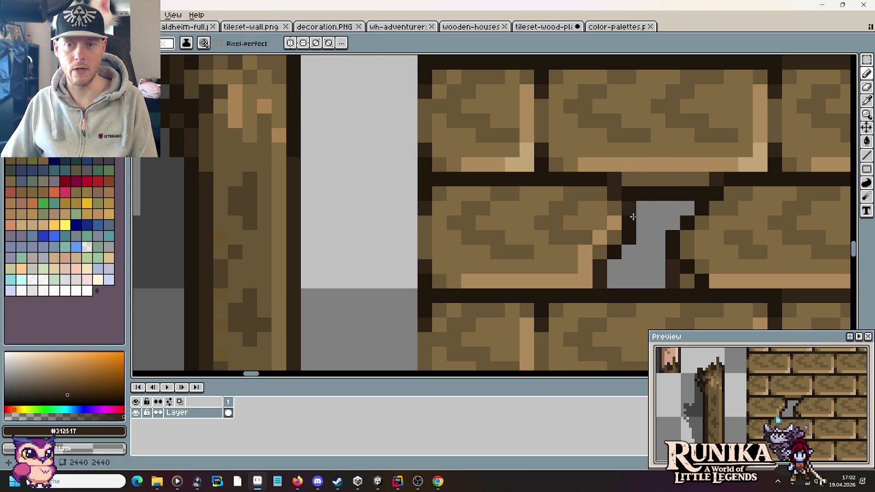
- Paint a plank-brown #826a42 pixel beside the hole
{"action": "scroll", "coordinate": [661, 230], "scroll_direction": "down", "scroll_amount": 5}
{"action": "scroll", "coordinate": [662, 231], "scroll_direction": "down", "scroll_amount": 3}
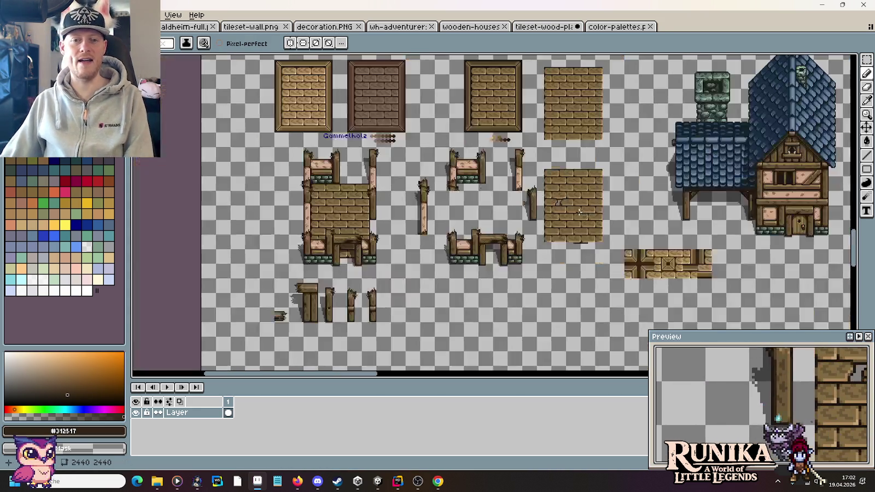
{"action": "scroll", "coordinate": [573, 213], "scroll_direction": "up", "scroll_amount": 4}
{"action": "scroll", "coordinate": [573, 214], "scroll_direction": "down", "scroll_amount": 1}
{"action": "scroll", "coordinate": [573, 213], "scroll_direction": "up", "scroll_amount": 1}
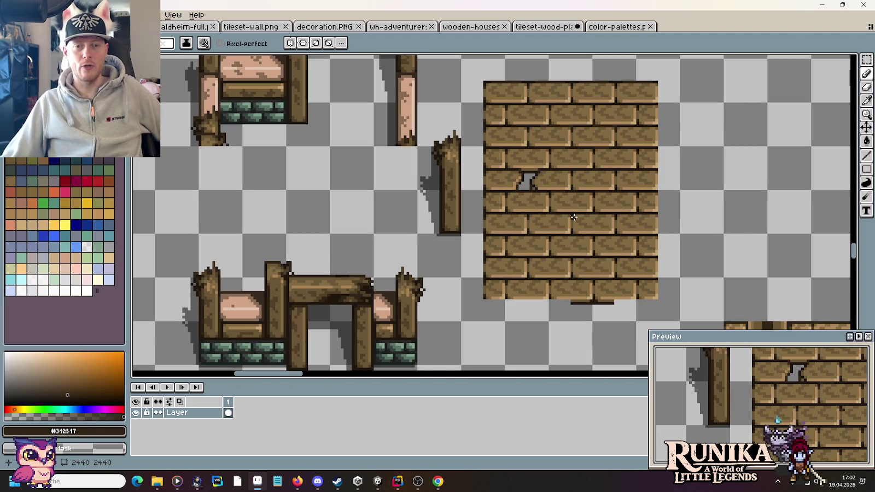
{"action": "scroll", "coordinate": [557, 214], "scroll_direction": "up", "scroll_amount": 2}
{"action": "scroll", "coordinate": [556, 214], "scroll_direction": "up", "scroll_amount": 1}
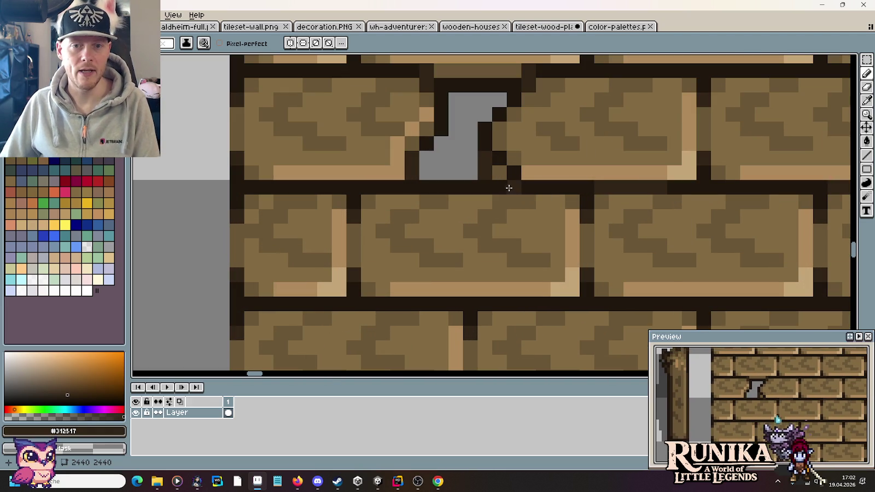
{"action": "left_click", "coordinate": [488, 138], "text": "alt"}
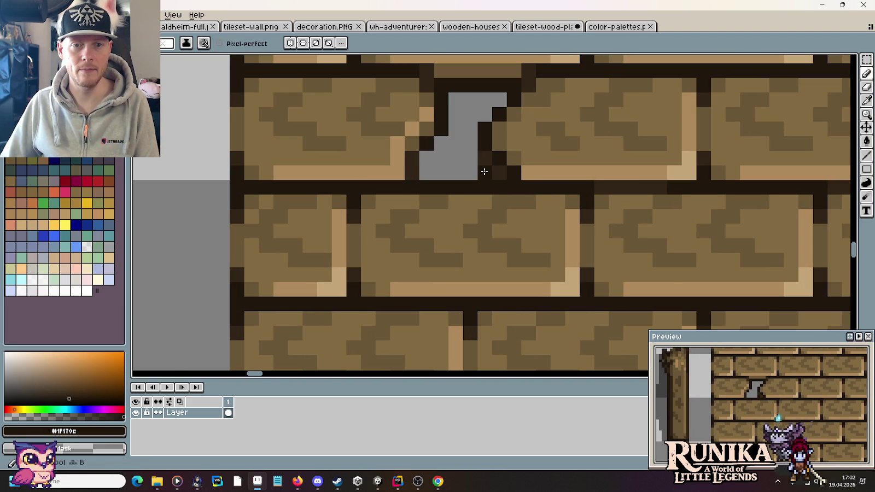
{"action": "scroll", "coordinate": [510, 271], "scroll_direction": "down", "scroll_amount": 2}
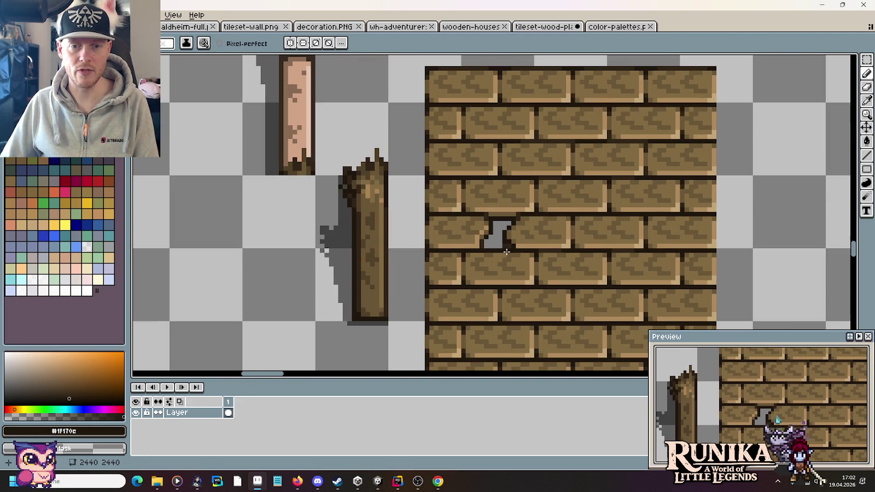
{"action": "scroll", "coordinate": [506, 252], "scroll_direction": "up", "scroll_amount": 3}
{"action": "scroll", "coordinate": [504, 236], "scroll_direction": "down", "scroll_amount": 3}
{"action": "scroll", "coordinate": [531, 268], "scroll_direction": "down", "scroll_amount": 2}
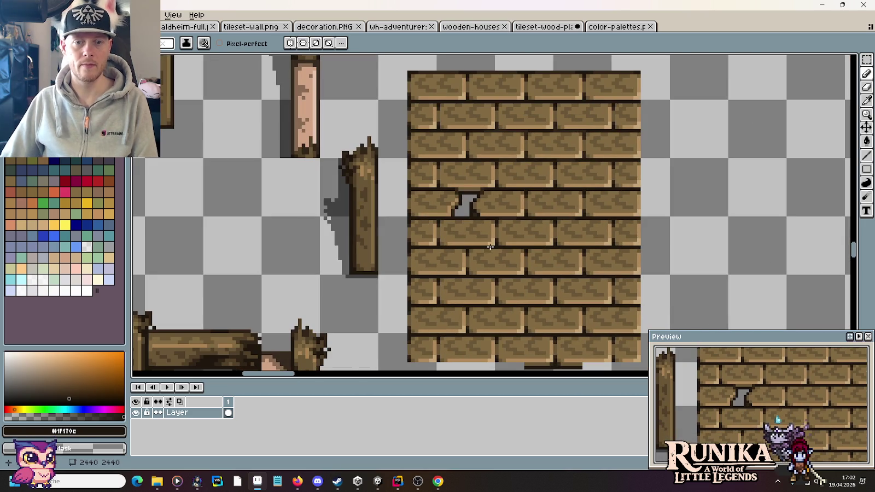
{"action": "scroll", "coordinate": [467, 226], "scroll_direction": "up", "scroll_amount": 2}
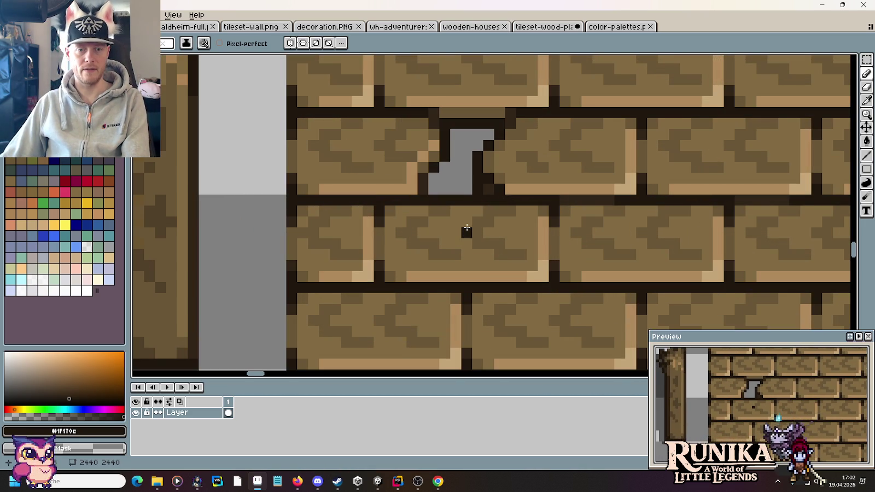
{"action": "key", "text": "alt"}
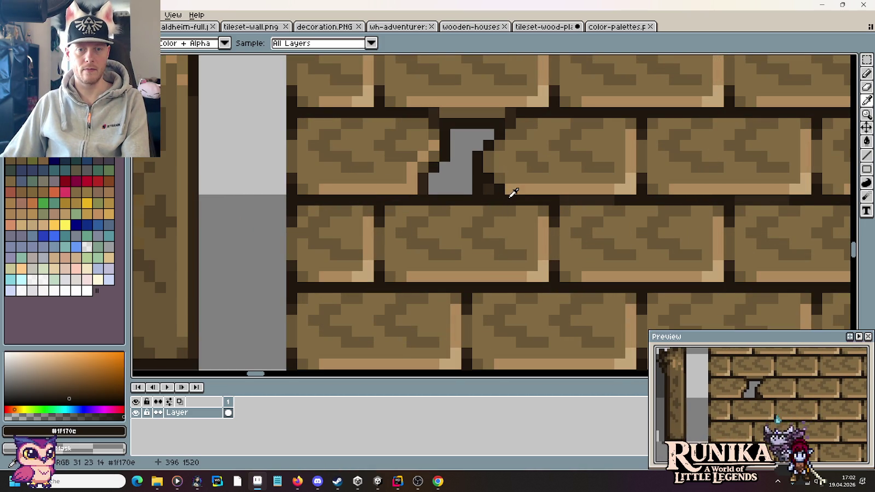
{"action": "scroll", "coordinate": [505, 186], "scroll_direction": "down", "scroll_amount": 3}
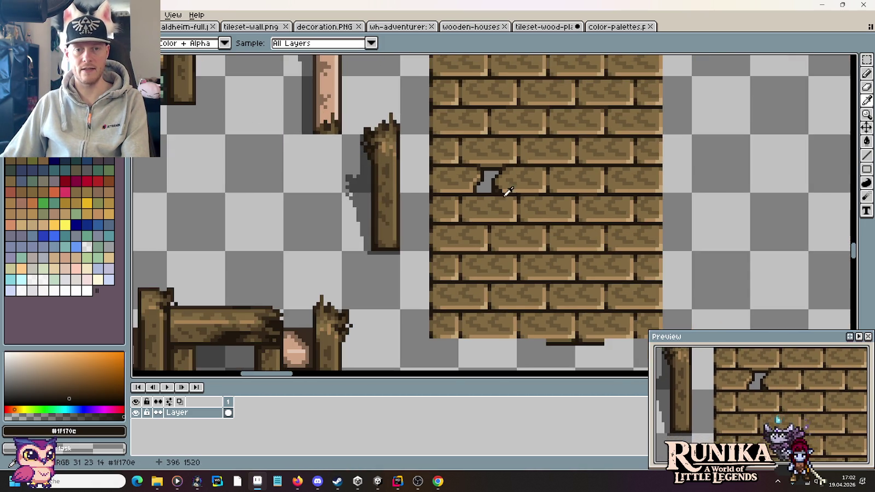
{"action": "scroll", "coordinate": [448, 164], "scroll_direction": "up", "scroll_amount": 3}
{"action": "scroll", "coordinate": [443, 139], "scroll_direction": "up", "scroll_amount": 1}
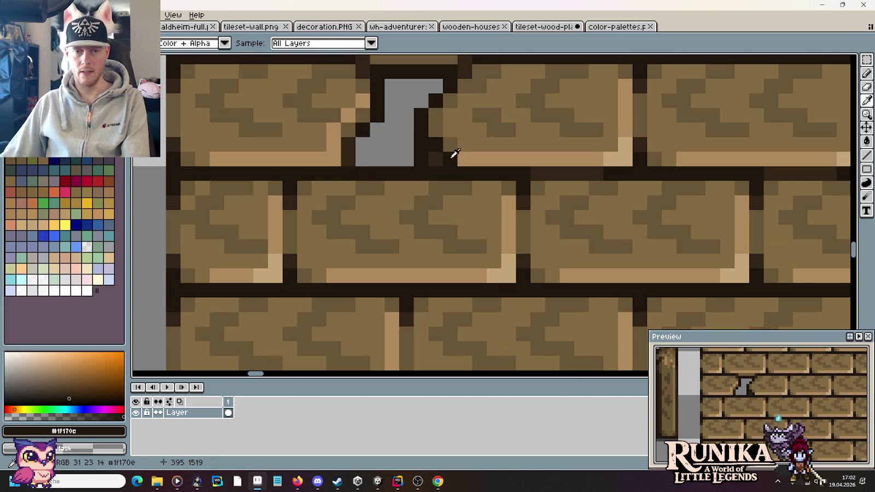
{"action": "left_click", "coordinate": [465, 143], "text": "alt"}
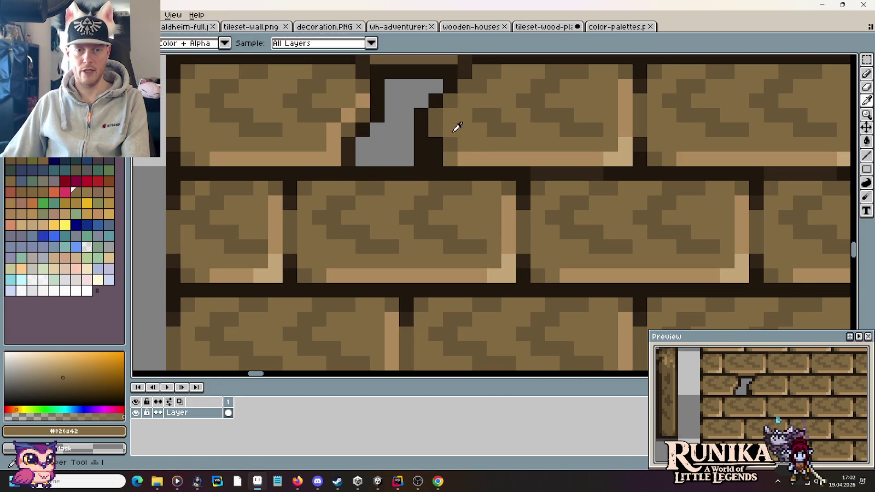
{"action": "left_click", "coordinate": [479, 167]}
- Select dark mortar brown #312517 and bring the whole plank wall tile into view
{"action": "scroll", "coordinate": [479, 168], "scroll_direction": "down", "scroll_amount": 4}
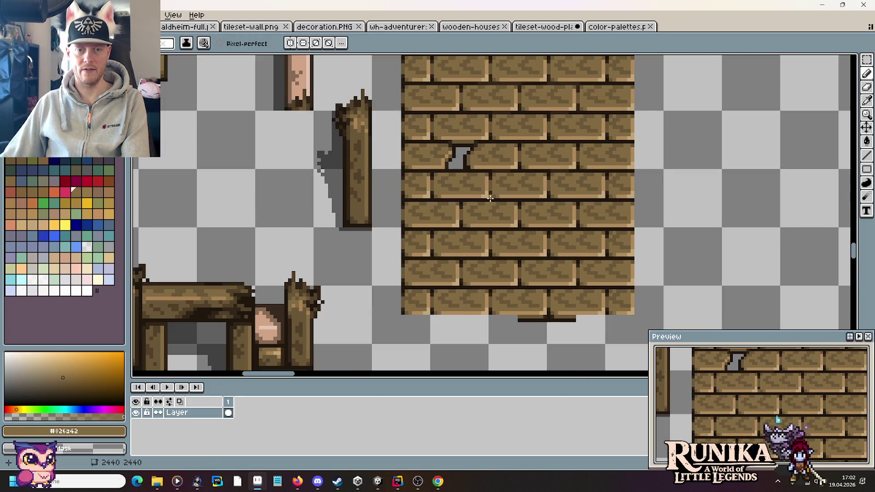
{"action": "scroll", "coordinate": [495, 208], "scroll_direction": "up", "scroll_amount": 2}
{"action": "scroll", "coordinate": [454, 188], "scroll_direction": "up", "scroll_amount": 2}
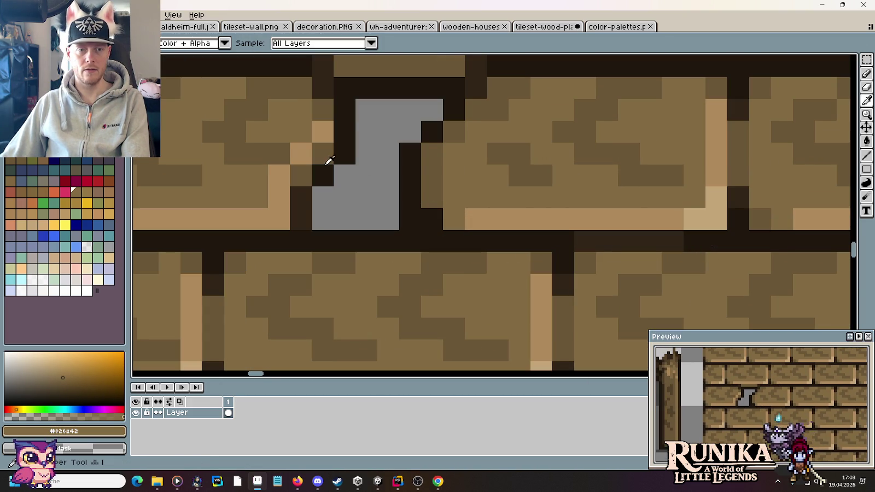
{"action": "left_click", "coordinate": [313, 199], "text": "alt"}
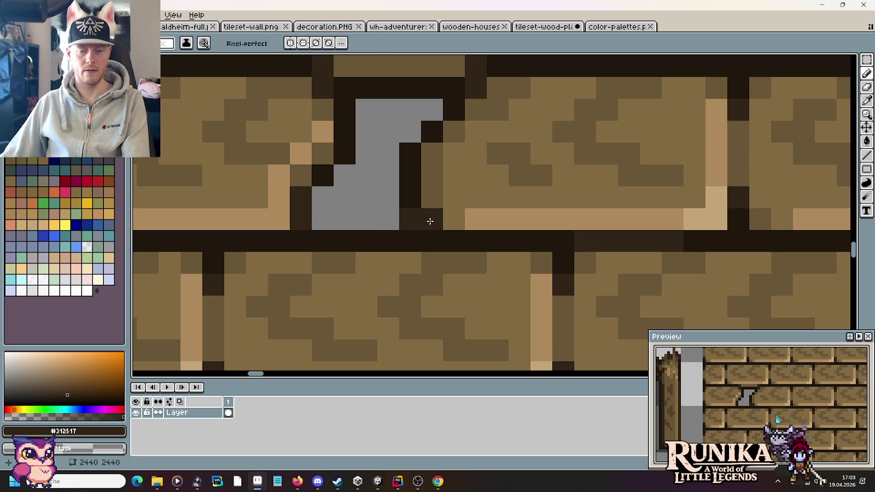
{"action": "scroll", "coordinate": [522, 246], "scroll_direction": "down", "scroll_amount": 5}
{"action": "scroll", "coordinate": [521, 246], "scroll_direction": "down", "scroll_amount": 2}
{"action": "scroll", "coordinate": [521, 246], "scroll_direction": "down", "scroll_amount": 1}
{"action": "left_click_drag", "start_coordinate": [541, 264], "coordinate": [468, 197]}
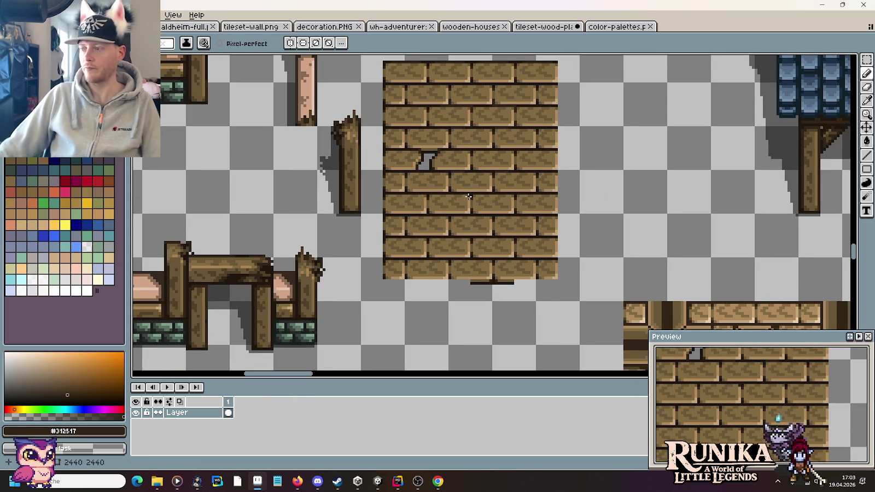
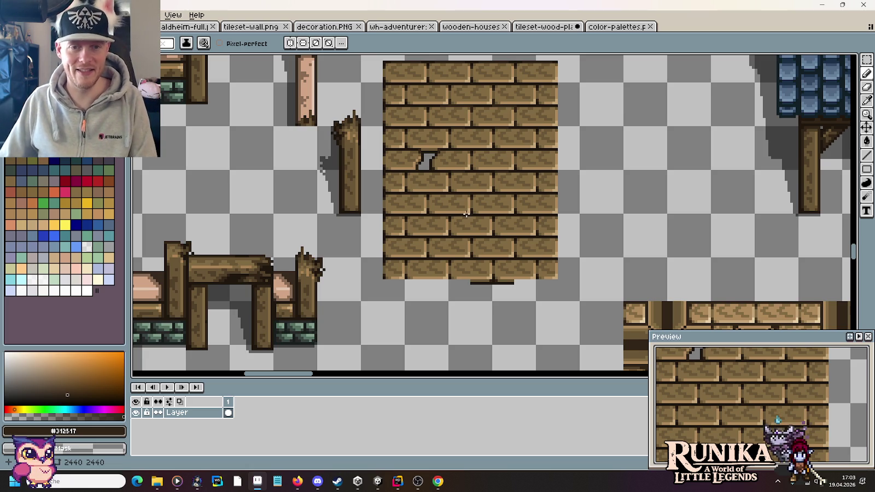
- Select the existing broken hole, move a copy aside and flood-fill its grey area yellow
{"action": "scroll", "coordinate": [439, 174], "scroll_direction": "up", "scroll_amount": 2}
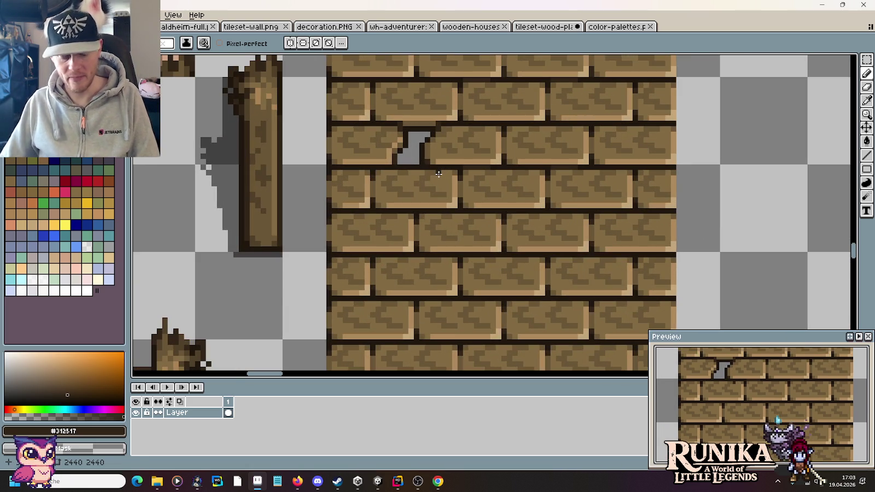
{"action": "key", "text": "m"}
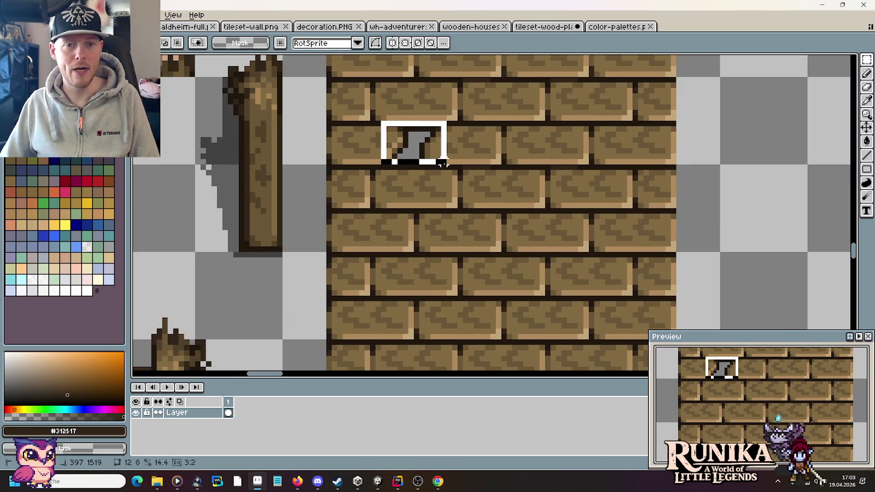
{"action": "left_click_drag", "start_coordinate": [432, 156], "coordinate": [562, 286]}
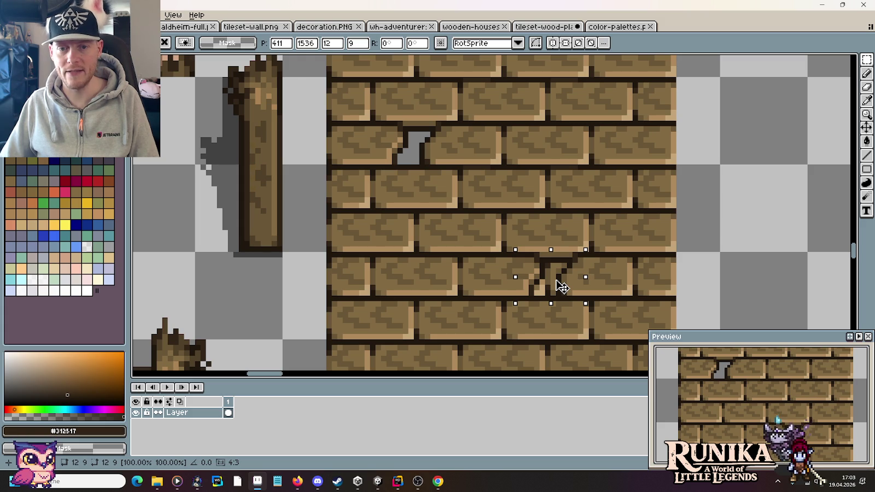
{"action": "left_click_drag", "start_coordinate": [562, 286], "coordinate": [781, 215]}
{"action": "left_click", "coordinate": [66, 225]}
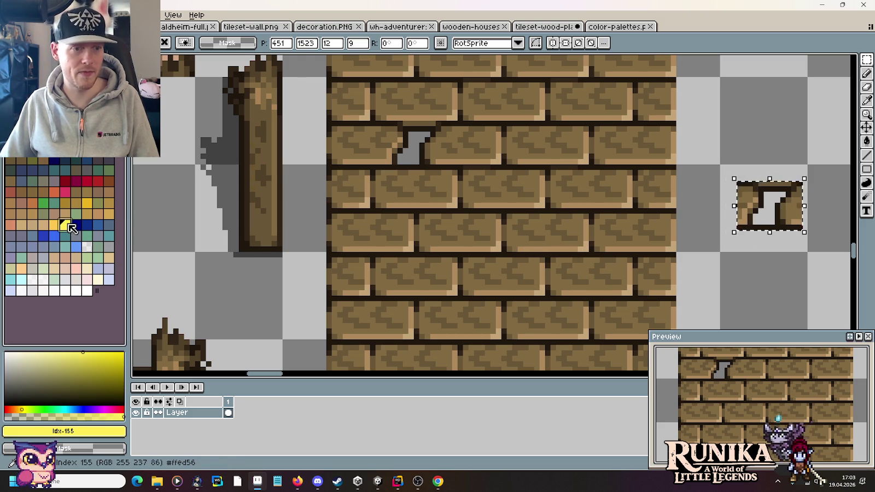
{"action": "key", "text": "g"}
{"action": "left_click", "coordinate": [770, 217]}
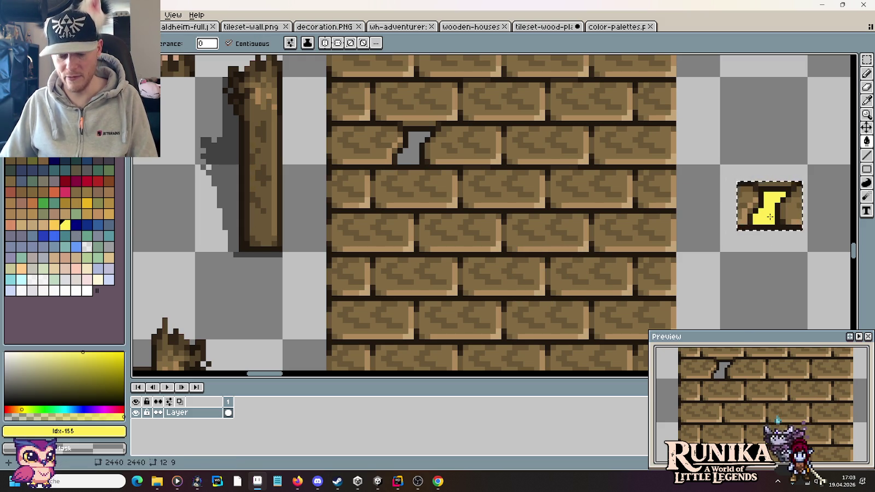
- Stamp the yellow-marked hole copy onto a lower brick and an upper brick
{"action": "key", "text": "m"}
{"action": "mouse_move", "coordinate": [773, 221]}
{"action": "left_mouse_down"}
{"action": "mouse_move", "coordinate": [664, 279]}
{"action": "mouse_move", "coordinate": [559, 286]}
{"action": "left_mouse_up"}
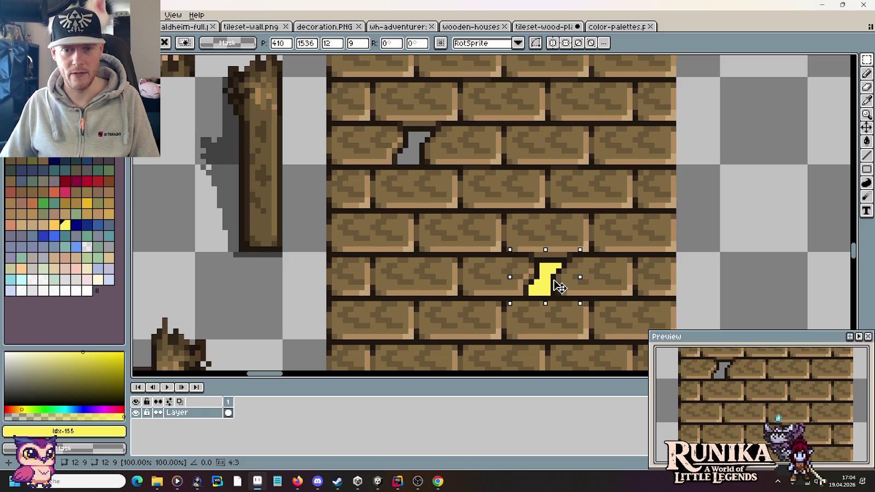
{"action": "left_click_drag", "start_coordinate": [559, 286], "coordinate": [607, 150]}
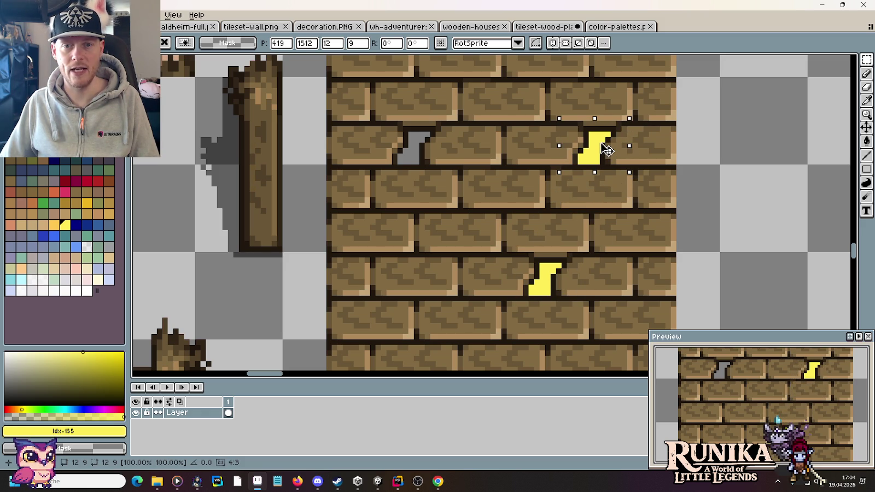
{"action": "scroll", "coordinate": [607, 150], "scroll_direction": "up", "scroll_amount": 2}
{"action": "mouse_move", "coordinate": [605, 193]}
{"action": "left_mouse_down"}
{"action": "mouse_move", "coordinate": [569, 239]}
{"action": "mouse_move", "coordinate": [533, 180]}
{"action": "mouse_move", "coordinate": [607, 127]}
{"action": "mouse_move", "coordinate": [606, 109]}
{"action": "left_mouse_up"}
{"action": "scroll", "coordinate": [547, 197], "scroll_direction": "up", "scroll_amount": 4}
{"action": "scroll", "coordinate": [611, 346], "scroll_direction": "down", "scroll_amount": 4}
{"action": "left_click", "coordinate": [717, 204]}
- Flood-fill the two yellow hole marks back to transparent
{"action": "key", "text": "g"}
{"action": "right_click", "coordinate": [597, 110]}
{"action": "right_click", "coordinate": [552, 328]}
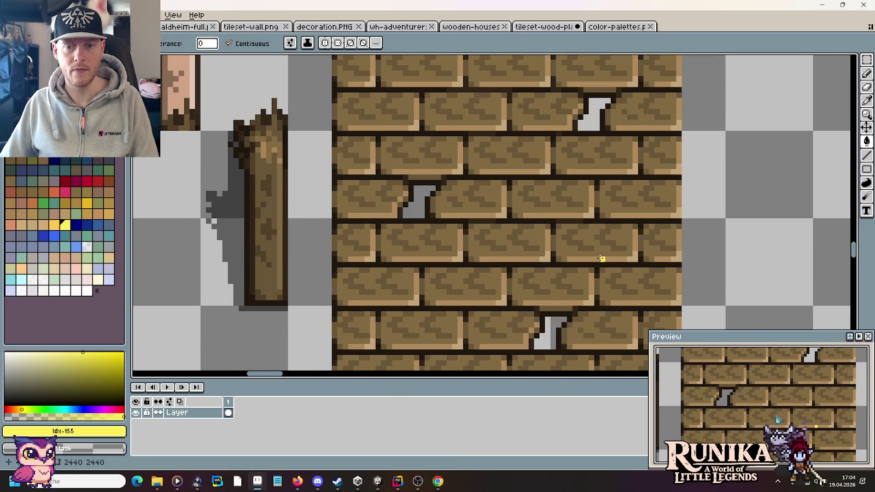
{"action": "scroll", "coordinate": [602, 258], "scroll_direction": "down", "scroll_amount": 3}
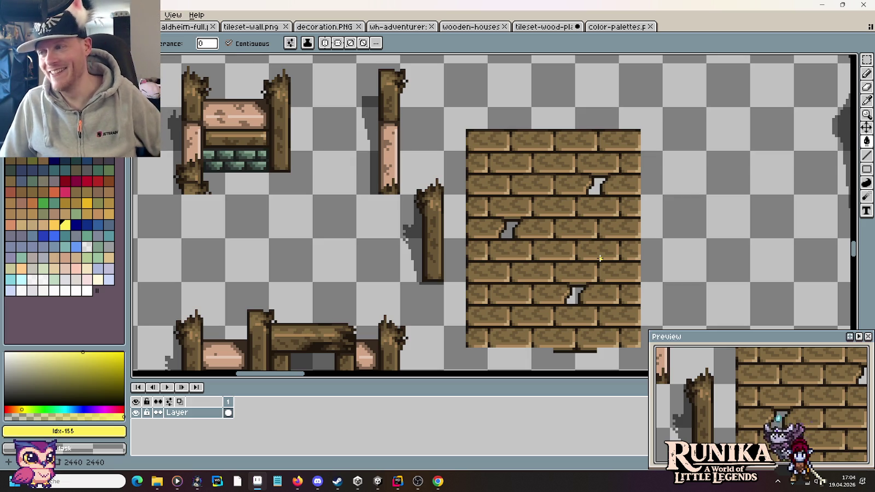
{"action": "key", "text": "m"}
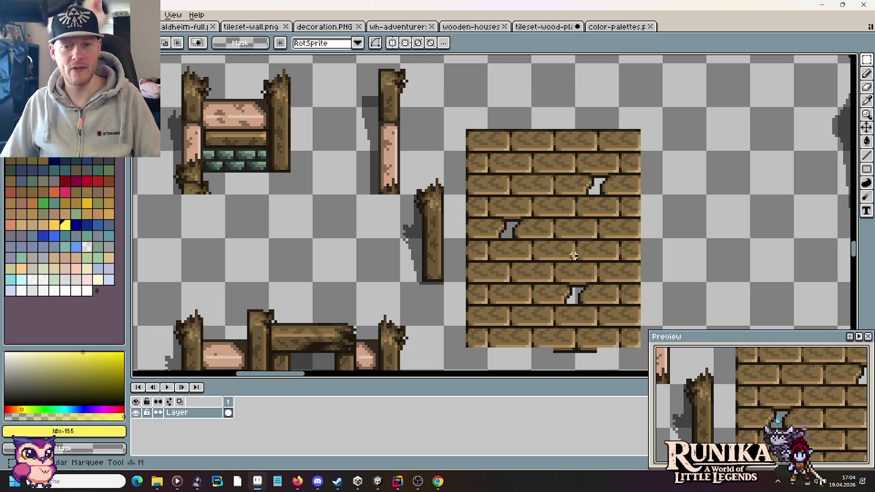
- Select the middle brick and delete it to leave a hole
{"action": "scroll", "coordinate": [566, 245], "scroll_direction": "up", "scroll_amount": 1}
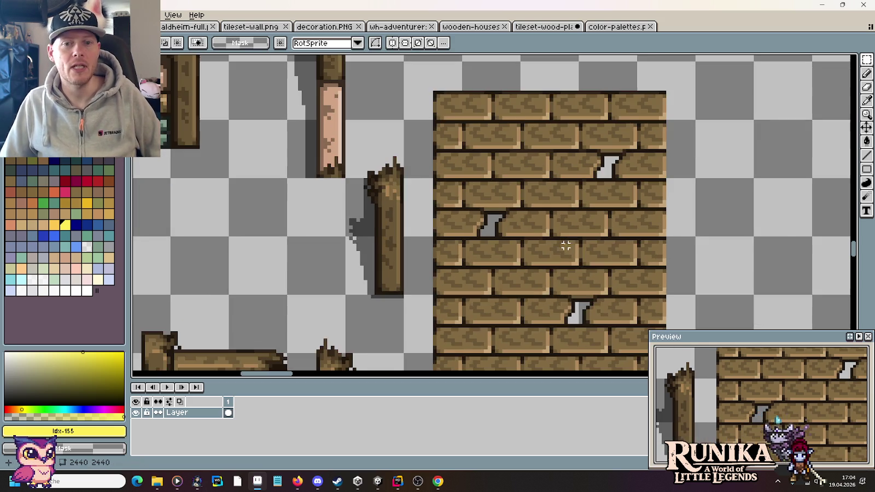
{"action": "scroll", "coordinate": [564, 246], "scroll_direction": "up", "scroll_amount": 1}
{"action": "scroll", "coordinate": [557, 245], "scroll_direction": "up", "scroll_amount": 1}
{"action": "scroll", "coordinate": [551, 244], "scroll_direction": "up", "scroll_amount": 1}
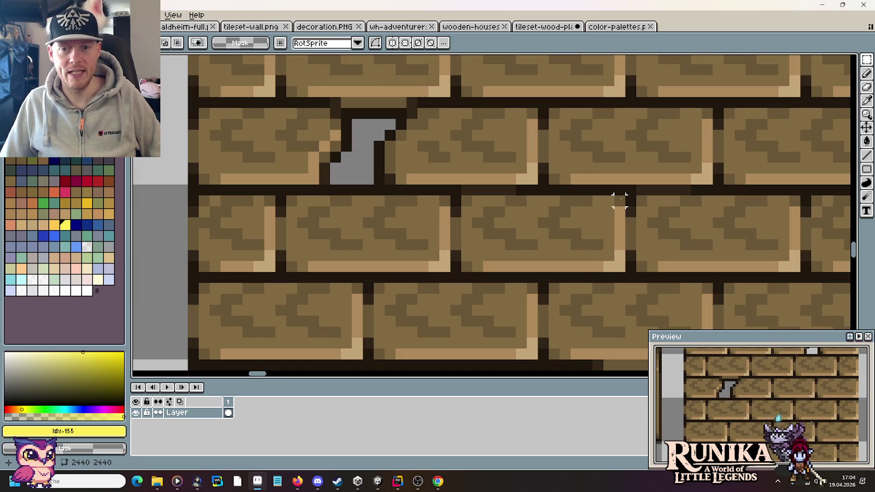
{"action": "left_click_drag", "start_coordinate": [620, 200], "coordinate": [461, 273]}
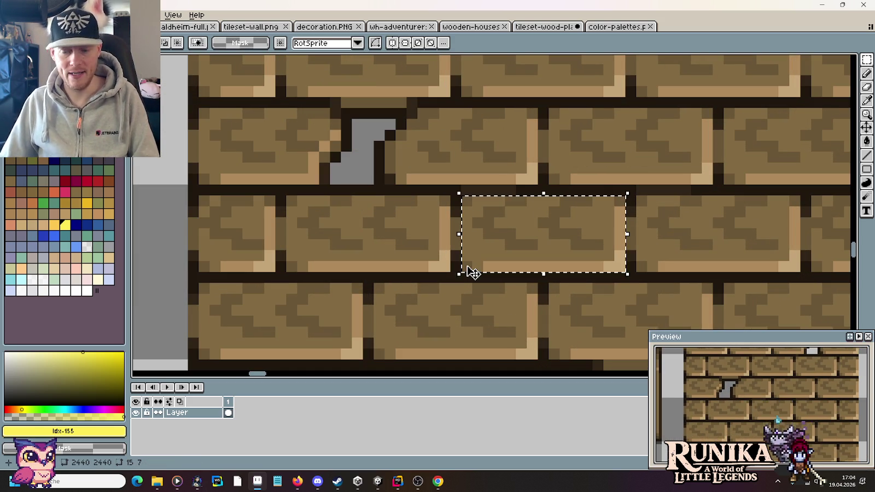
{"action": "key", "text": "Delete"}
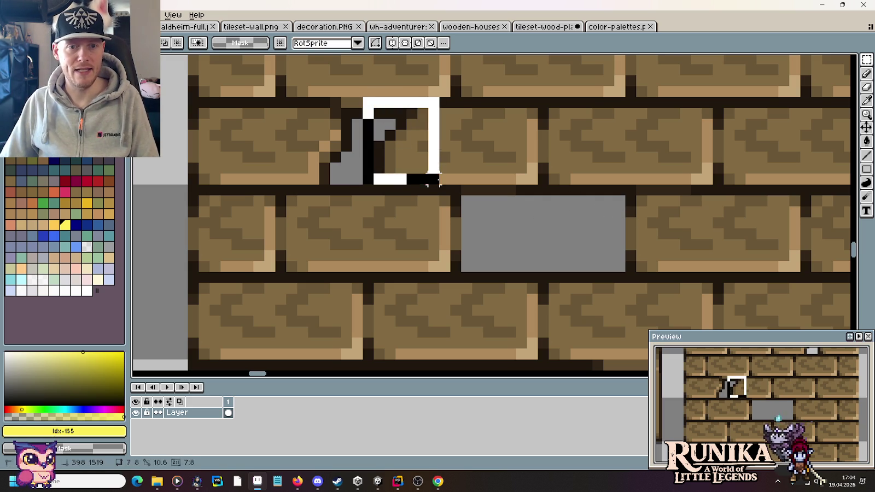
- Erase the strip right of the emptied brick and copy the jagged hole edge onto its right end
{"action": "left_click_drag", "start_coordinate": [362, 97], "coordinate": [441, 186]}
{"action": "left_click_drag", "start_coordinate": [625, 196], "coordinate": [658, 272]}
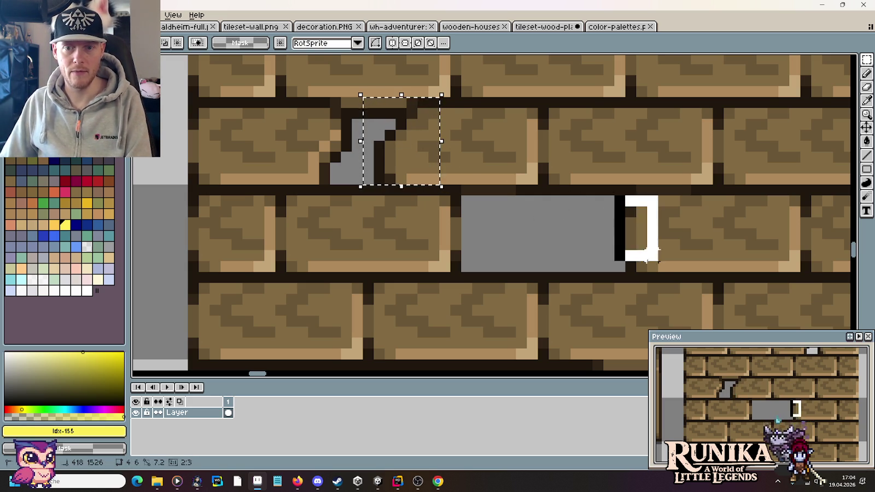
{"action": "key", "text": "Delete"}
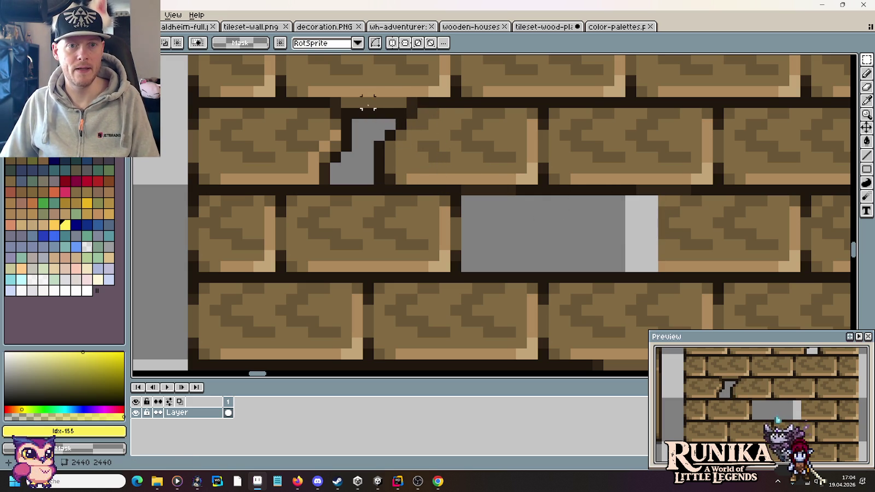
{"action": "mouse_move", "coordinate": [368, 101]}
{"action": "left_mouse_down"}
{"action": "mouse_move", "coordinate": [419, 182]}
{"action": "mouse_move", "coordinate": [683, 262]}
{"action": "left_mouse_up"}
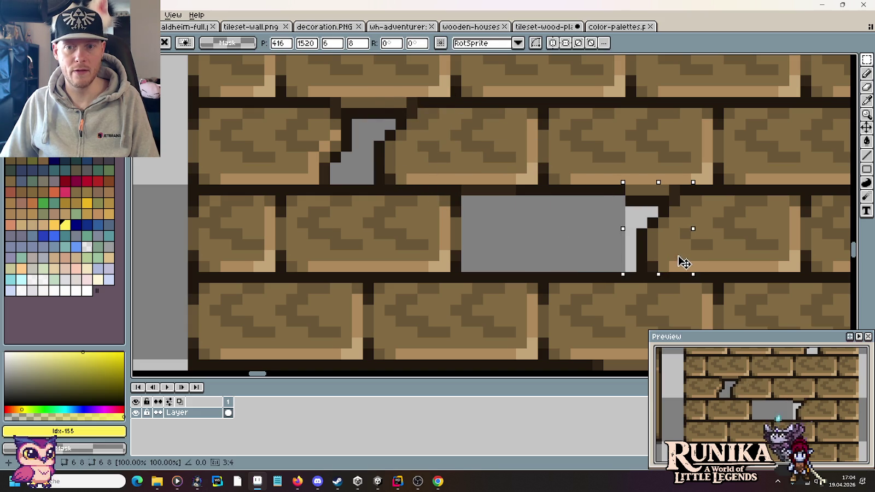
{"action": "left_click", "coordinate": [721, 250]}
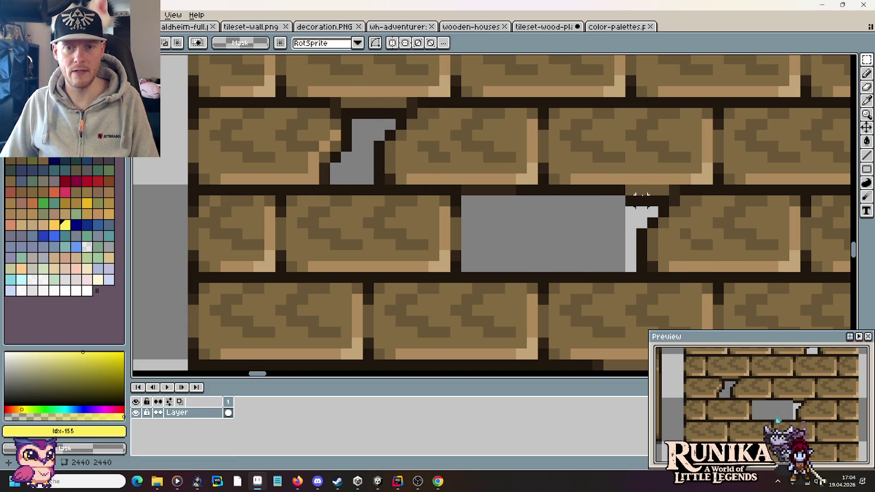
- Move dark mortar pieces along the hole's top up into the wall
{"action": "left_click_drag", "start_coordinate": [636, 194], "coordinate": [594, 201]}
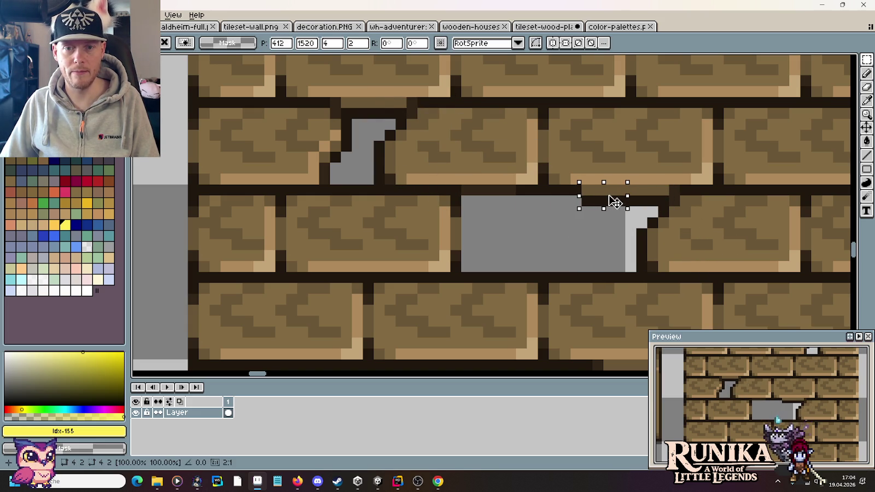
{"action": "scroll", "coordinate": [585, 243], "scroll_direction": "down", "scroll_amount": 2}
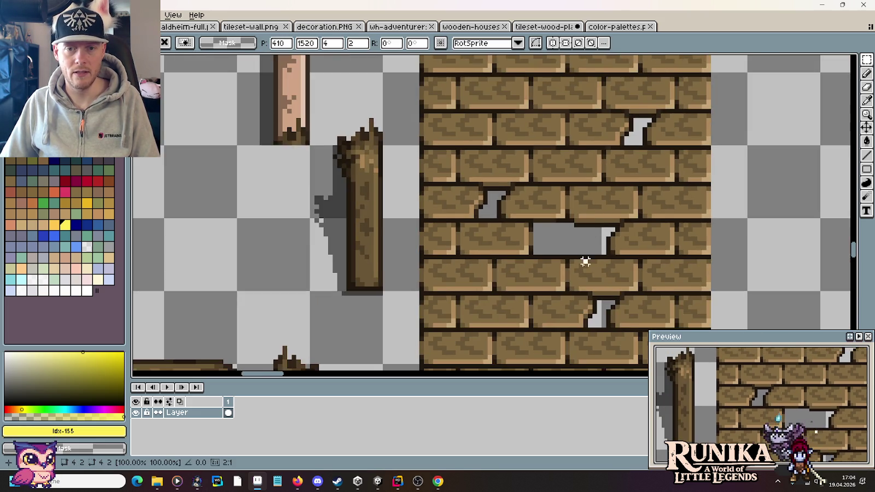
{"action": "left_click_drag", "start_coordinate": [585, 260], "coordinate": [554, 98]}
{"action": "scroll", "coordinate": [583, 216], "scroll_direction": "up", "scroll_amount": 2}
{"action": "mouse_move", "coordinate": [582, 205]}
{"action": "left_mouse_down"}
{"action": "mouse_move", "coordinate": [512, 222]}
{"action": "mouse_move", "coordinate": [531, 141]}
{"action": "mouse_move", "coordinate": [469, 69]}
{"action": "mouse_move", "coordinate": [488, 162]}
{"action": "mouse_move", "coordinate": [485, 148]}
{"action": "left_mouse_up"}
{"action": "key", "text": "ctrl+d"}
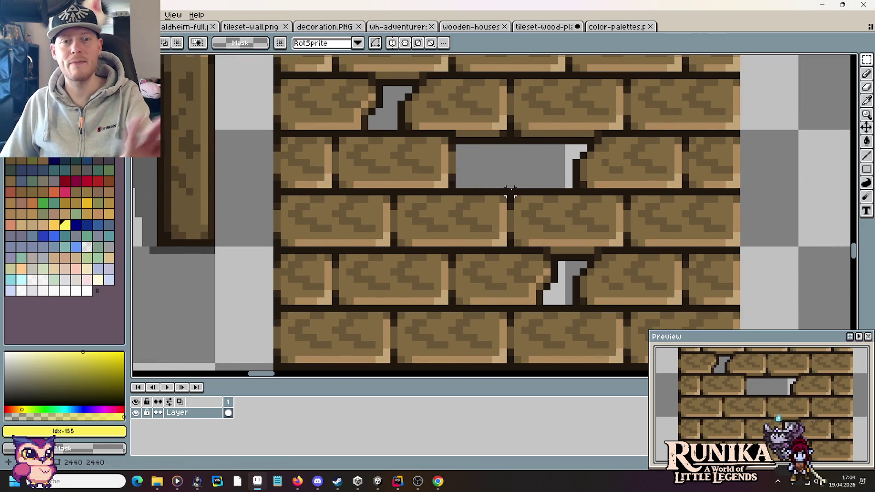
- Sample the dark mortar brown from the canvas for the pencil
{"action": "scroll", "coordinate": [449, 134], "scroll_direction": "up", "scroll_amount": 2}
{"action": "key", "text": "i"}
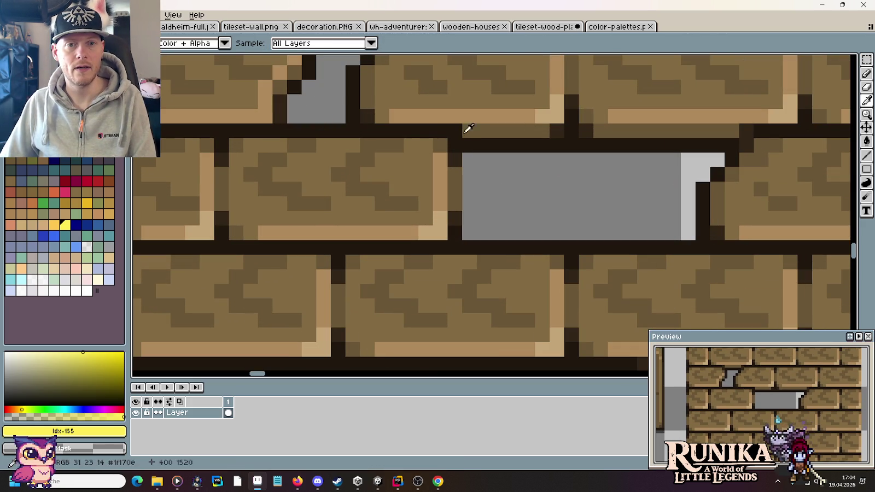
{"action": "left_click", "coordinate": [459, 132]}
{"action": "key", "text": "b"}
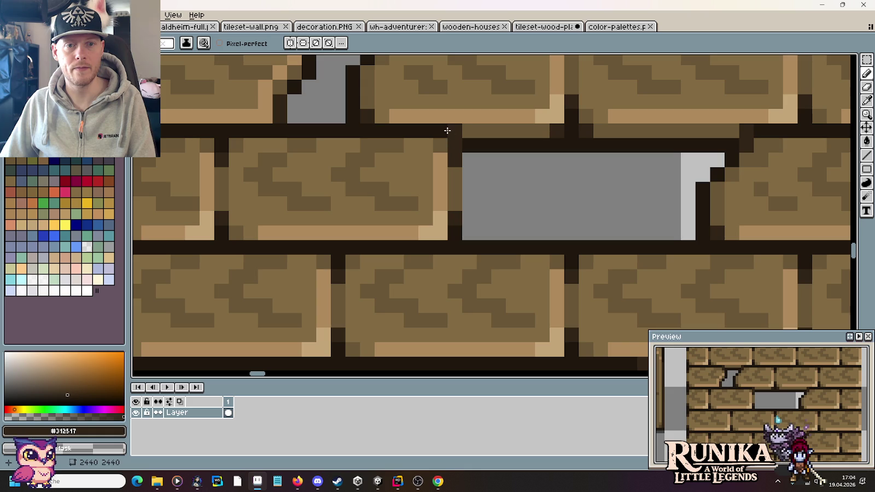
{"action": "scroll", "coordinate": [567, 173], "scroll_direction": "down", "scroll_amount": 3}
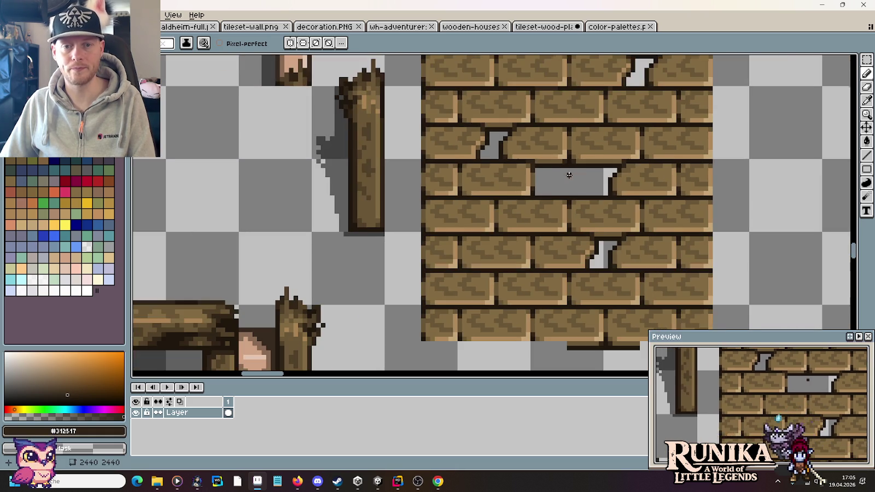
{"action": "scroll", "coordinate": [601, 201], "scroll_direction": "down", "scroll_amount": 1}
{"action": "scroll", "coordinate": [574, 187], "scroll_direction": "down", "scroll_amount": 1}
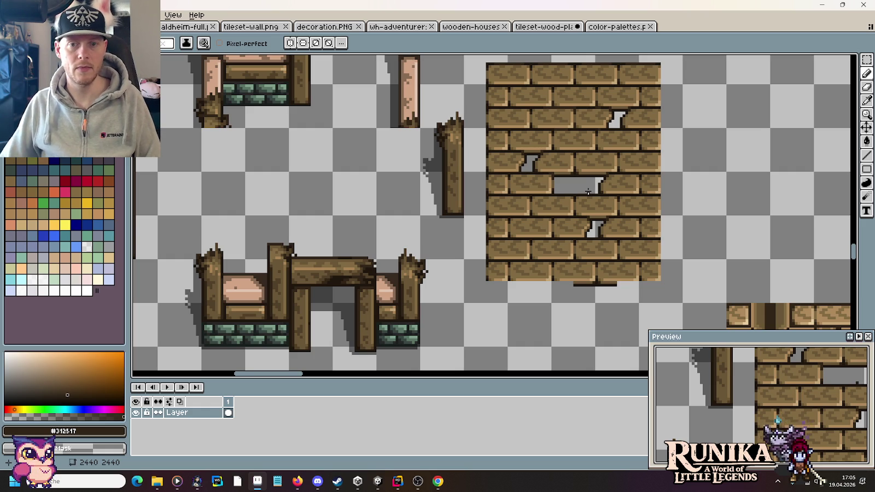
{"action": "scroll", "coordinate": [571, 181], "scroll_direction": "up", "scroll_amount": 2}
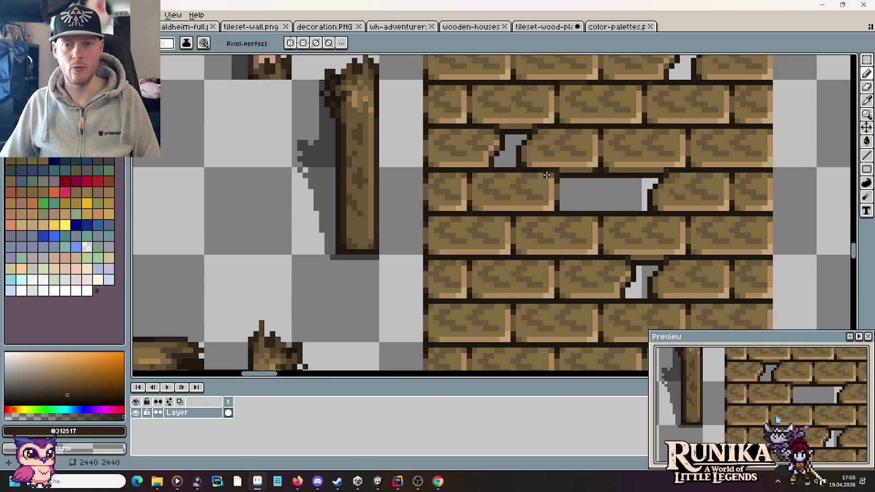
- Undo the misplaced move of the cut block onto the upper brick and deselect
{"action": "key", "text": "m"}
{"action": "scroll", "coordinate": [541, 163], "scroll_direction": "up", "scroll_amount": 2}
{"action": "mouse_move", "coordinate": [587, 178]}
{"action": "left_mouse_down"}
{"action": "mouse_move", "coordinate": [550, 259]}
{"action": "mouse_move", "coordinate": [416, 174]}
{"action": "left_mouse_up"}
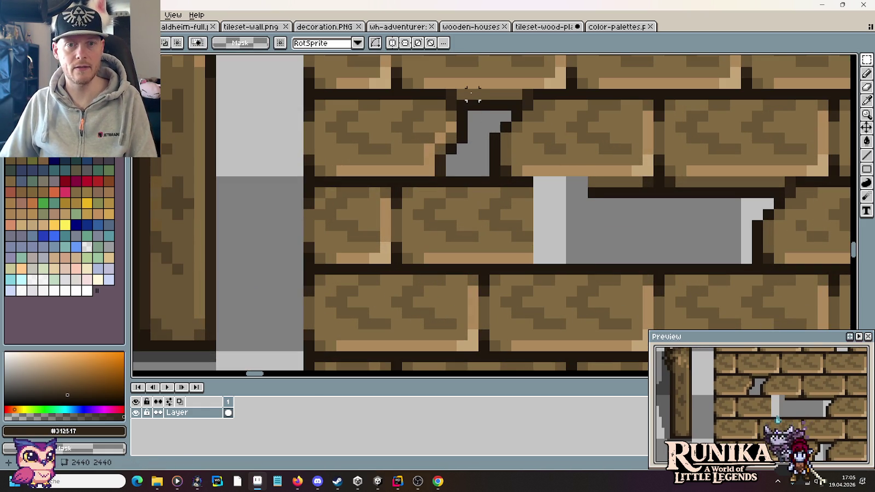
{"action": "key", "text": "ctrl+z"}
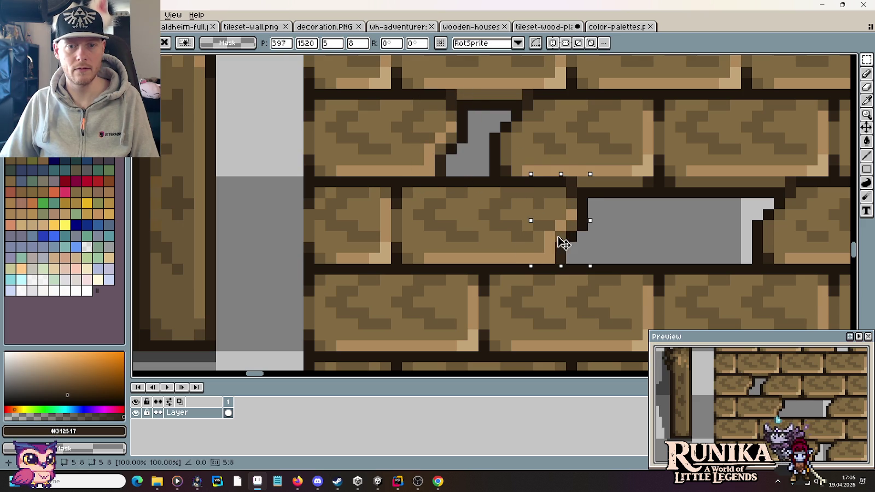
{"action": "key", "text": "ctrl+d"}
{"action": "scroll", "coordinate": [627, 224], "scroll_direction": "down", "scroll_amount": 2}
{"action": "scroll", "coordinate": [625, 221], "scroll_direction": "down", "scroll_amount": 1}
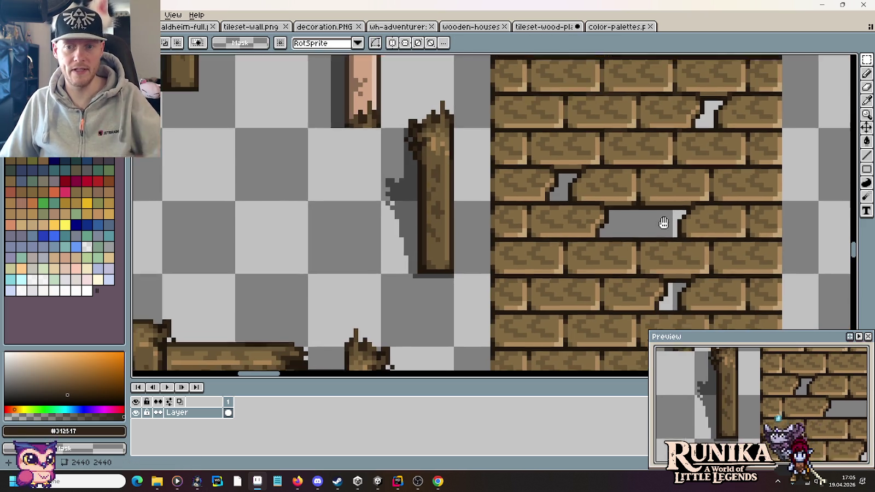
- Review the whole wall and sample the brick's fill brown
{"action": "left_click_drag", "start_coordinate": [664, 224], "coordinate": [557, 188]}
{"action": "scroll", "coordinate": [556, 188], "scroll_direction": "down", "scroll_amount": 1}
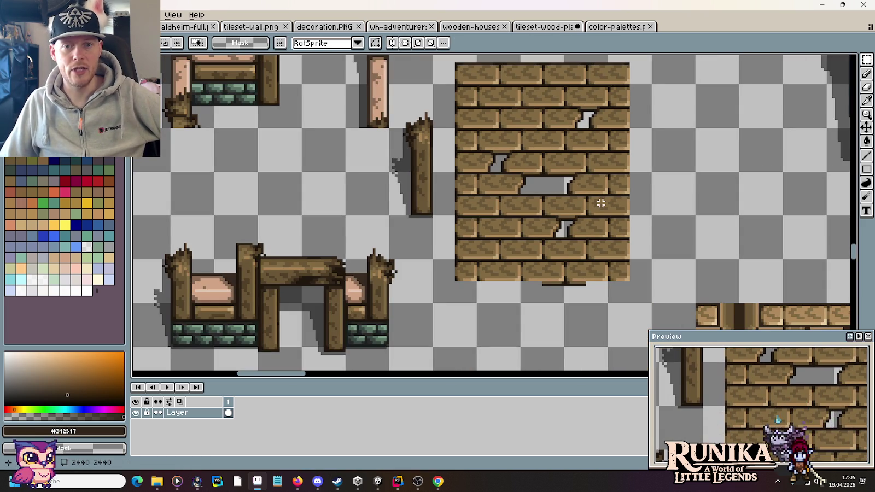
{"action": "scroll", "coordinate": [519, 199], "scroll_direction": "up", "scroll_amount": 1}
{"action": "scroll", "coordinate": [519, 197], "scroll_direction": "up", "scroll_amount": 1}
{"action": "key", "text": "b"}
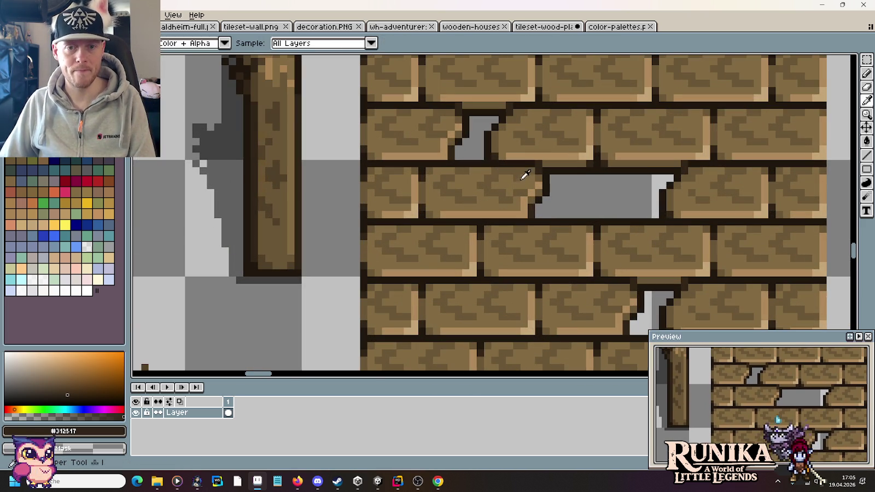
{"action": "left_click", "coordinate": [518, 190], "text": "alt"}
{"action": "key", "text": "b"}
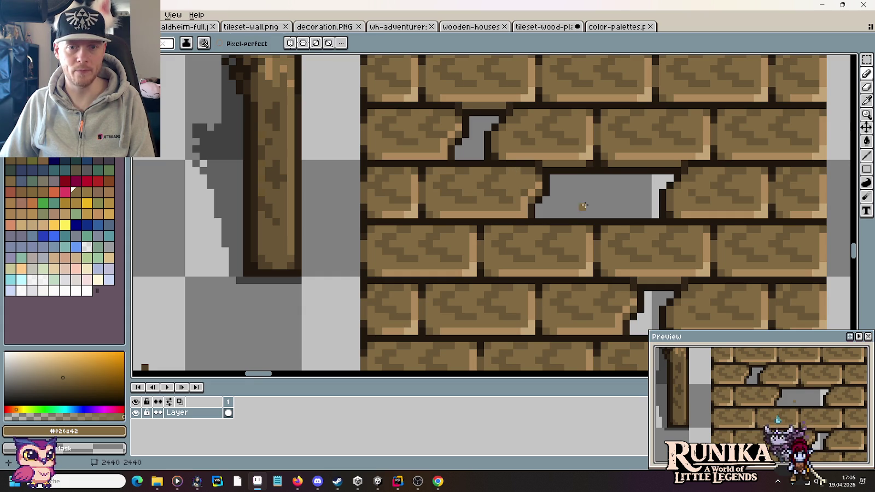
{"action": "scroll", "coordinate": [584, 206], "scroll_direction": "down", "scroll_amount": 3}
{"action": "left_click_drag", "start_coordinate": [596, 209], "coordinate": [561, 192]}
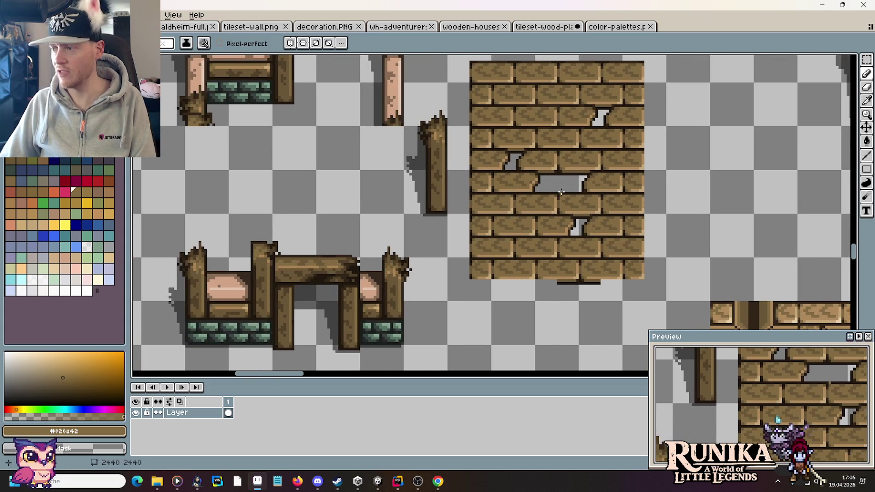
{"action": "key", "text": "m"}
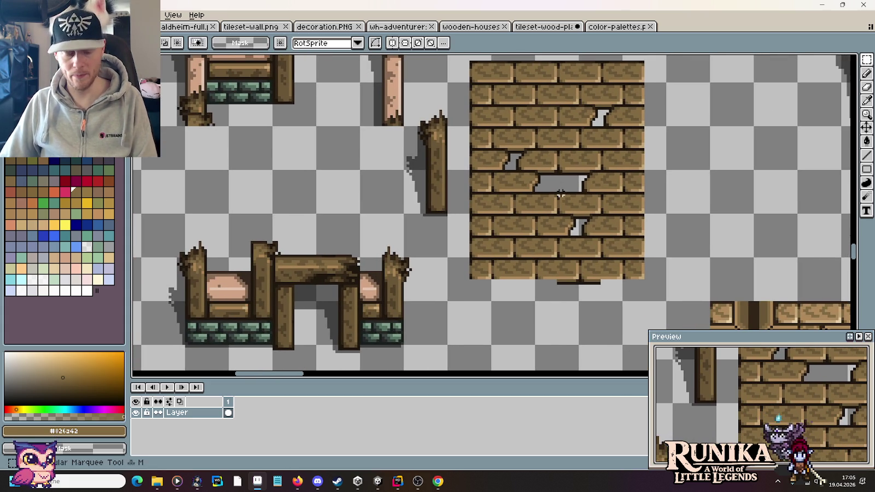
{"action": "left_click", "coordinate": [617, 26]}
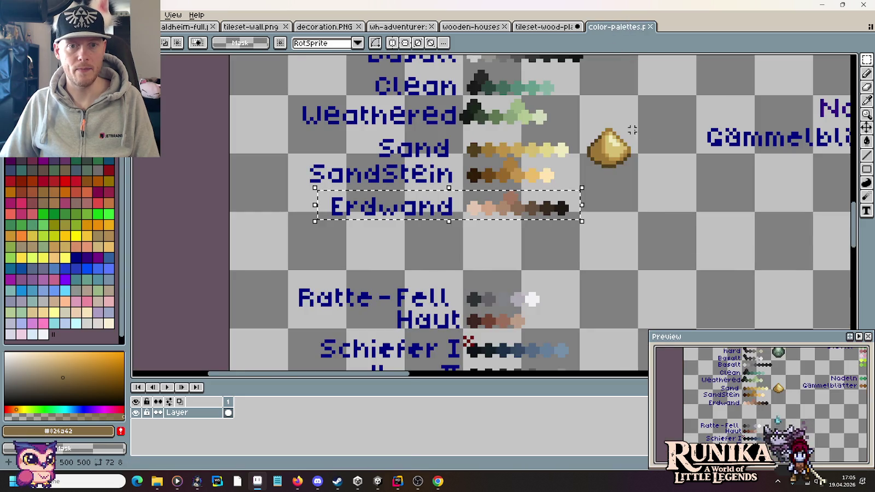
{"action": "left_click", "coordinate": [542, 26]}
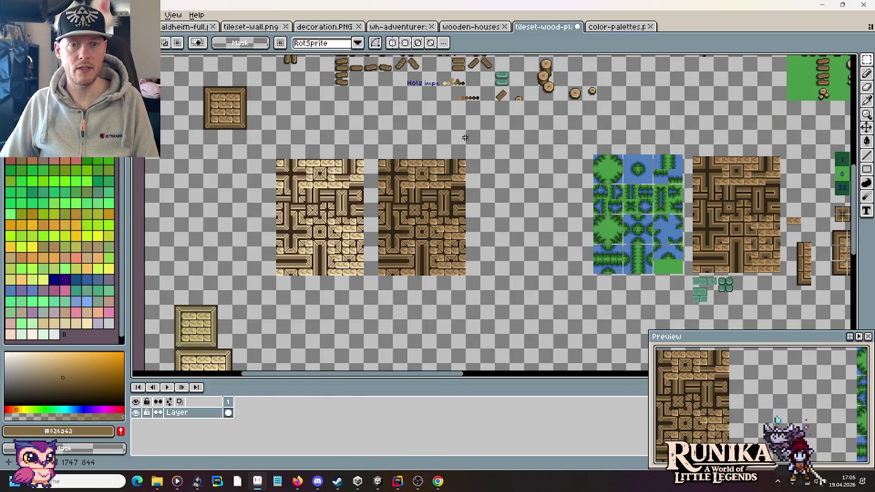
{"action": "left_click_drag", "start_coordinate": [465, 138], "coordinate": [394, 142]}
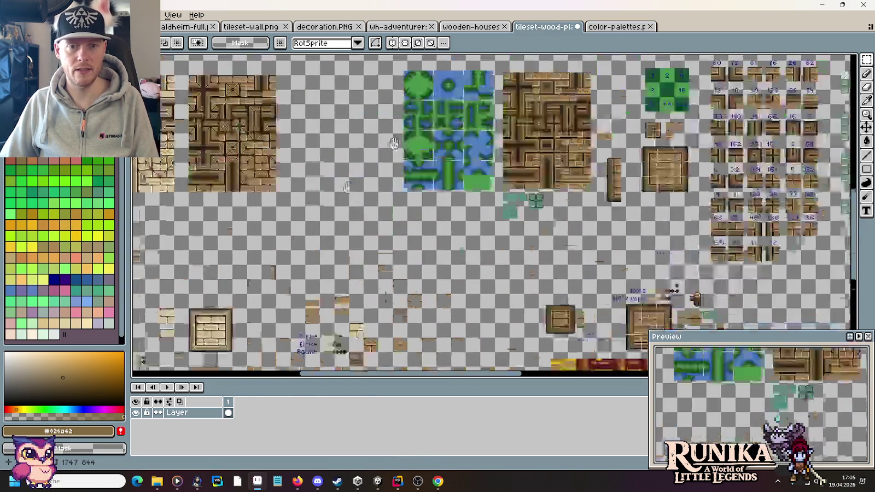
{"action": "scroll", "coordinate": [394, 143], "scroll_direction": "down", "scroll_amount": 5}
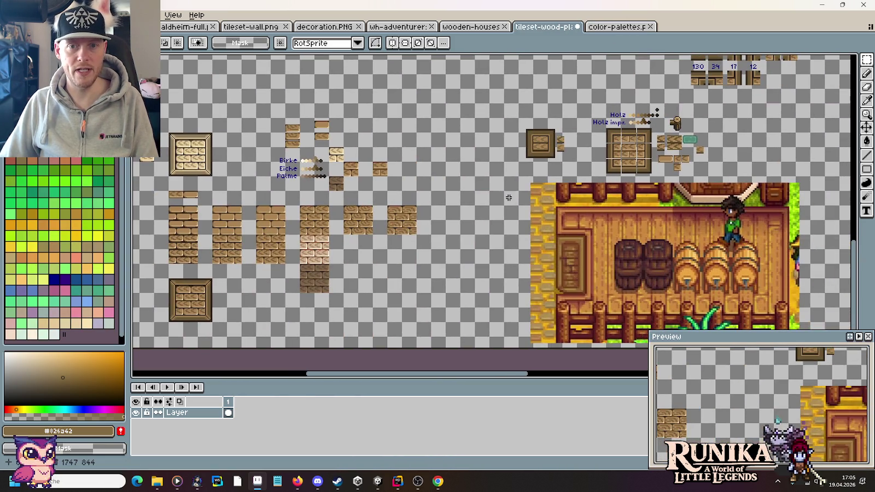
{"action": "scroll", "coordinate": [509, 198], "scroll_direction": "right", "scroll_amount": 5}
{"action": "scroll", "coordinate": [454, 152], "scroll_direction": "up", "scroll_amount": 3}
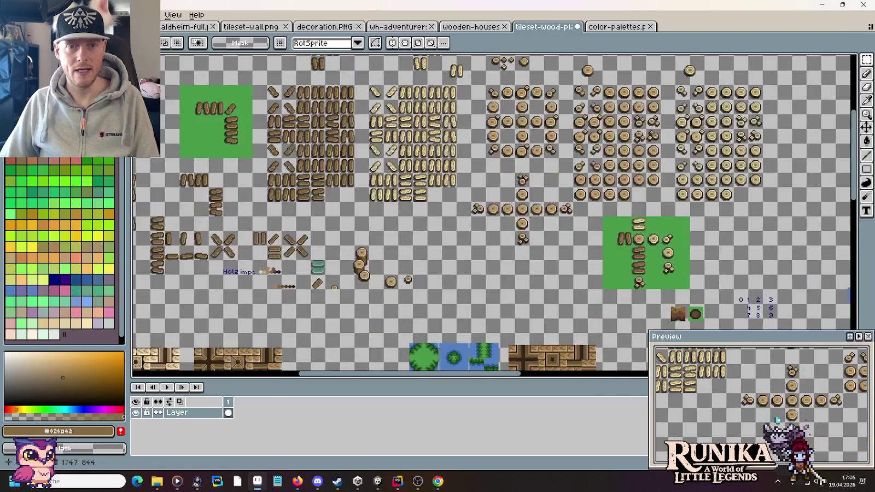
{"action": "scroll", "coordinate": [454, 152], "scroll_direction": "down", "scroll_amount": 2}
{"action": "left_click", "coordinate": [471, 26]}
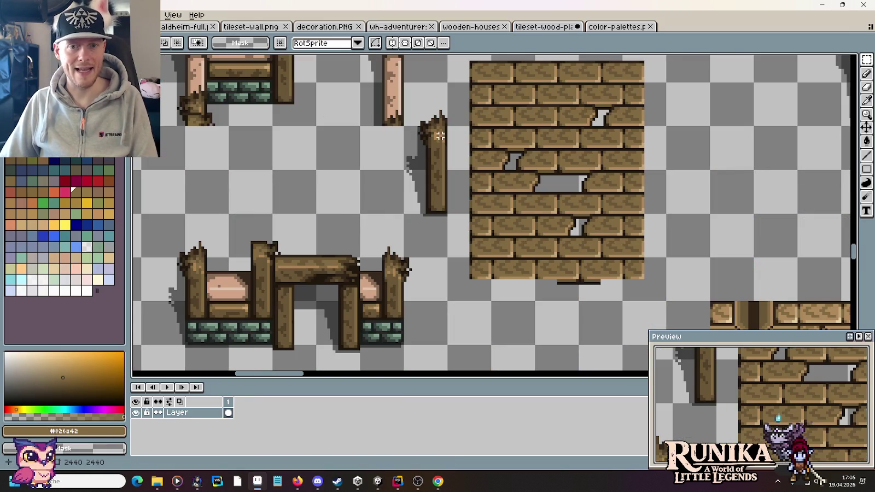
- Draw a zig-zag crack into a brick in the darkest mortar colour
{"action": "scroll", "coordinate": [558, 109], "scroll_direction": "up", "scroll_amount": 2}
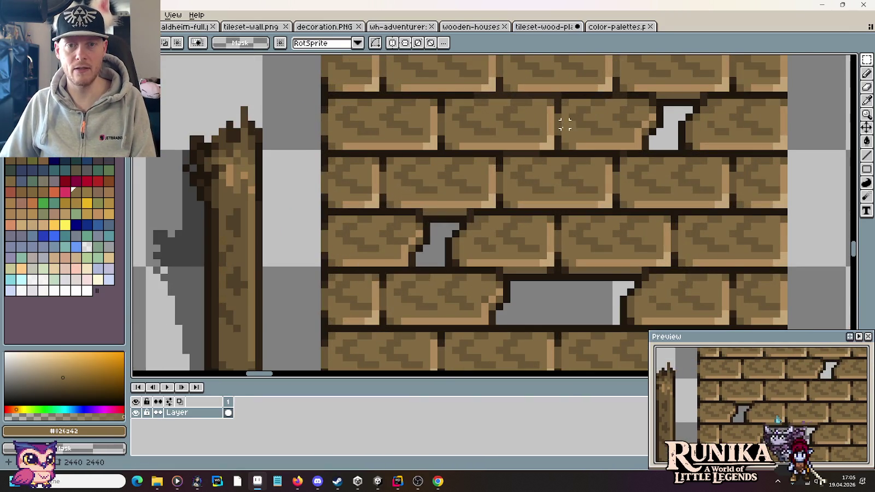
{"action": "scroll", "coordinate": [564, 124], "scroll_direction": "up", "scroll_amount": 2}
{"action": "scroll", "coordinate": [565, 164], "scroll_direction": "up", "scroll_amount": 1}
{"action": "scroll", "coordinate": [536, 149], "scroll_direction": "down", "scroll_amount": 3}
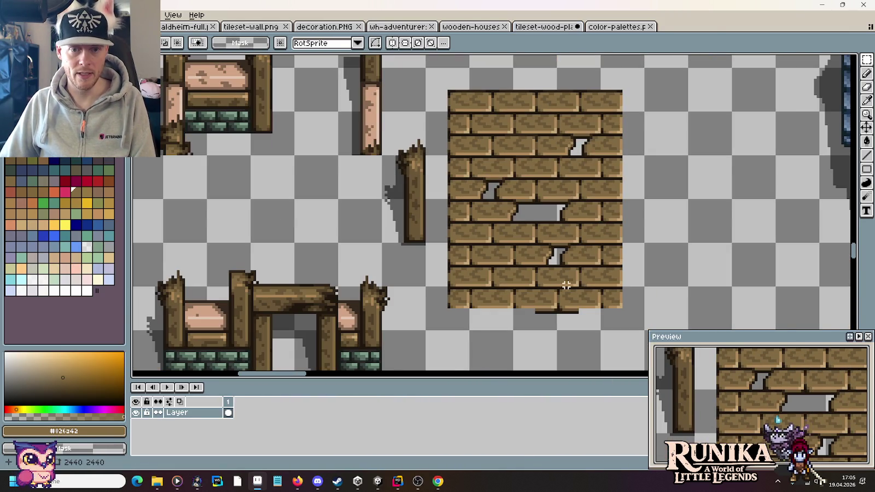
{"action": "scroll", "coordinate": [566, 285], "scroll_direction": "down", "scroll_amount": 1}
{"action": "scroll", "coordinate": [449, 162], "scroll_direction": "up", "scroll_amount": 1}
{"action": "scroll", "coordinate": [490, 202], "scroll_direction": "up", "scroll_amount": 1}
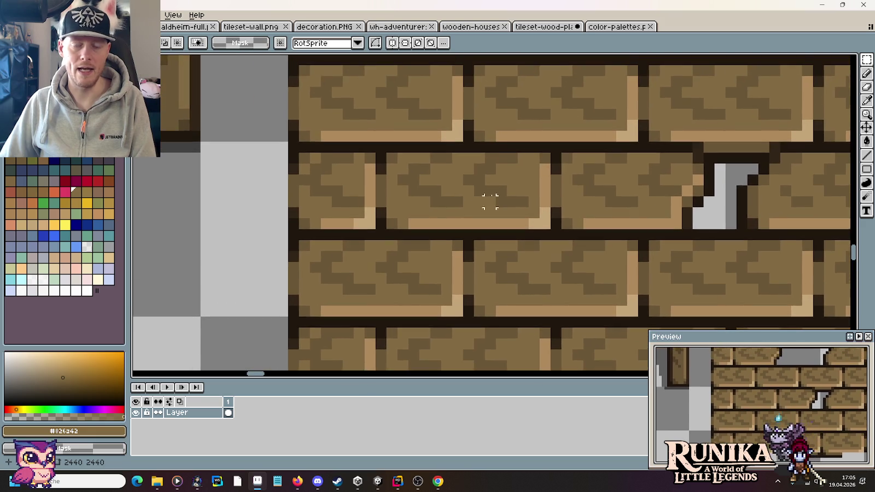
{"action": "scroll", "coordinate": [490, 201], "scroll_direction": "up", "scroll_amount": 1}
{"action": "key", "text": "b"}
{"action": "left_click", "coordinate": [495, 134], "text": "alt"}
{"action": "left_click", "coordinate": [490, 144]}
{"action": "mouse_move", "coordinate": [490, 144]}
{"action": "left_mouse_down"}
{"action": "mouse_move", "coordinate": [453, 195]}
{"action": "mouse_move", "coordinate": [468, 154]}
{"action": "left_mouse_up"}
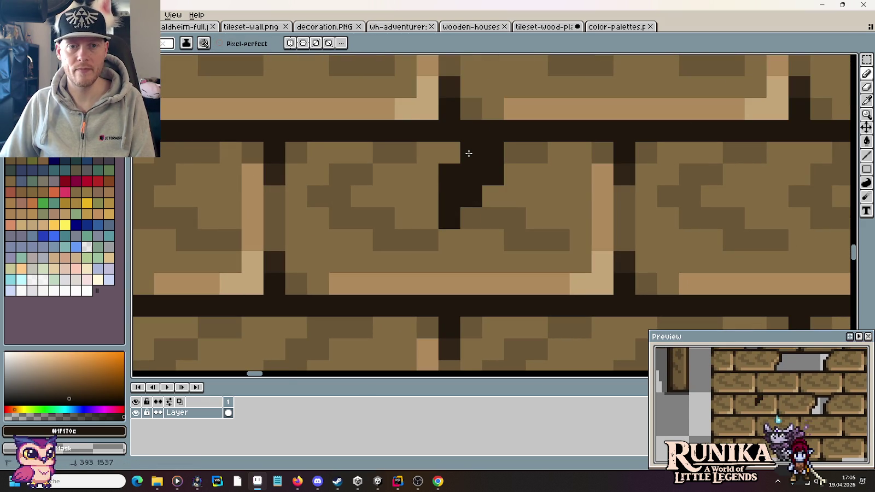
- Extend the crack's left edge downward in a slightly lighter dark brown
{"action": "left_click", "coordinate": [621, 171], "text": "alt"}
{"action": "left_click", "coordinate": [448, 148]}
{"action": "left_click", "coordinate": [432, 174]}
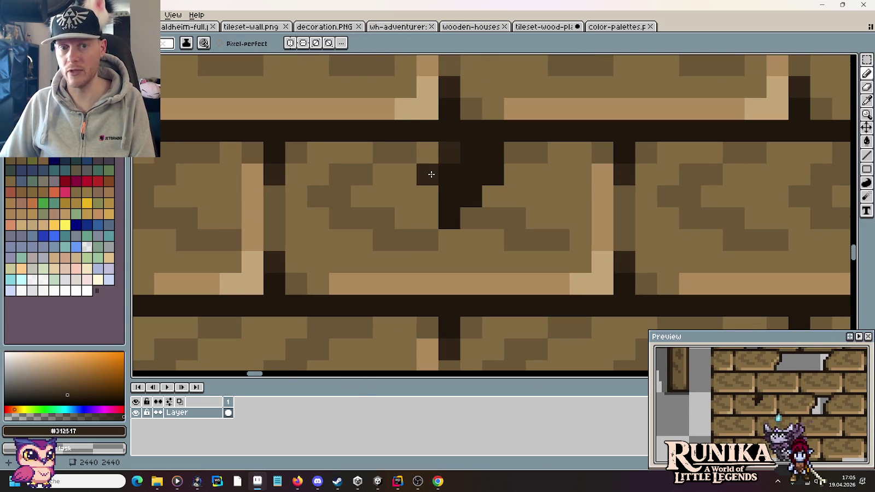
{"action": "key", "text": "ctrl+z"}
{"action": "left_click", "coordinate": [428, 218]}
{"action": "left_click", "coordinate": [431, 239]}
{"action": "left_click", "coordinate": [432, 197]}
- Shade under the crack in mid brown and cover the light edge with brick brown
{"action": "left_click", "coordinate": [454, 237], "text": "alt"}
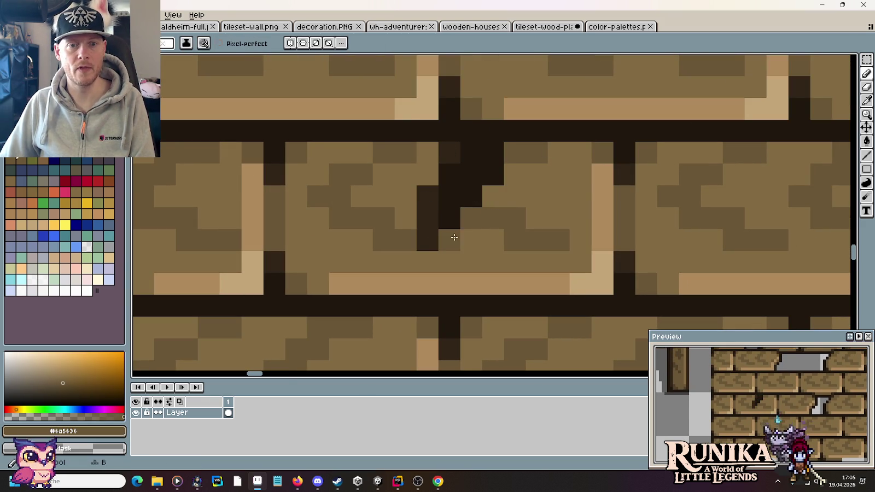
{"action": "left_click", "coordinate": [429, 262]}
{"action": "left_click", "coordinate": [453, 264]}
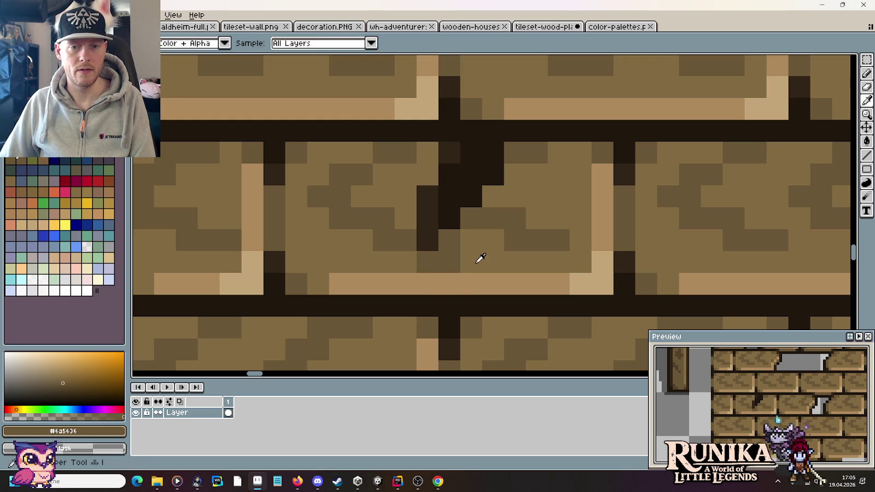
{"action": "left_click", "coordinate": [481, 258], "text": "alt"}
{"action": "left_click", "coordinate": [426, 283]}
{"action": "left_click", "coordinate": [405, 284]}
{"action": "left_click", "coordinate": [450, 261]}
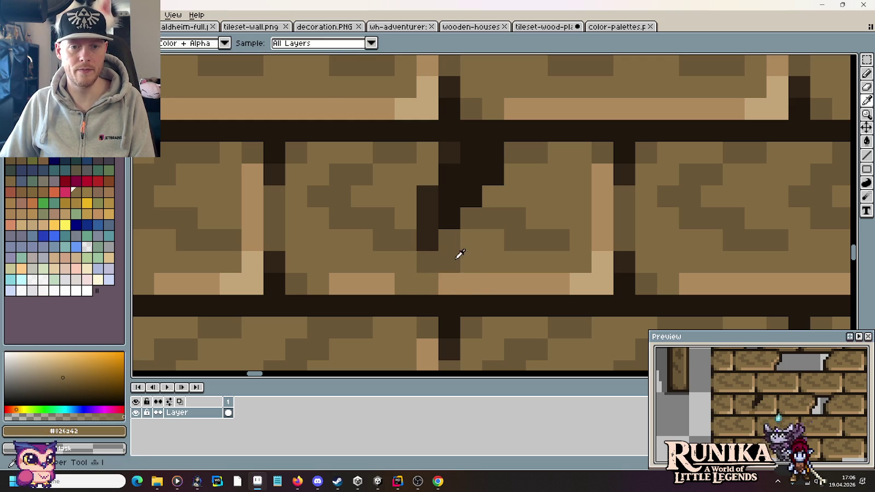
- Darken the pixels left of the crack with mid-brown shading
{"action": "left_click", "coordinate": [428, 257], "text": "alt"}
{"action": "left_click", "coordinate": [419, 175]}
{"action": "left_click", "coordinate": [421, 157]}
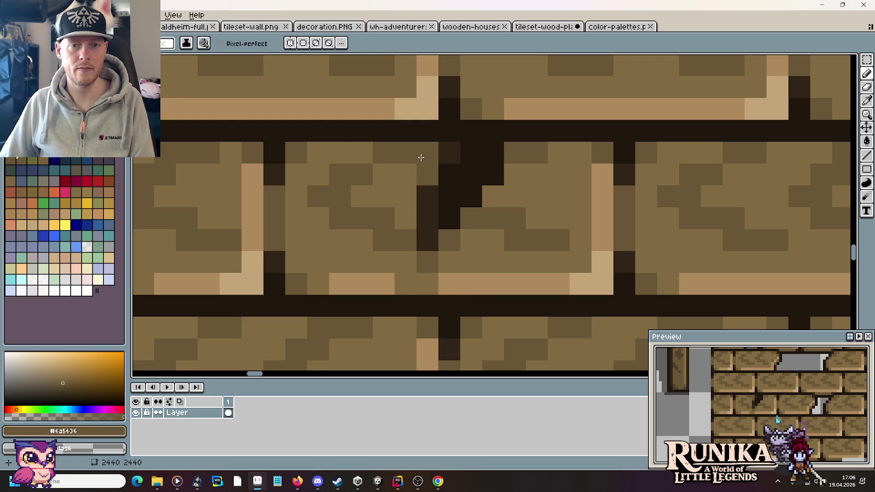
{"action": "left_click", "coordinate": [409, 195]}
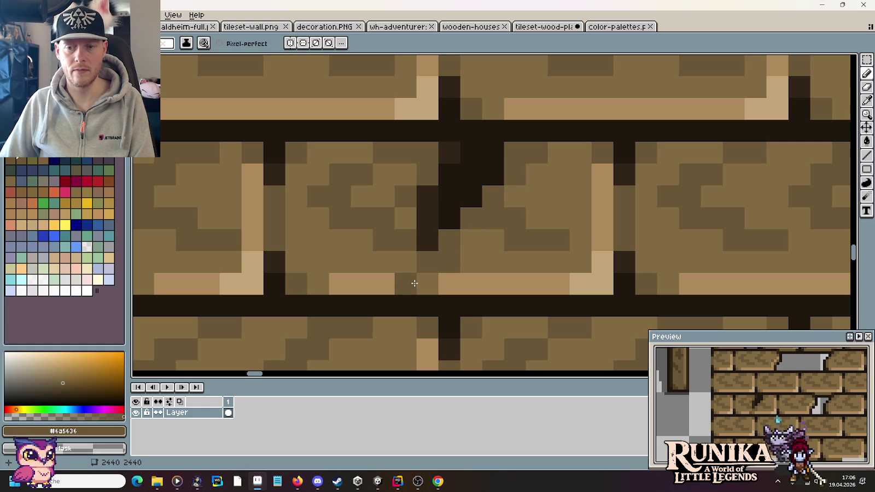
{"action": "key", "text": "i"}
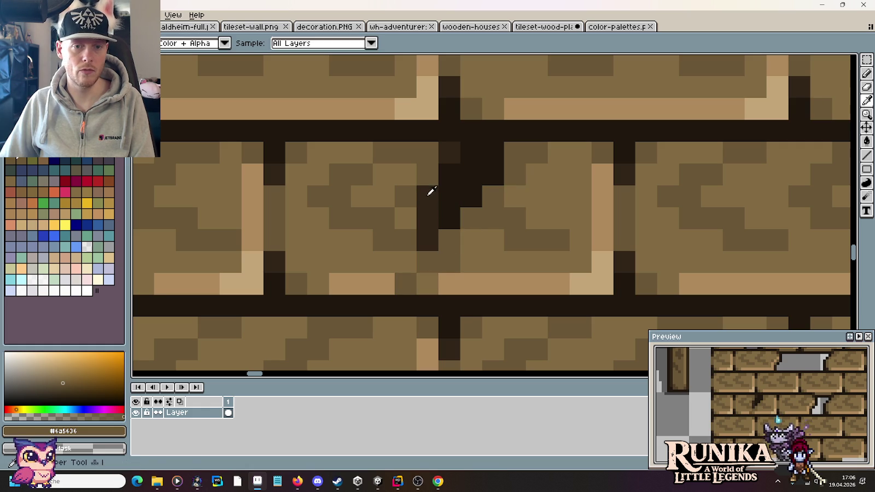
{"action": "key", "text": "b"}
{"action": "scroll", "coordinate": [471, 263], "scroll_direction": "down", "scroll_amount": 8}
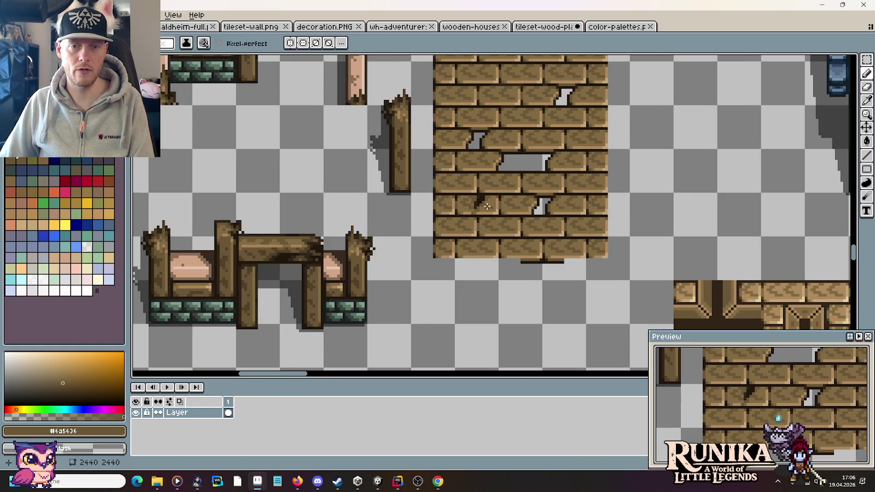
- Recolour the dent pixel to the lighter dark brown #312517 and add a small dark speck
{"action": "scroll", "coordinate": [498, 207], "scroll_direction": "up", "scroll_amount": 2}
{"action": "scroll", "coordinate": [498, 207], "scroll_direction": "up", "scroll_amount": 3}
{"action": "left_click", "coordinate": [384, 154], "text": "alt"}
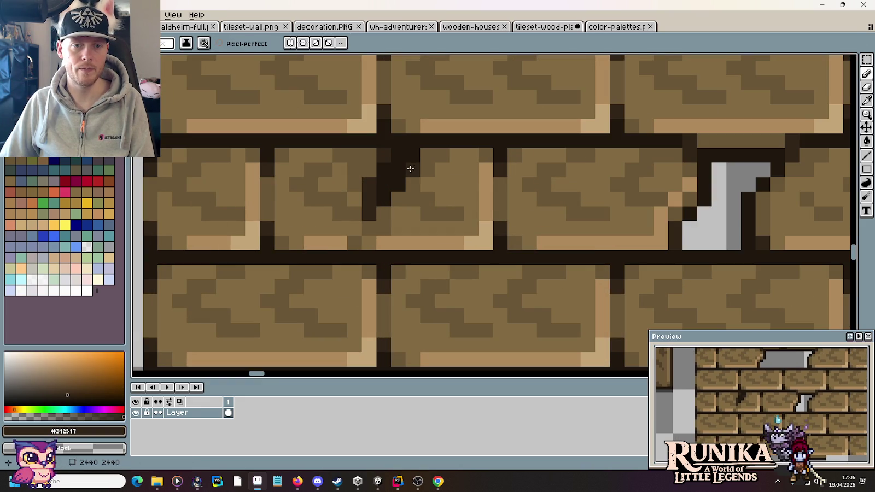
{"action": "left_click", "coordinate": [398, 149], "text": "alt"}
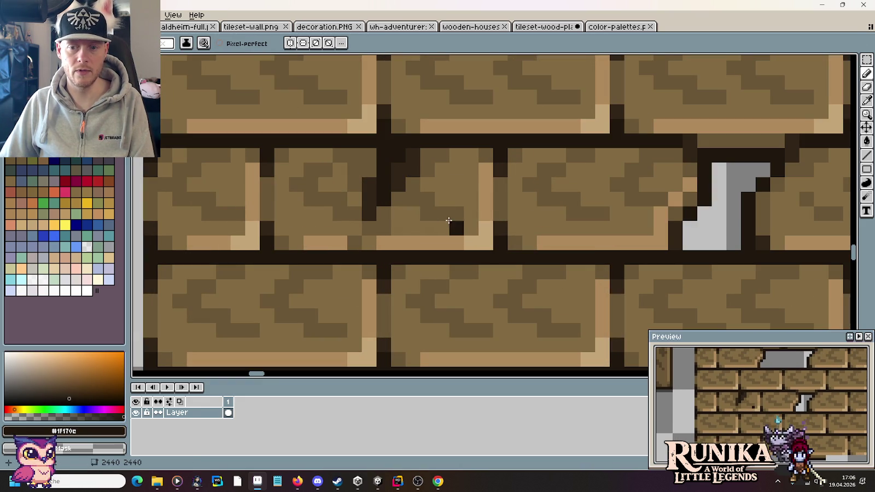
{"action": "left_click", "coordinate": [410, 167]}
{"action": "left_click", "coordinate": [388, 155], "text": "alt"}
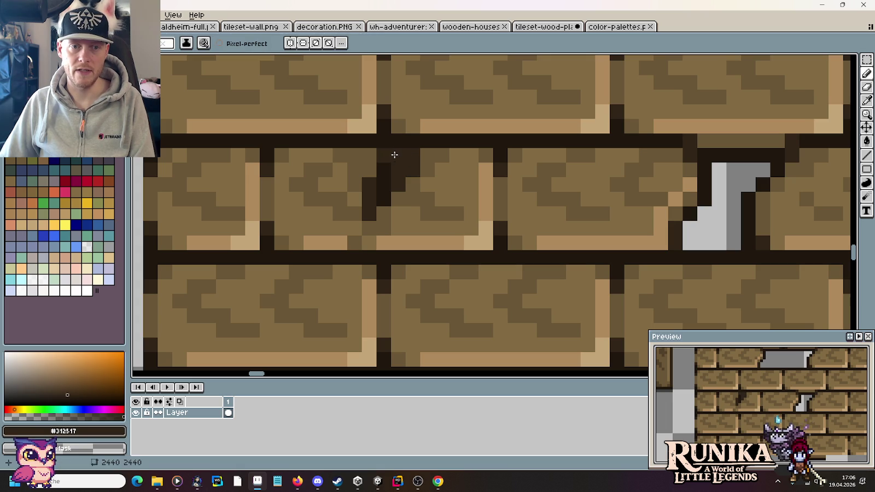
{"action": "left_click", "coordinate": [397, 173], "text": "alt"}
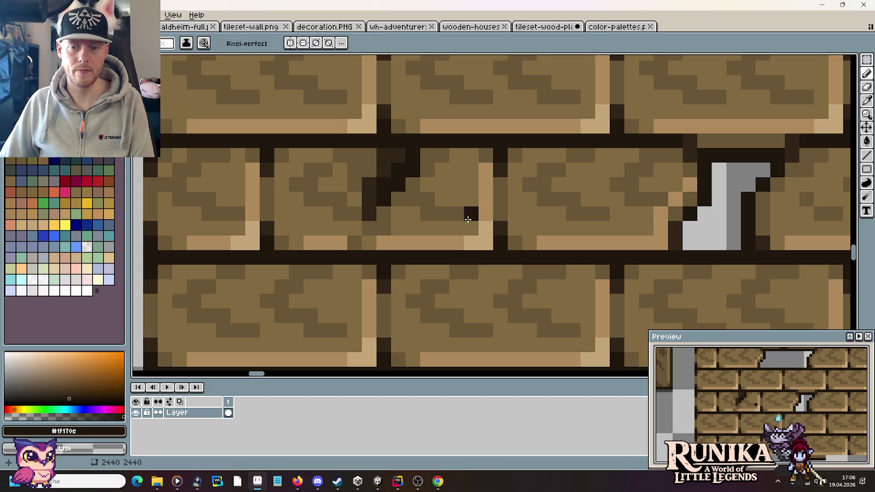
{"action": "left_click", "coordinate": [391, 171], "text": "alt"}
{"action": "left_click", "coordinate": [470, 210]}
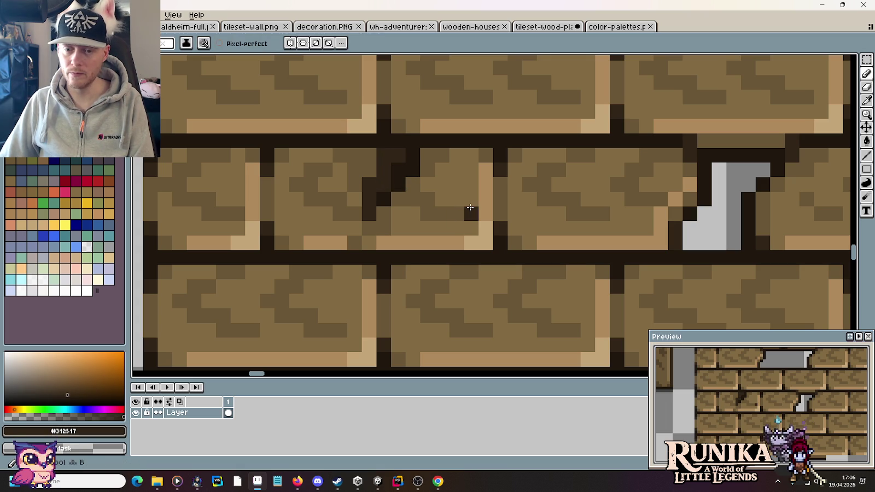
{"action": "scroll", "coordinate": [470, 207], "scroll_direction": "down", "scroll_amount": 1}
{"action": "scroll", "coordinate": [469, 207], "scroll_direction": "down", "scroll_amount": 1}
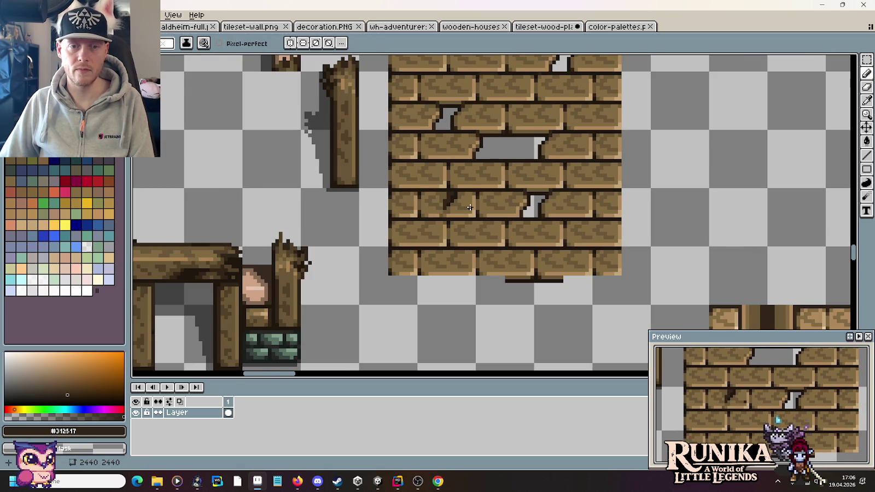
- Paint dark mortar colour #1f170c just below the horizontal mortar joint
{"action": "scroll", "coordinate": [470, 208], "scroll_direction": "up", "scroll_amount": 1}
{"action": "scroll", "coordinate": [467, 207], "scroll_direction": "up", "scroll_amount": 1}
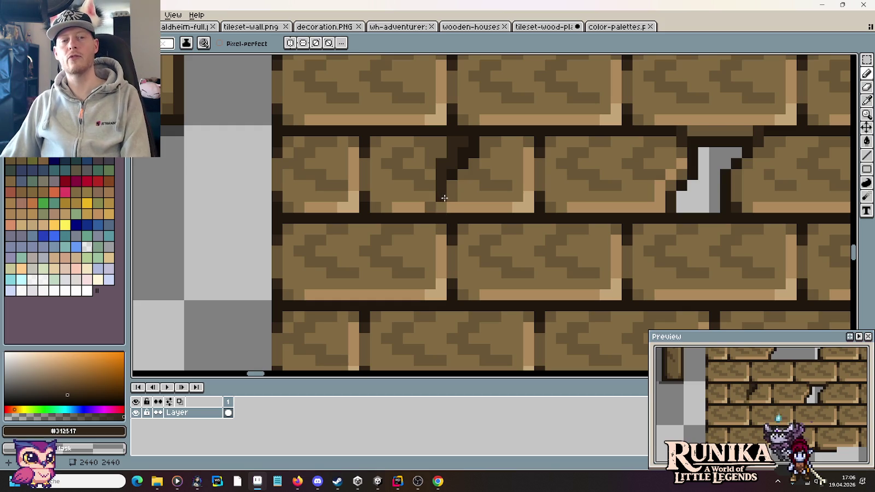
{"action": "scroll", "coordinate": [452, 205], "scroll_direction": "down", "scroll_amount": 1}
{"action": "scroll", "coordinate": [449, 197], "scroll_direction": "down", "scroll_amount": 2}
{"action": "scroll", "coordinate": [465, 186], "scroll_direction": "down", "scroll_amount": 1}
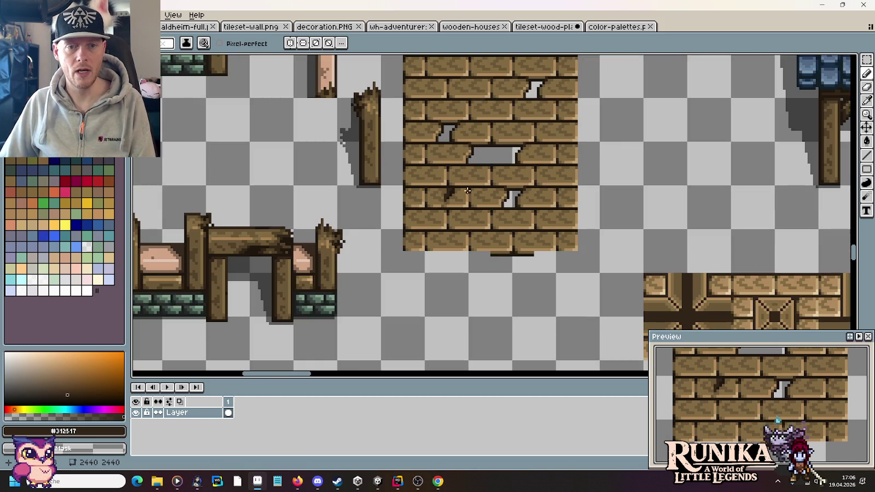
{"action": "scroll", "coordinate": [479, 178], "scroll_direction": "up", "scroll_amount": 2}
{"action": "mouse_move", "coordinate": [574, 167]}
{"action": "left_mouse_down"}
{"action": "mouse_move", "coordinate": [508, 235]}
{"action": "mouse_move", "coordinate": [486, 243]}
{"action": "mouse_move", "coordinate": [458, 228]}
{"action": "left_mouse_up"}
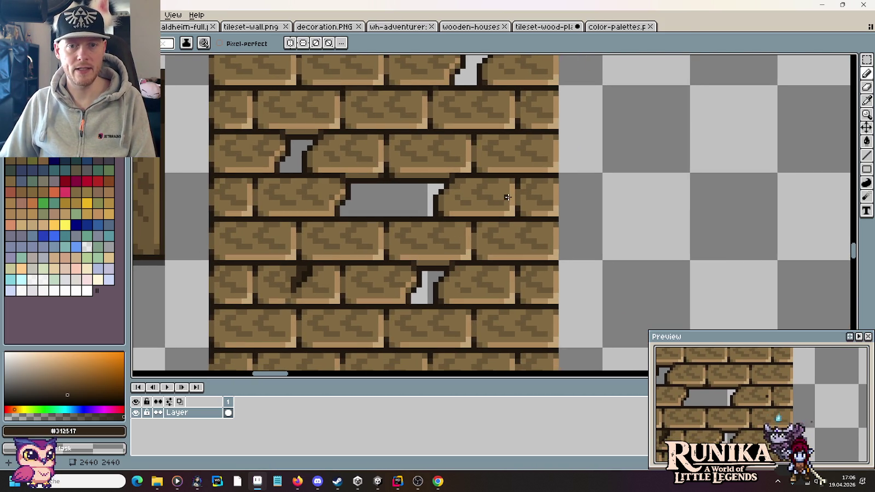
{"action": "scroll", "coordinate": [507, 197], "scroll_direction": "up", "scroll_amount": 1}
{"action": "scroll", "coordinate": [514, 235], "scroll_direction": "up", "scroll_amount": 1}
{"action": "scroll", "coordinate": [492, 214], "scroll_direction": "up", "scroll_amount": 1}
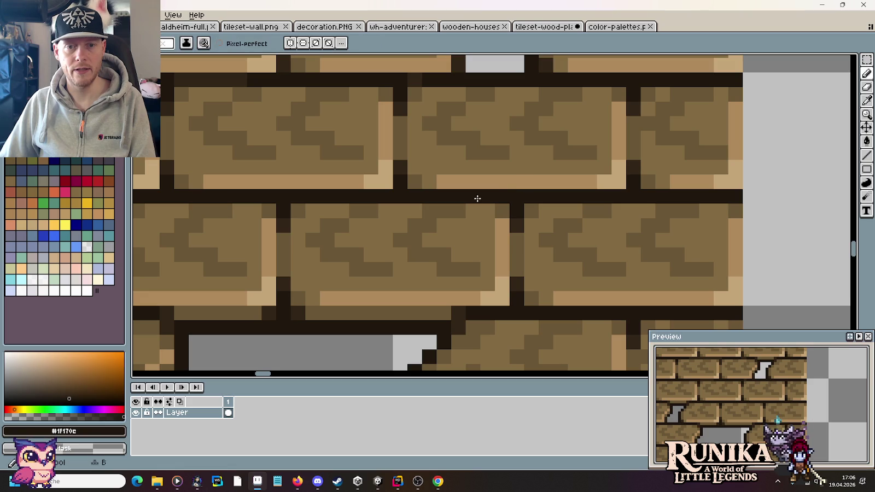
{"action": "mouse_move", "coordinate": [484, 201]}
{"action": "left_mouse_down"}
{"action": "mouse_move", "coordinate": [498, 214]}
{"action": "mouse_move", "coordinate": [560, 211]}
{"action": "left_mouse_up"}
- Extend the dent into the brick beneath in the lighter dark brown #312517
{"action": "left_click", "coordinate": [512, 242], "text": "alt"}
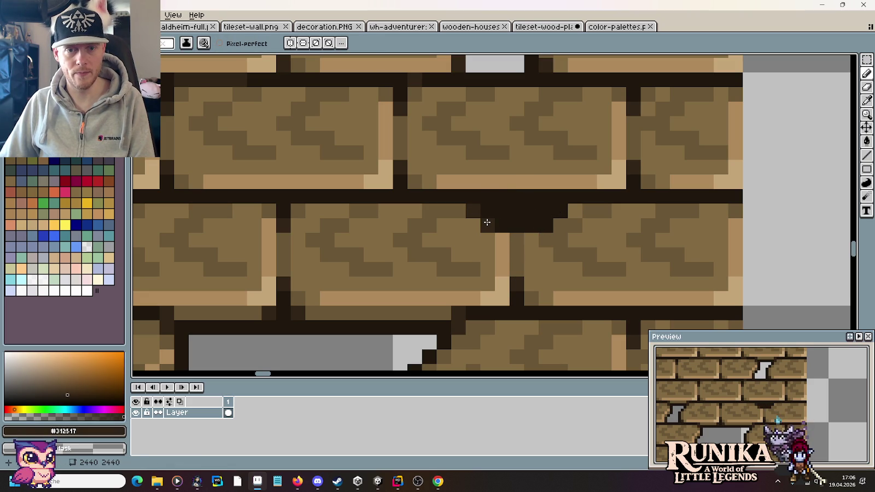
{"action": "left_click_drag", "start_coordinate": [526, 219], "coordinate": [569, 217]}
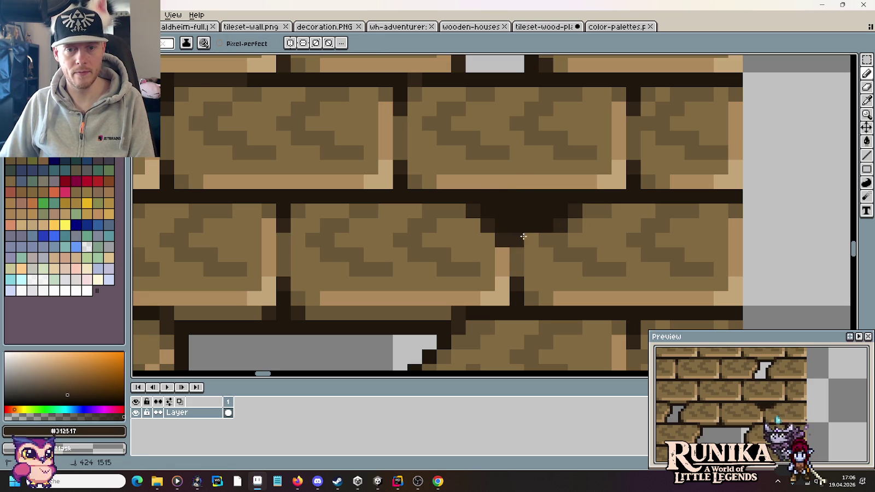
{"action": "key", "text": "alt"}
{"action": "key", "text": "alt"}
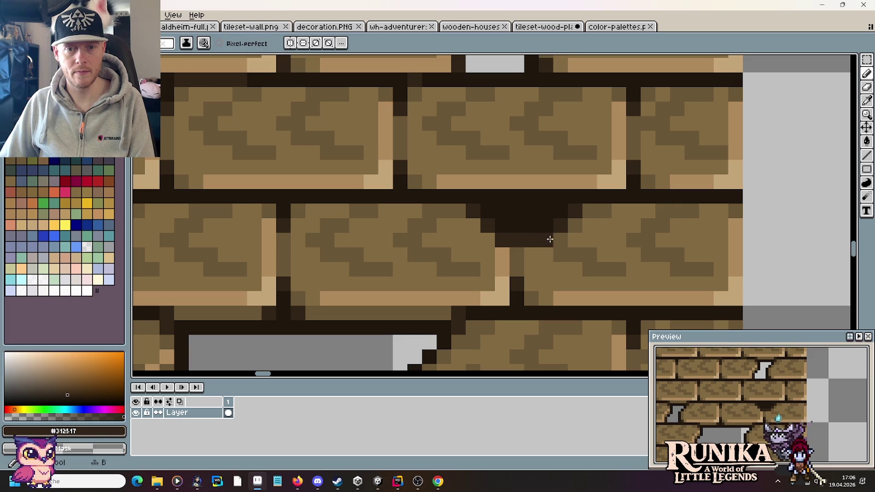
{"action": "left_click", "coordinate": [522, 247], "text": "alt"}
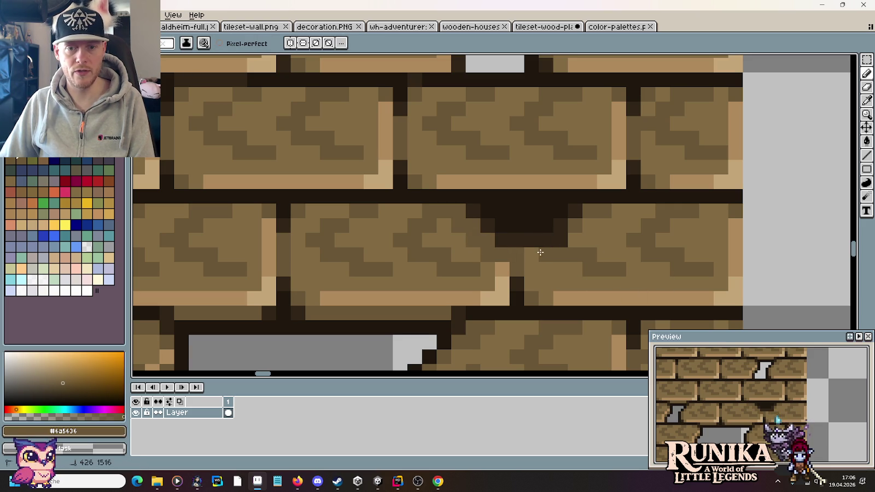
{"action": "scroll", "coordinate": [588, 224], "scroll_direction": "down", "scroll_amount": 3}
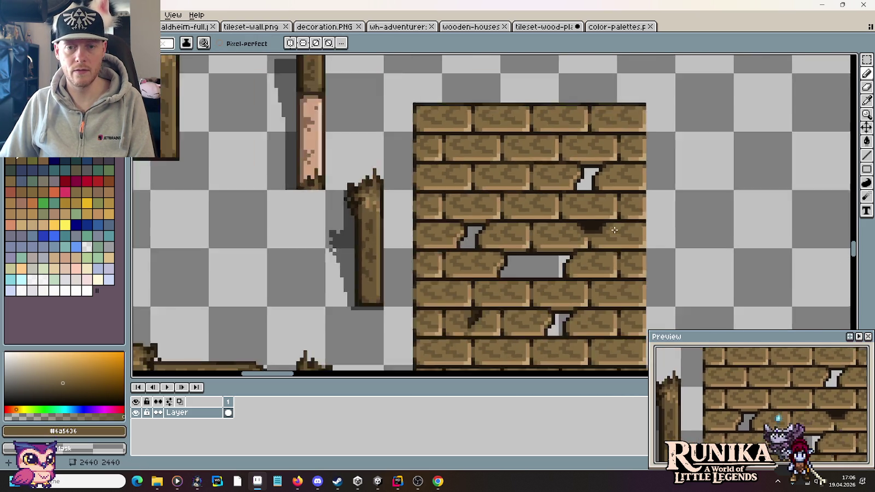
- Paint brick brown over the mortar pixels just above the dent's hole
{"action": "scroll", "coordinate": [611, 235], "scroll_direction": "up", "scroll_amount": 3}
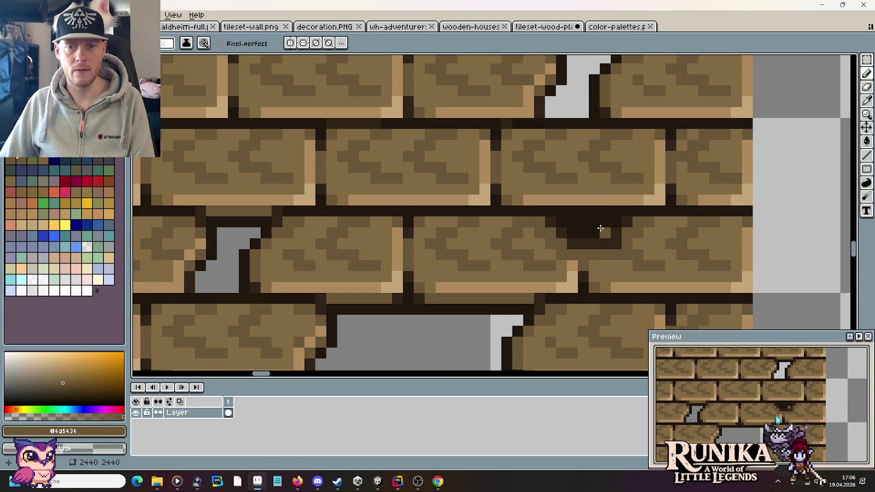
{"action": "left_click", "coordinate": [569, 104], "text": "alt"}
{"action": "key", "text": "b"}
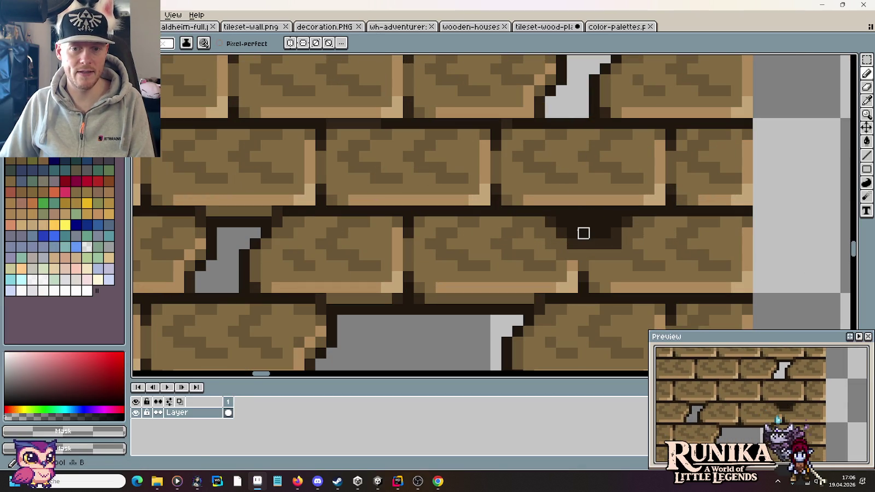
{"action": "left_click", "coordinate": [594, 224], "text": "alt"}
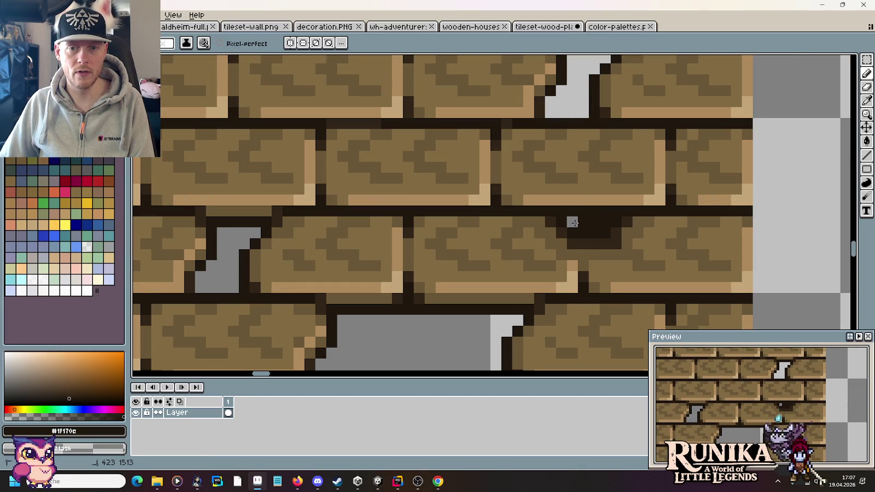
{"action": "left_click", "coordinate": [308, 225], "text": "alt"}
{"action": "left_click_drag", "start_coordinate": [559, 212], "coordinate": [618, 213]}
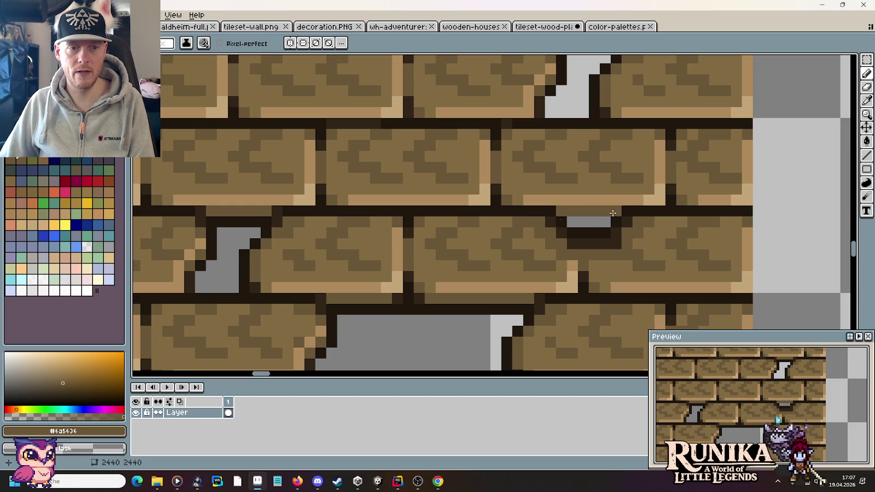
- Darken the hole's left pixel and run a narrow dark line along the dent's top
{"action": "left_click", "coordinate": [449, 211], "text": "alt"}
{"action": "left_click", "coordinate": [575, 223]}
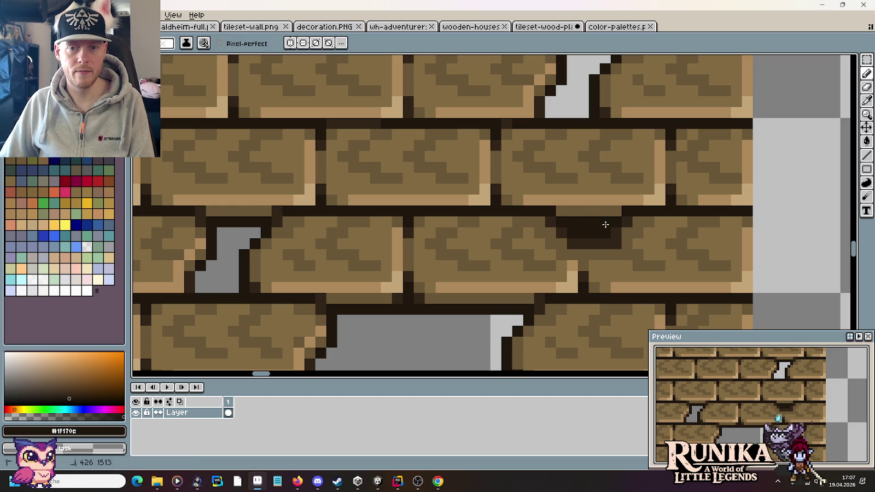
{"action": "left_click", "coordinate": [545, 211], "text": "alt"}
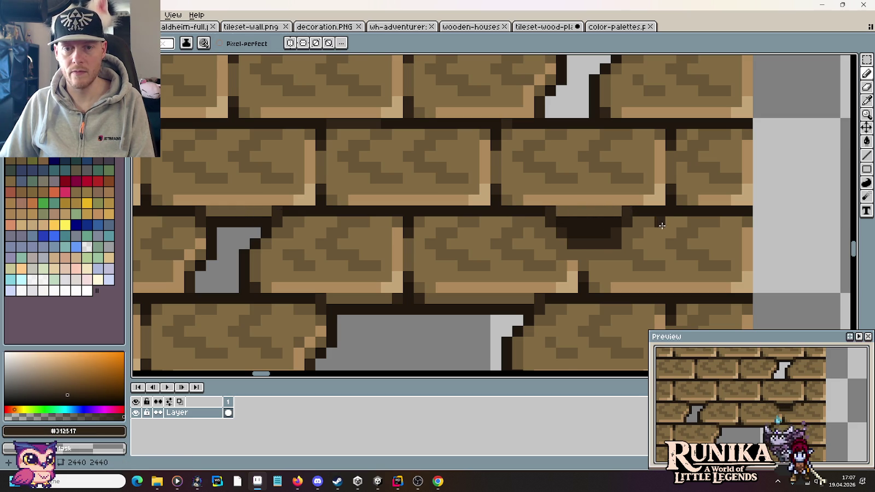
{"action": "scroll", "coordinate": [662, 225], "scroll_direction": "down", "scroll_amount": 3}
{"action": "scroll", "coordinate": [645, 228], "scroll_direction": "down", "scroll_amount": 1}
{"action": "scroll", "coordinate": [634, 230], "scroll_direction": "up", "scroll_amount": 4}
{"action": "scroll", "coordinate": [632, 231], "scroll_direction": "up", "scroll_amount": 1}
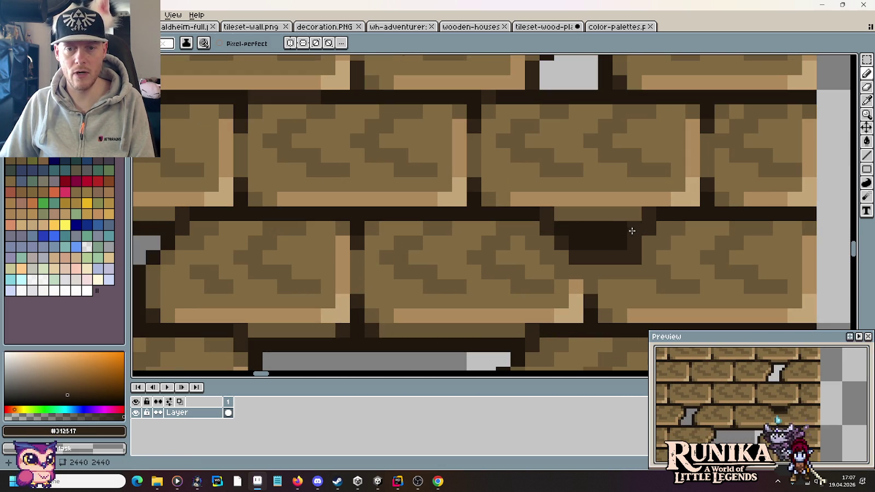
{"action": "left_click_drag", "start_coordinate": [621, 231], "coordinate": [593, 231]}
- Fill the dent solid dark #1f170c with no see-through pixels, then zoom out and recentre the tile
{"action": "scroll", "coordinate": [583, 229], "scroll_direction": "down", "scroll_amount": 1}
{"action": "scroll", "coordinate": [590, 229], "scroll_direction": "down", "scroll_amount": 1}
{"action": "scroll", "coordinate": [602, 228], "scroll_direction": "down", "scroll_amount": 1}
{"action": "scroll", "coordinate": [612, 228], "scroll_direction": "up", "scroll_amount": 3}
{"action": "left_click", "coordinate": [608, 222], "text": "alt"}
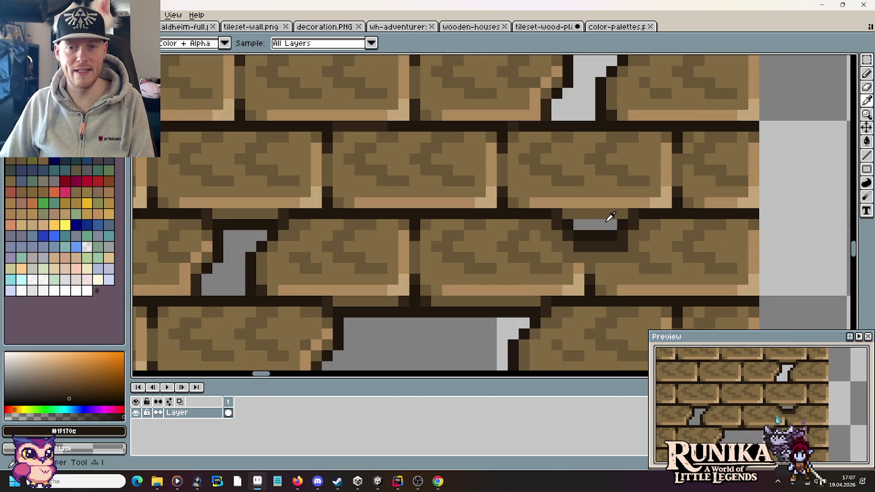
{"action": "left_click", "coordinate": [605, 228]}
{"action": "key", "text": "ctrl+z"}
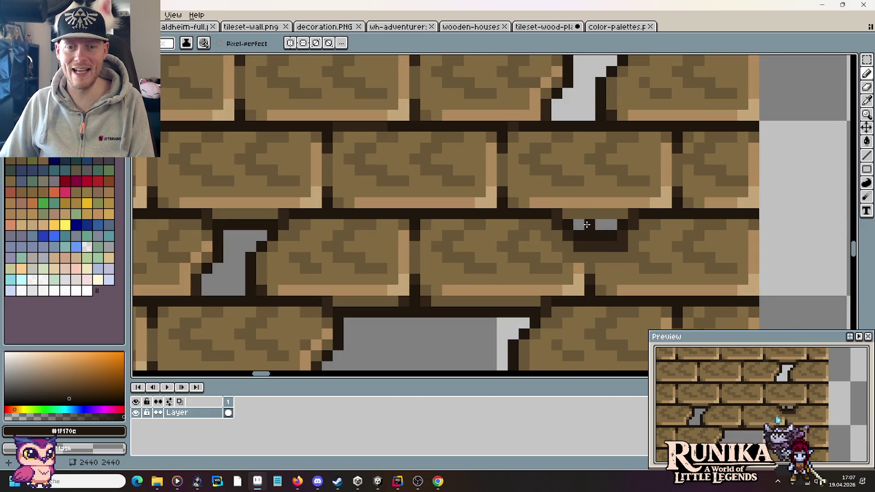
{"action": "mouse_move", "coordinate": [579, 224]}
{"action": "left_mouse_down"}
{"action": "mouse_move", "coordinate": [629, 224]}
{"action": "mouse_move", "coordinate": [577, 225]}
{"action": "left_mouse_up"}
{"action": "key", "text": "ctrl+z"}
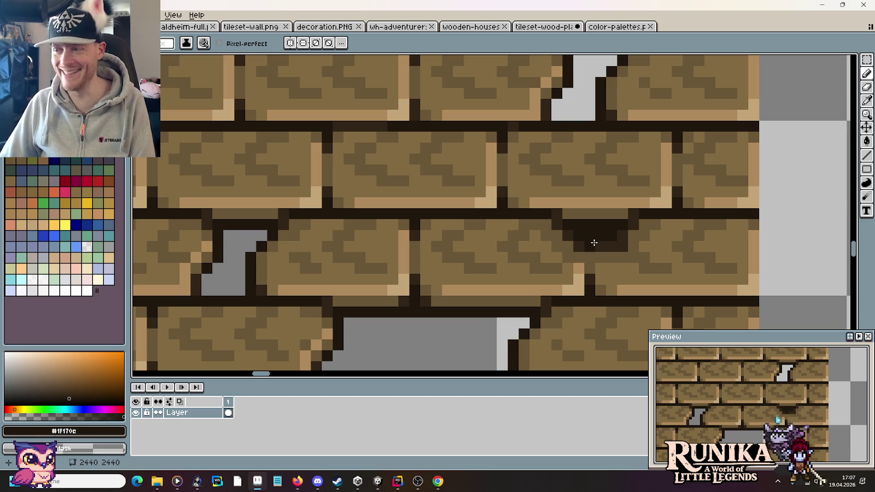
{"action": "scroll", "coordinate": [645, 246], "scroll_direction": "down", "scroll_amount": 3}
{"action": "left_click_drag", "start_coordinate": [664, 254], "coordinate": [645, 213]}
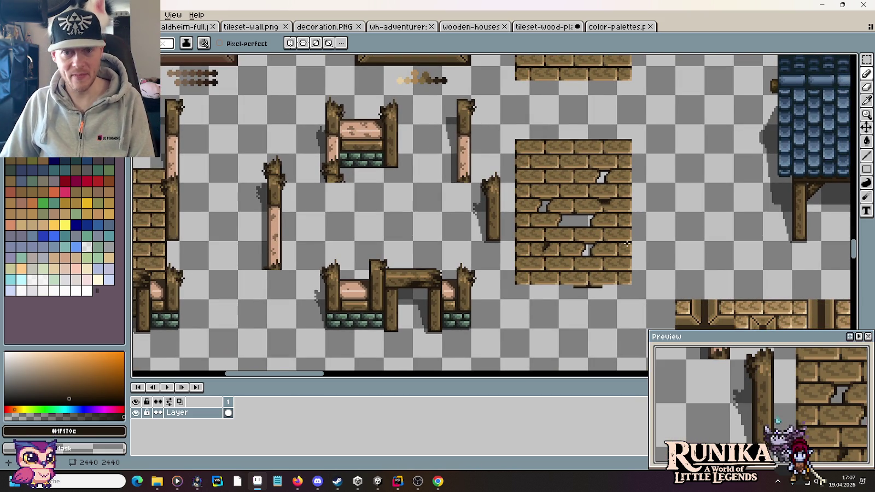
{"action": "scroll", "coordinate": [590, 174], "scroll_direction": "up", "scroll_amount": 1}
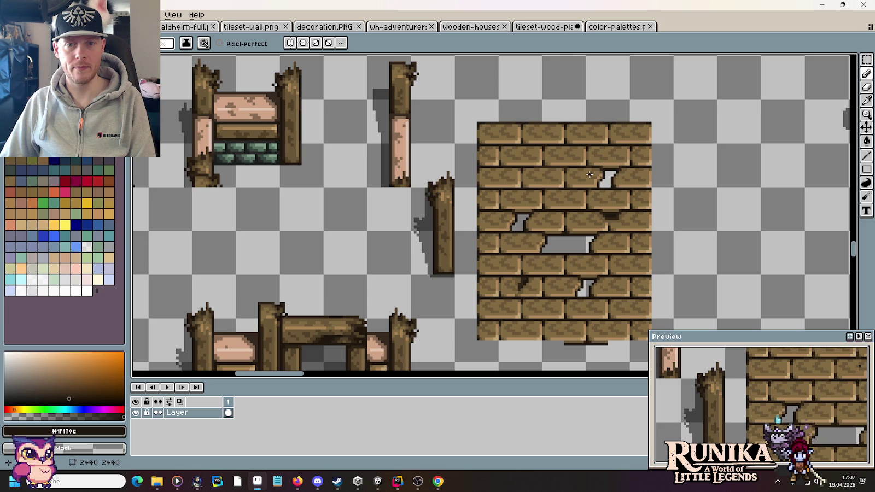
{"action": "scroll", "coordinate": [560, 171], "scroll_direction": "up", "scroll_amount": 1}
{"action": "scroll", "coordinate": [520, 168], "scroll_direction": "up", "scroll_amount": 1}
{"action": "scroll", "coordinate": [476, 165], "scroll_direction": "up", "scroll_amount": 2}
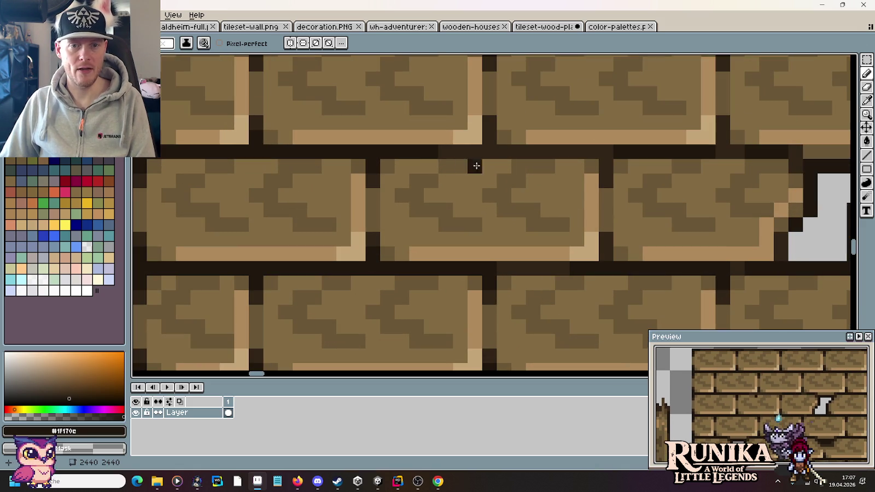
{"action": "left_click", "coordinate": [398, 177]}
{"action": "left_click", "coordinate": [373, 181], "text": "alt"}
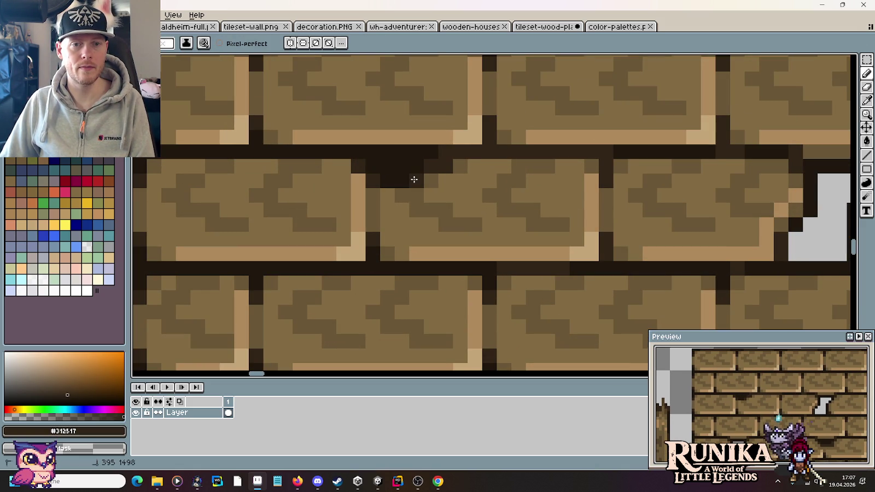
{"action": "left_click", "coordinate": [461, 165], "text": "alt"}
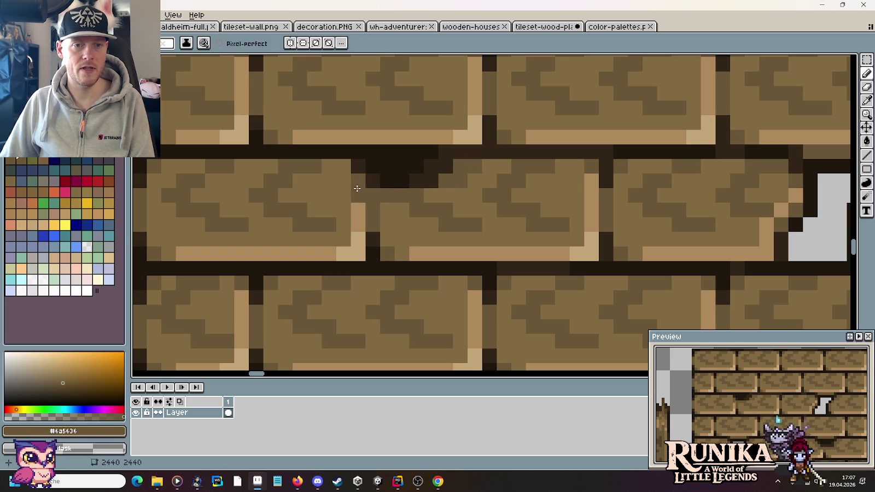
{"action": "left_click", "coordinate": [311, 184], "text": "alt"}
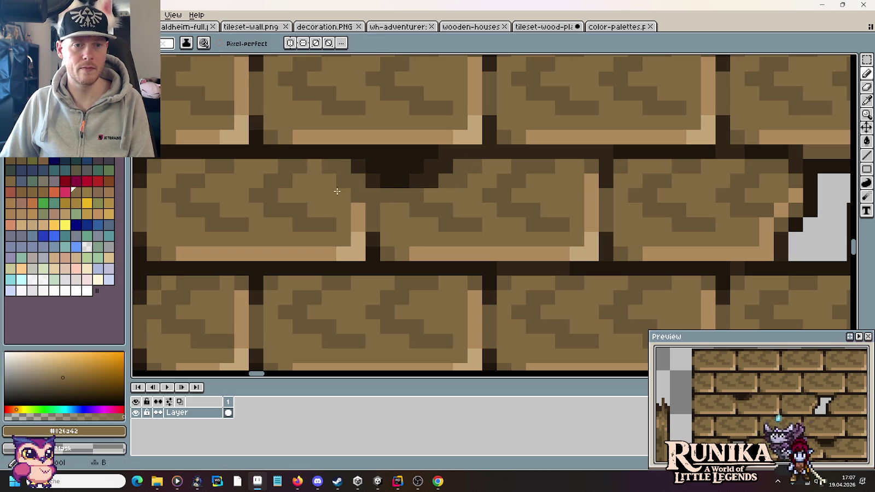
{"action": "scroll", "coordinate": [440, 199], "scroll_direction": "down", "scroll_amount": 4}
{"action": "left_click_drag", "start_coordinate": [510, 235], "coordinate": [497, 179]}
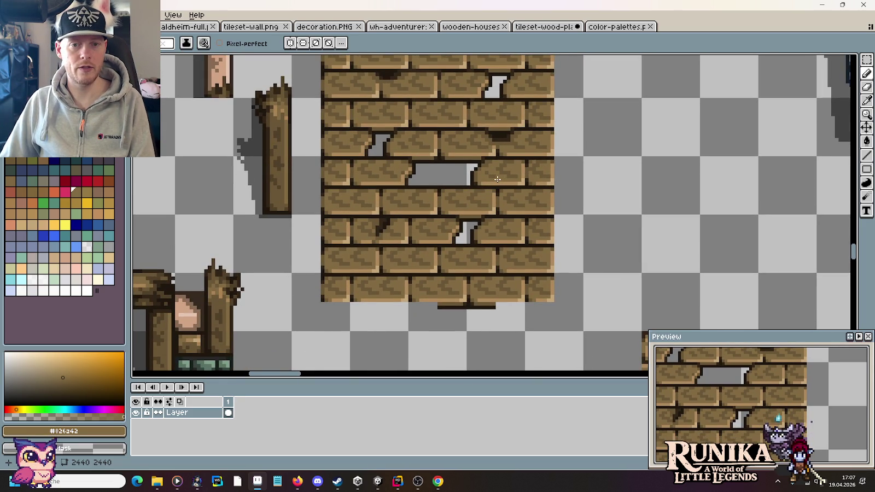
{"action": "left_click_drag", "start_coordinate": [461, 157], "coordinate": [471, 168]}
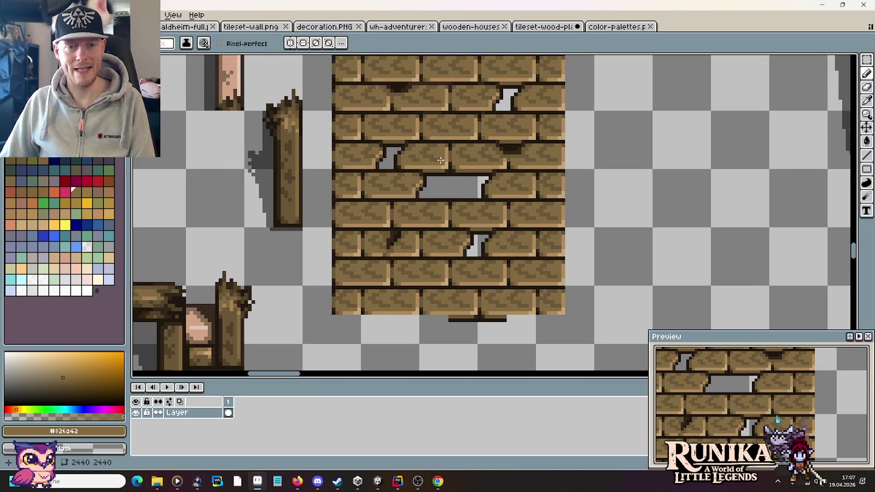
{"action": "left_click_drag", "start_coordinate": [450, 214], "coordinate": [509, 215]}
{"action": "scroll", "coordinate": [456, 244], "scroll_direction": "up", "scroll_amount": 3}
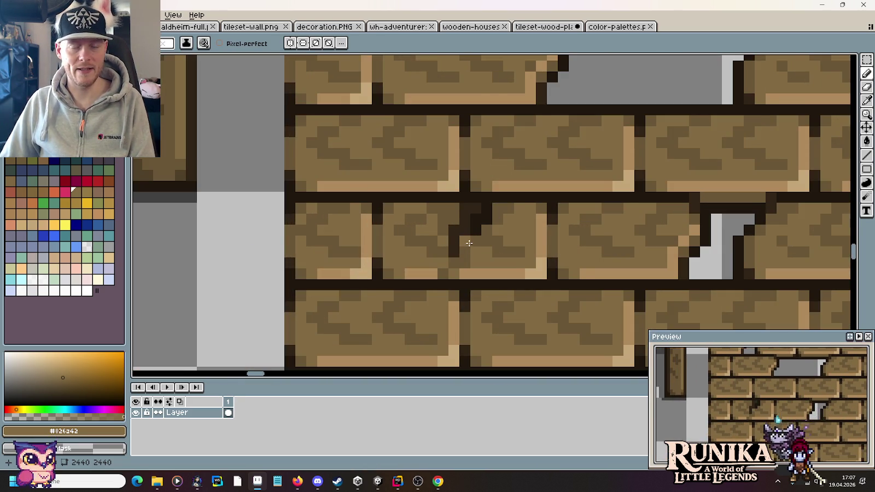
{"action": "scroll", "coordinate": [470, 243], "scroll_direction": "down", "scroll_amount": 4}
{"action": "scroll", "coordinate": [473, 219], "scroll_direction": "up", "scroll_amount": 3}
{"action": "scroll", "coordinate": [476, 201], "scroll_direction": "up", "scroll_amount": 1}
{"action": "key", "text": "i"}
{"action": "key", "text": "b"}
{"action": "scroll", "coordinate": [494, 208], "scroll_direction": "down", "scroll_amount": 3}
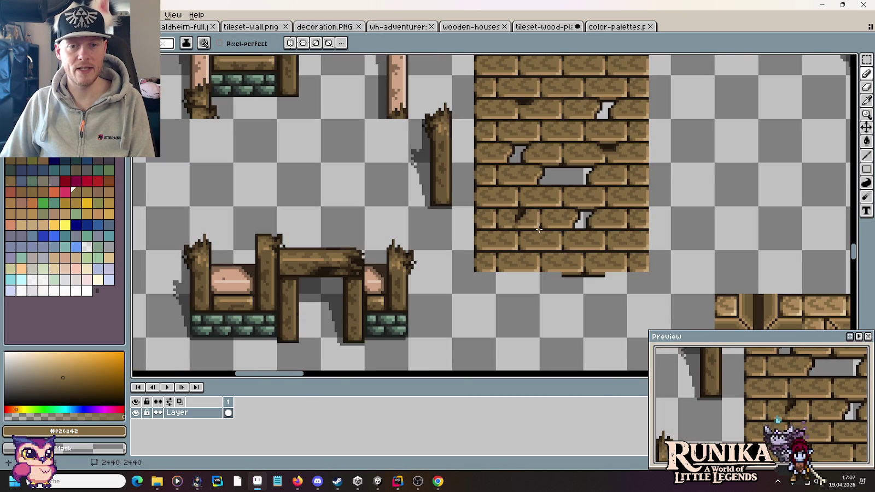
{"action": "mouse_move", "coordinate": [585, 182]}
{"action": "left_mouse_down"}
{"action": "mouse_move", "coordinate": [521, 230]}
{"action": "mouse_move", "coordinate": [491, 222]}
{"action": "left_mouse_up"}
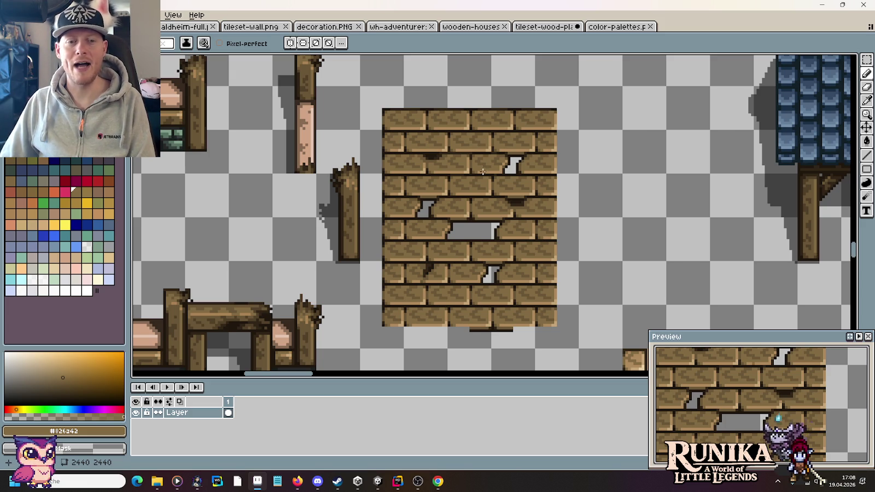
- Zoom in and paint a short dark-brown notch into the brick's bottom edge
{"action": "scroll", "coordinate": [482, 174], "scroll_direction": "up", "scroll_amount": 1}
{"action": "scroll", "coordinate": [408, 158], "scroll_direction": "up", "scroll_amount": 2}
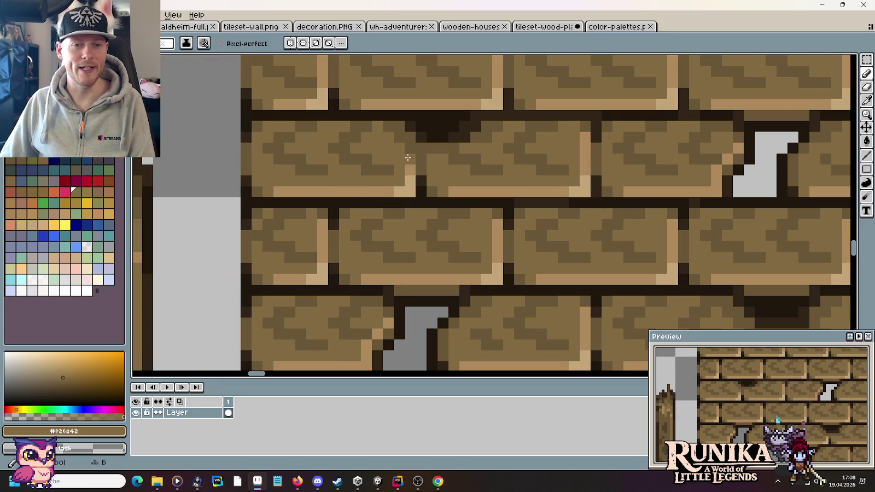
{"action": "scroll", "coordinate": [505, 172], "scroll_direction": "down", "scroll_amount": 2}
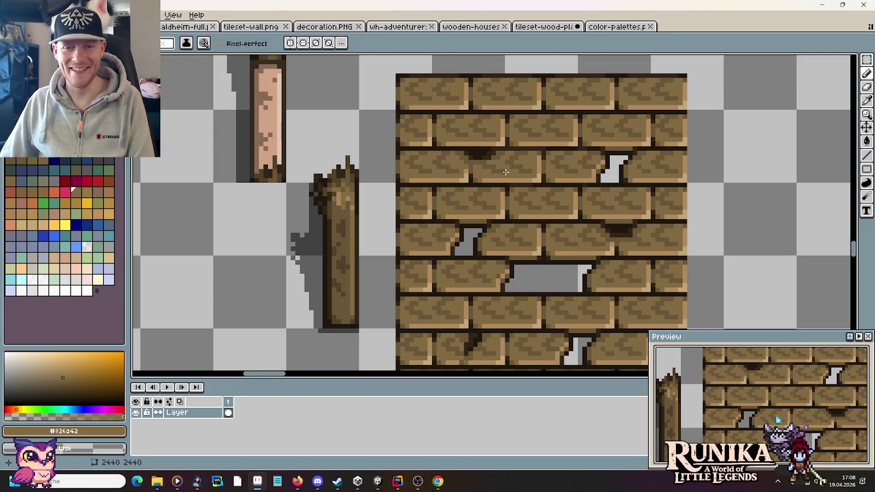
{"action": "left_click_drag", "start_coordinate": [571, 162], "coordinate": [522, 201]}
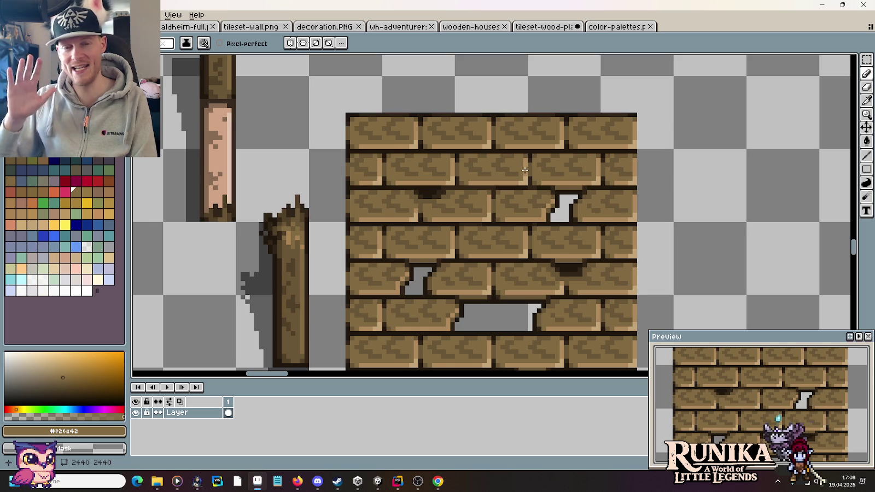
{"action": "scroll", "coordinate": [525, 170], "scroll_direction": "up", "scroll_amount": 3}
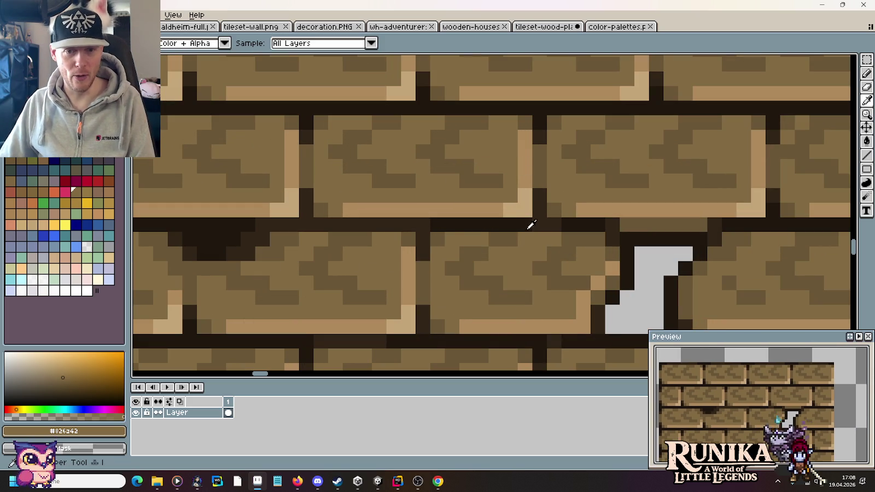
{"action": "left_click", "coordinate": [543, 221], "text": "alt"}
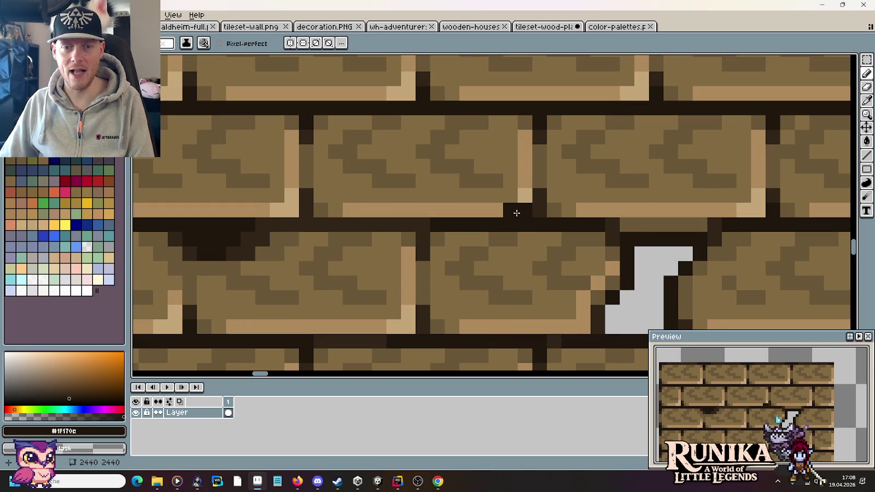
{"action": "left_click", "coordinate": [538, 193], "text": "alt"}
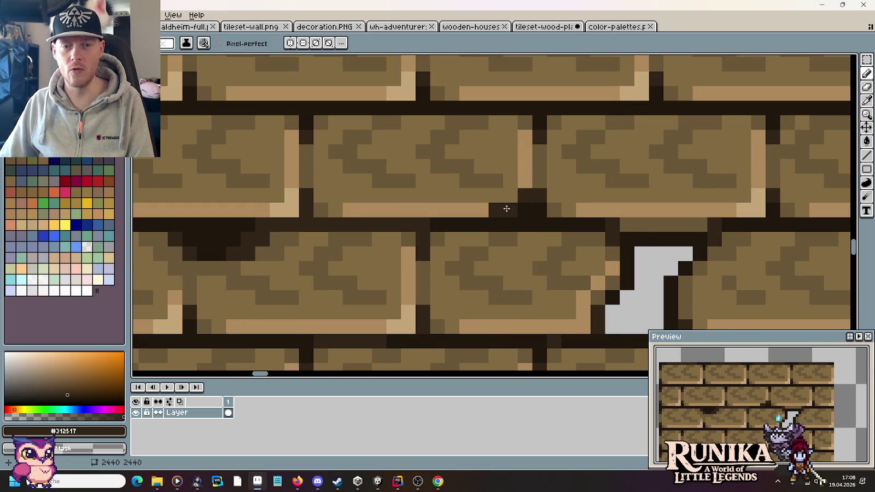
{"action": "left_click_drag", "start_coordinate": [537, 181], "coordinate": [530, 181]}
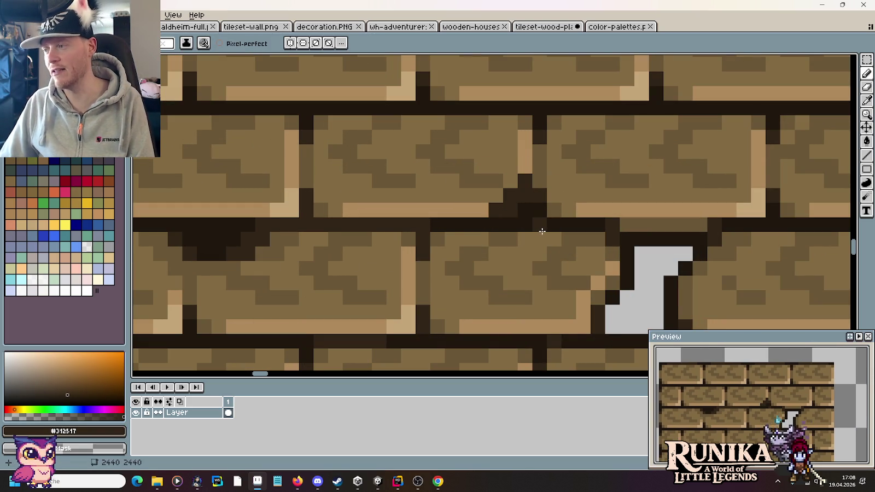
- Try shading a brick-brown pixel beside the notch, undo it, and resample the dark mortar colour
{"action": "left_click", "coordinate": [539, 175], "text": "alt"}
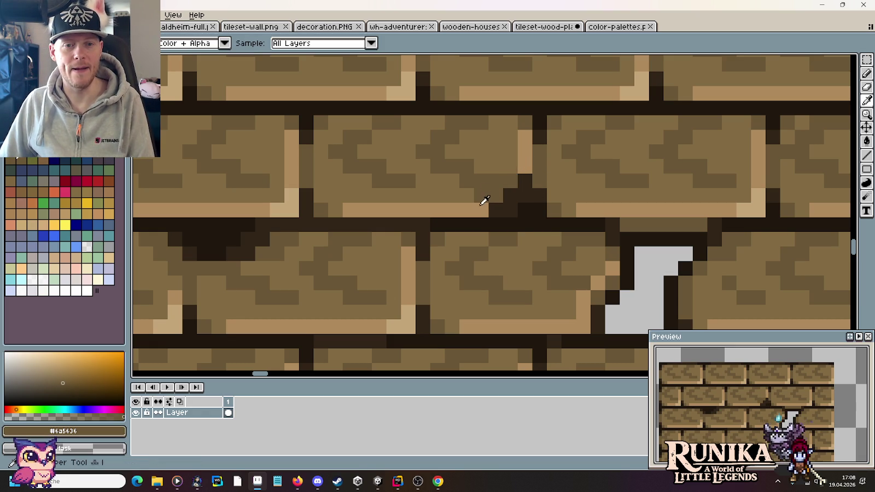
{"action": "left_click", "coordinate": [483, 199], "text": "alt"}
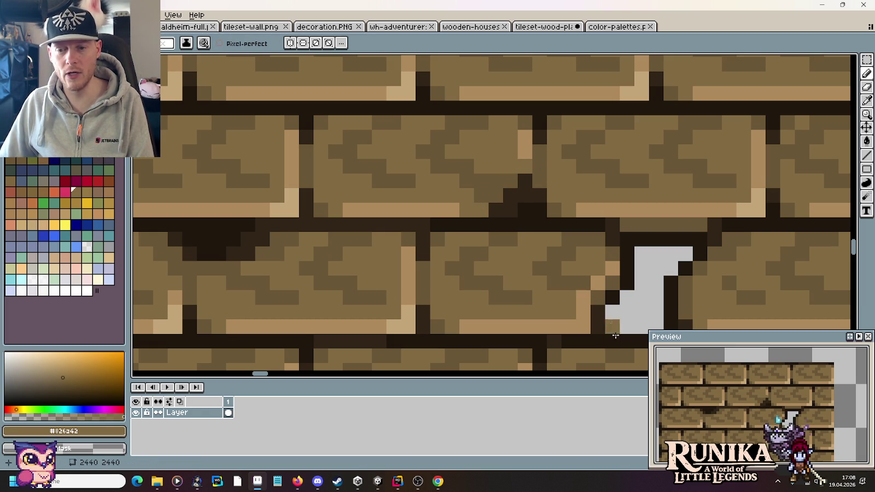
{"action": "left_click", "coordinate": [527, 145], "text": "alt"}
{"action": "left_click", "coordinate": [516, 143], "text": "alt"}
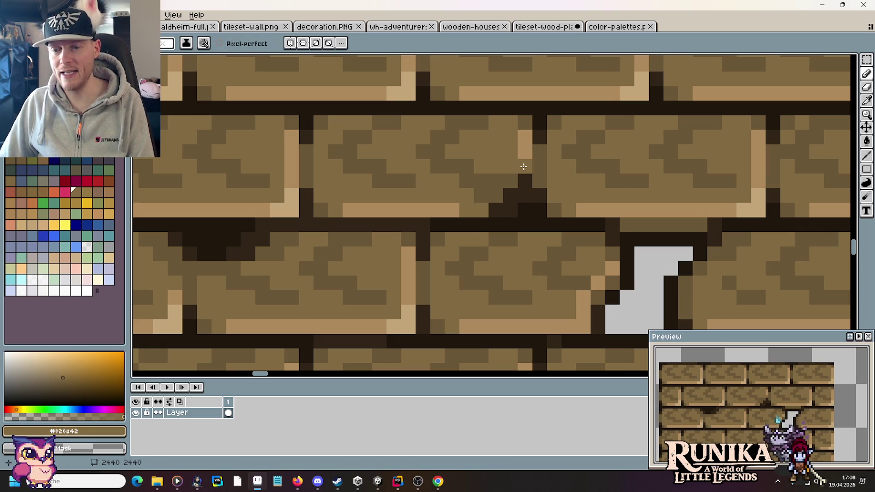
{"action": "key", "text": "alt"}
{"action": "key", "text": "alt"}
{"action": "left_click", "coordinate": [498, 186], "text": "alt"}
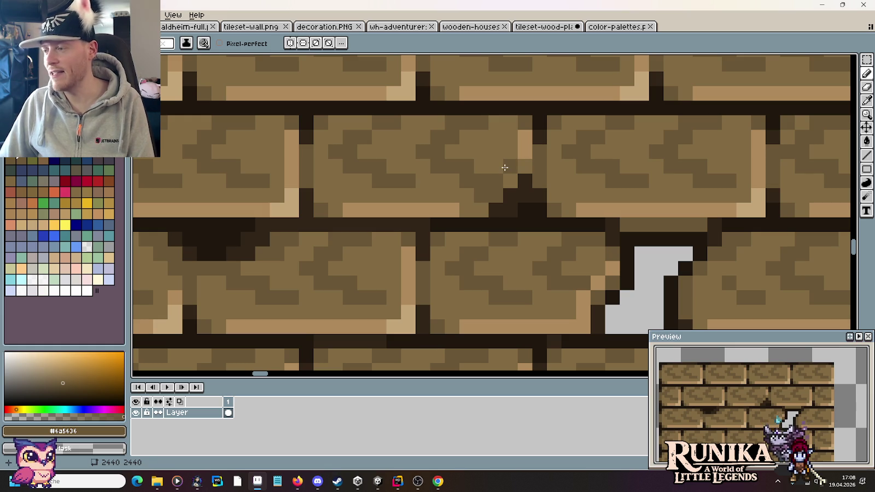
{"action": "left_click", "coordinate": [466, 223]}
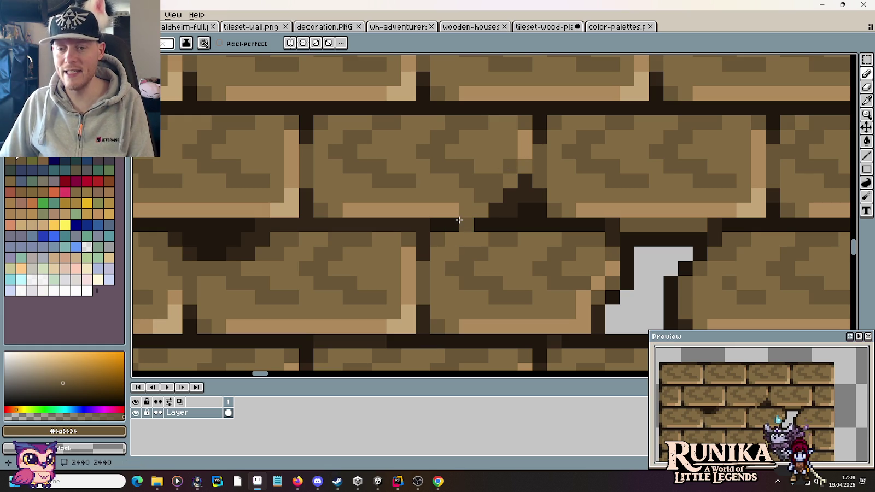
{"action": "key", "text": "ctrl+z"}
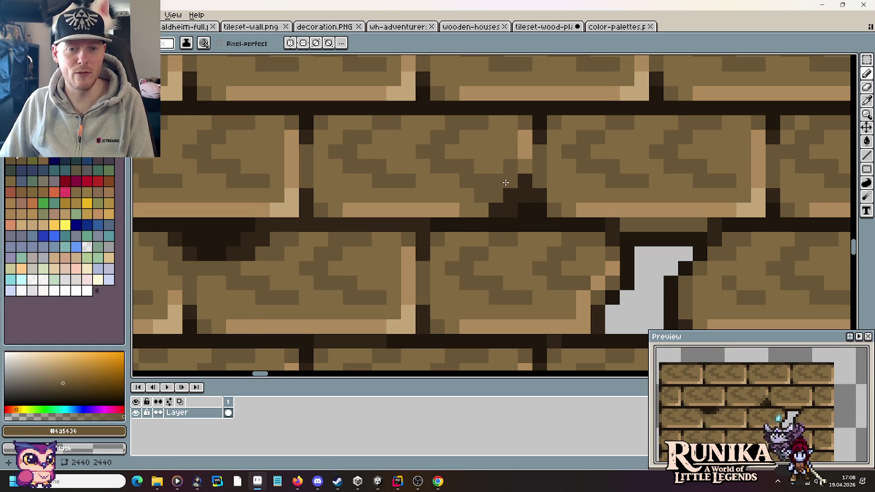
{"action": "key", "text": "alt"}
{"action": "left_click", "coordinate": [508, 184], "text": "alt"}
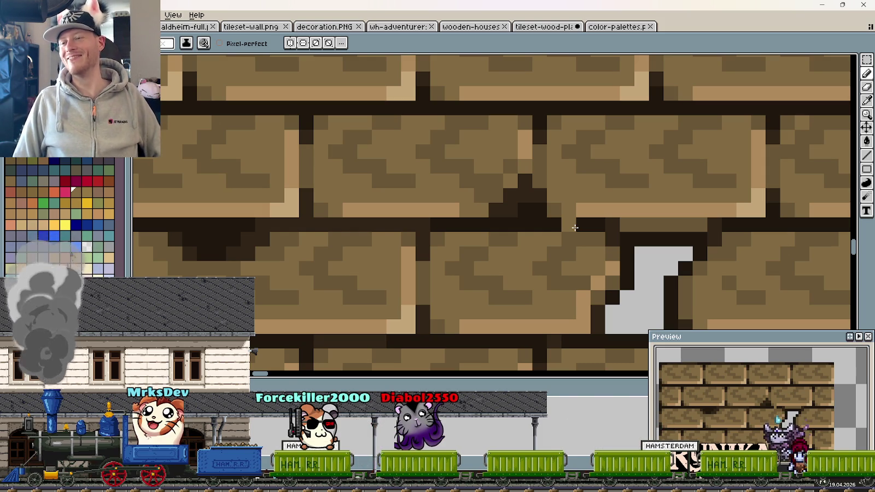
- Fill the missing pixel in the mortar line beside the dent with dark mortar colour
{"action": "left_click", "coordinate": [571, 225]}
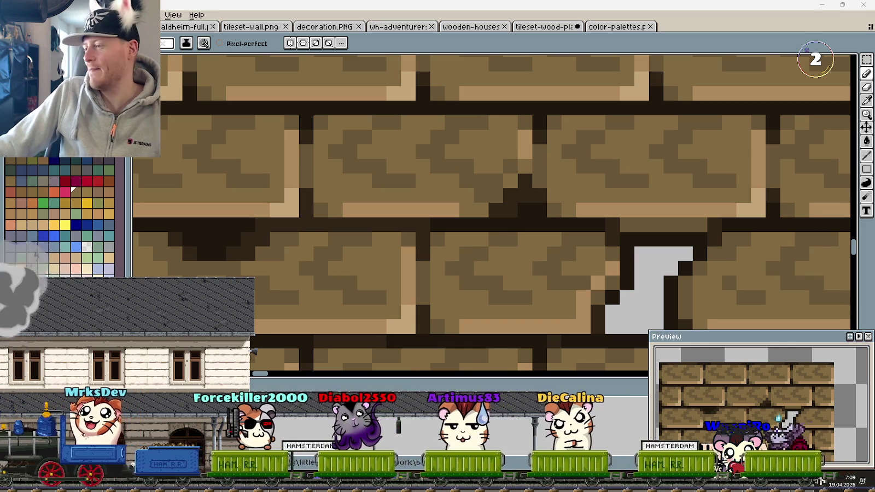
{"action": "scroll", "coordinate": [607, 185], "scroll_direction": "down", "scroll_amount": 2}
- Zoom out to show the whole tileset and save it to the -blacksmith.png file
{"action": "scroll", "coordinate": [607, 185], "scroll_direction": "down", "scroll_amount": 1}
{"action": "scroll", "coordinate": [607, 185], "scroll_direction": "down", "scroll_amount": 1}
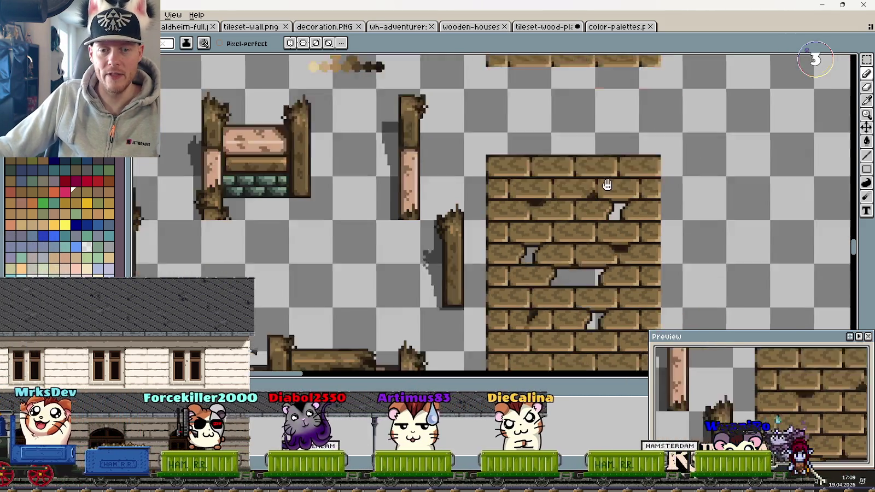
{"action": "left_click_drag", "start_coordinate": [607, 185], "coordinate": [566, 102]}
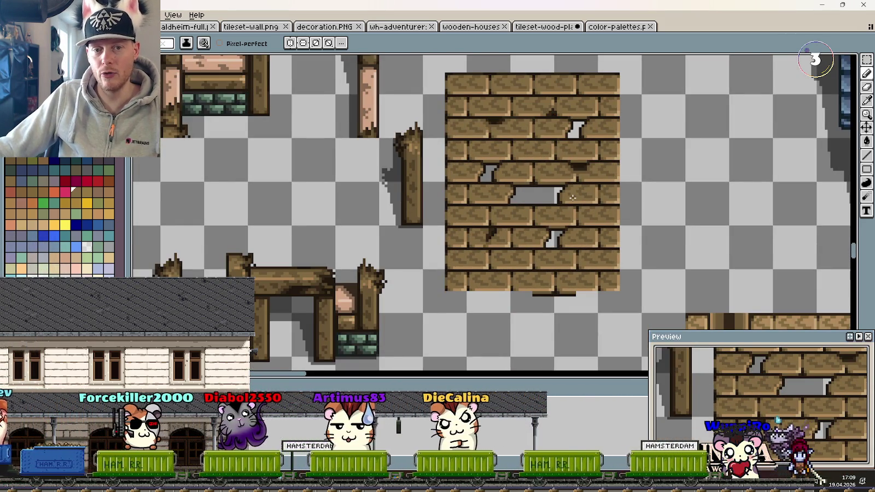
{"action": "scroll", "coordinate": [572, 197], "scroll_direction": "down", "scroll_amount": 1}
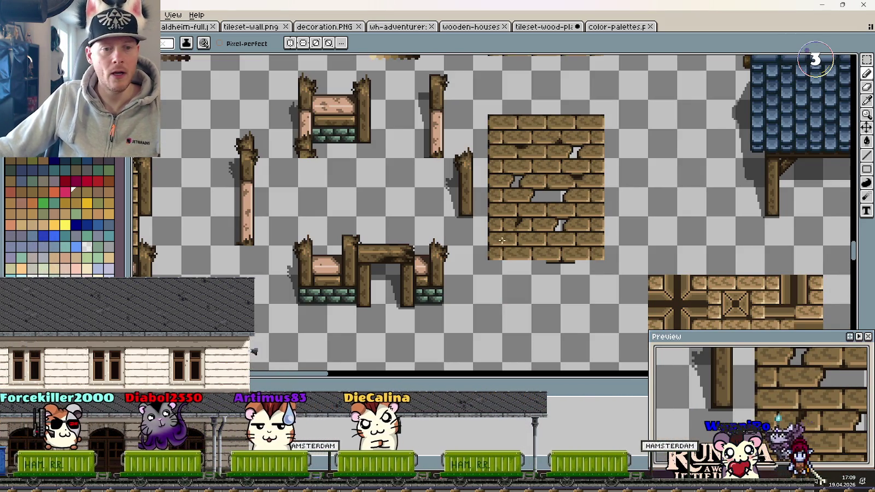
{"action": "scroll", "coordinate": [502, 240], "scroll_direction": "left", "scroll_amount": 5}
{"action": "scroll", "coordinate": [358, 211], "scroll_direction": "left", "scroll_amount": 1}
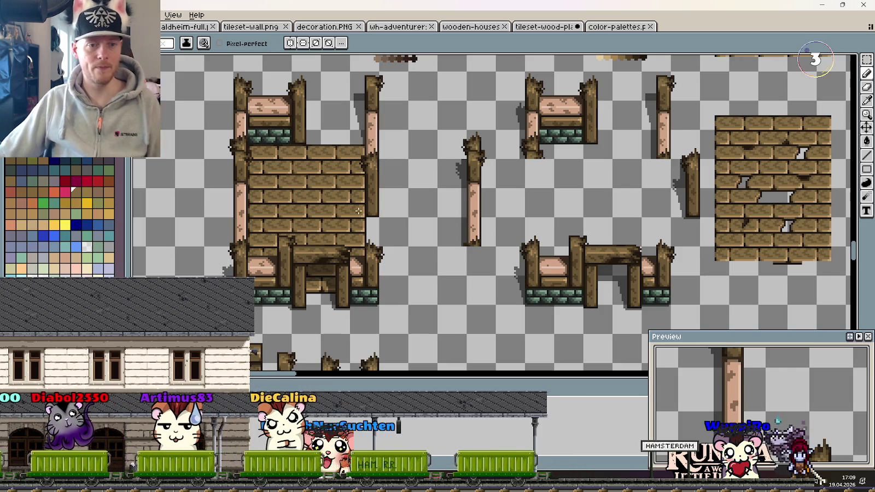
{"action": "scroll", "coordinate": [585, 138], "scroll_direction": "left", "scroll_amount": 2}
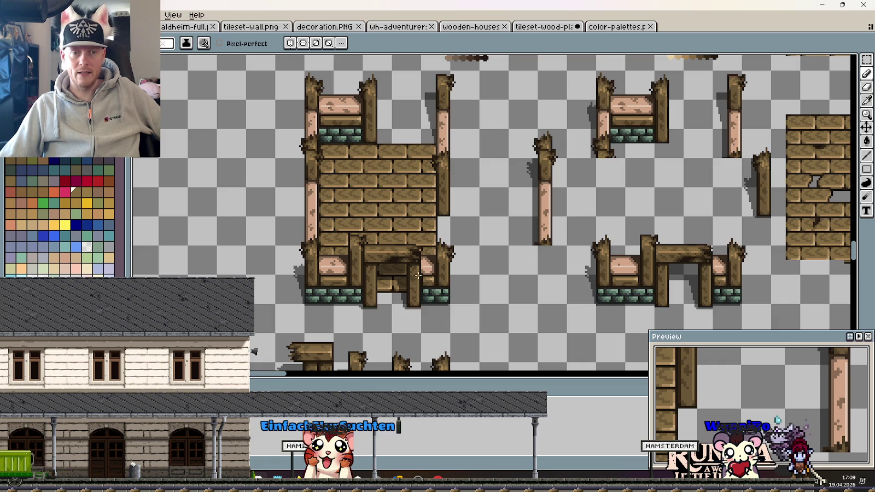
{"action": "scroll", "coordinate": [394, 253], "scroll_direction": "down", "scroll_amount": 1}
{"action": "scroll", "coordinate": [394, 252], "scroll_direction": "down", "scroll_amount": 1}
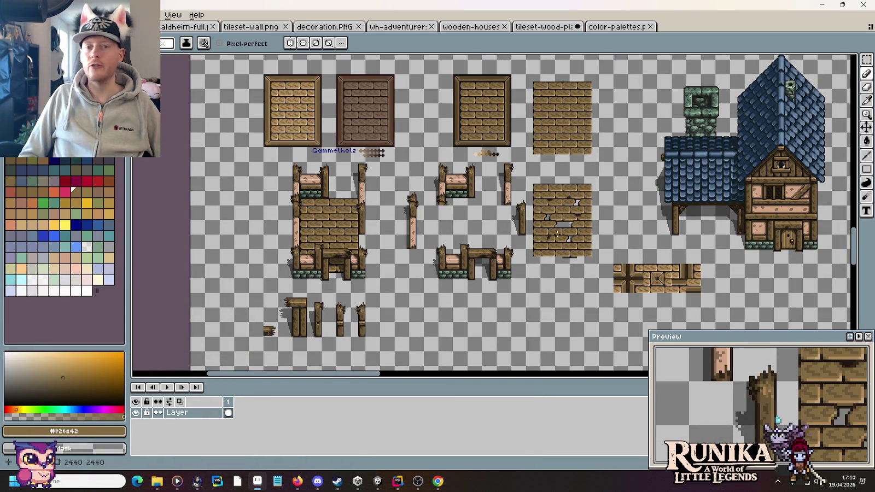
{"action": "key", "text": "ctrl+s"}
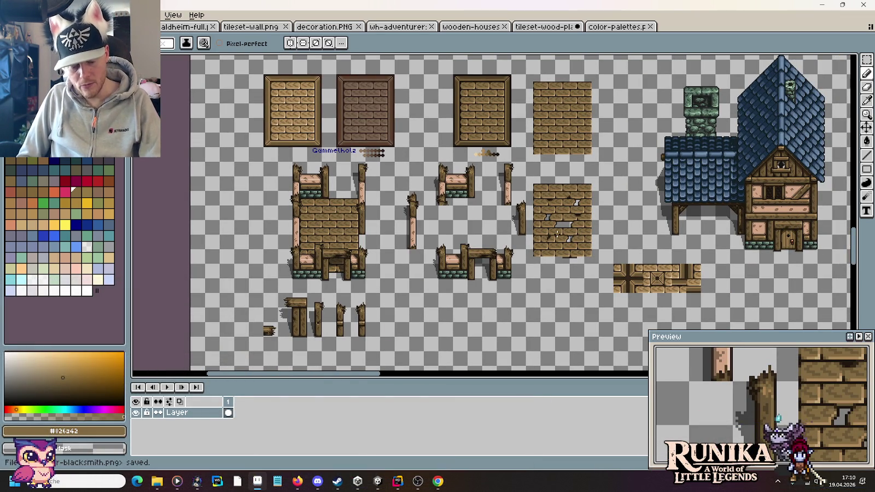